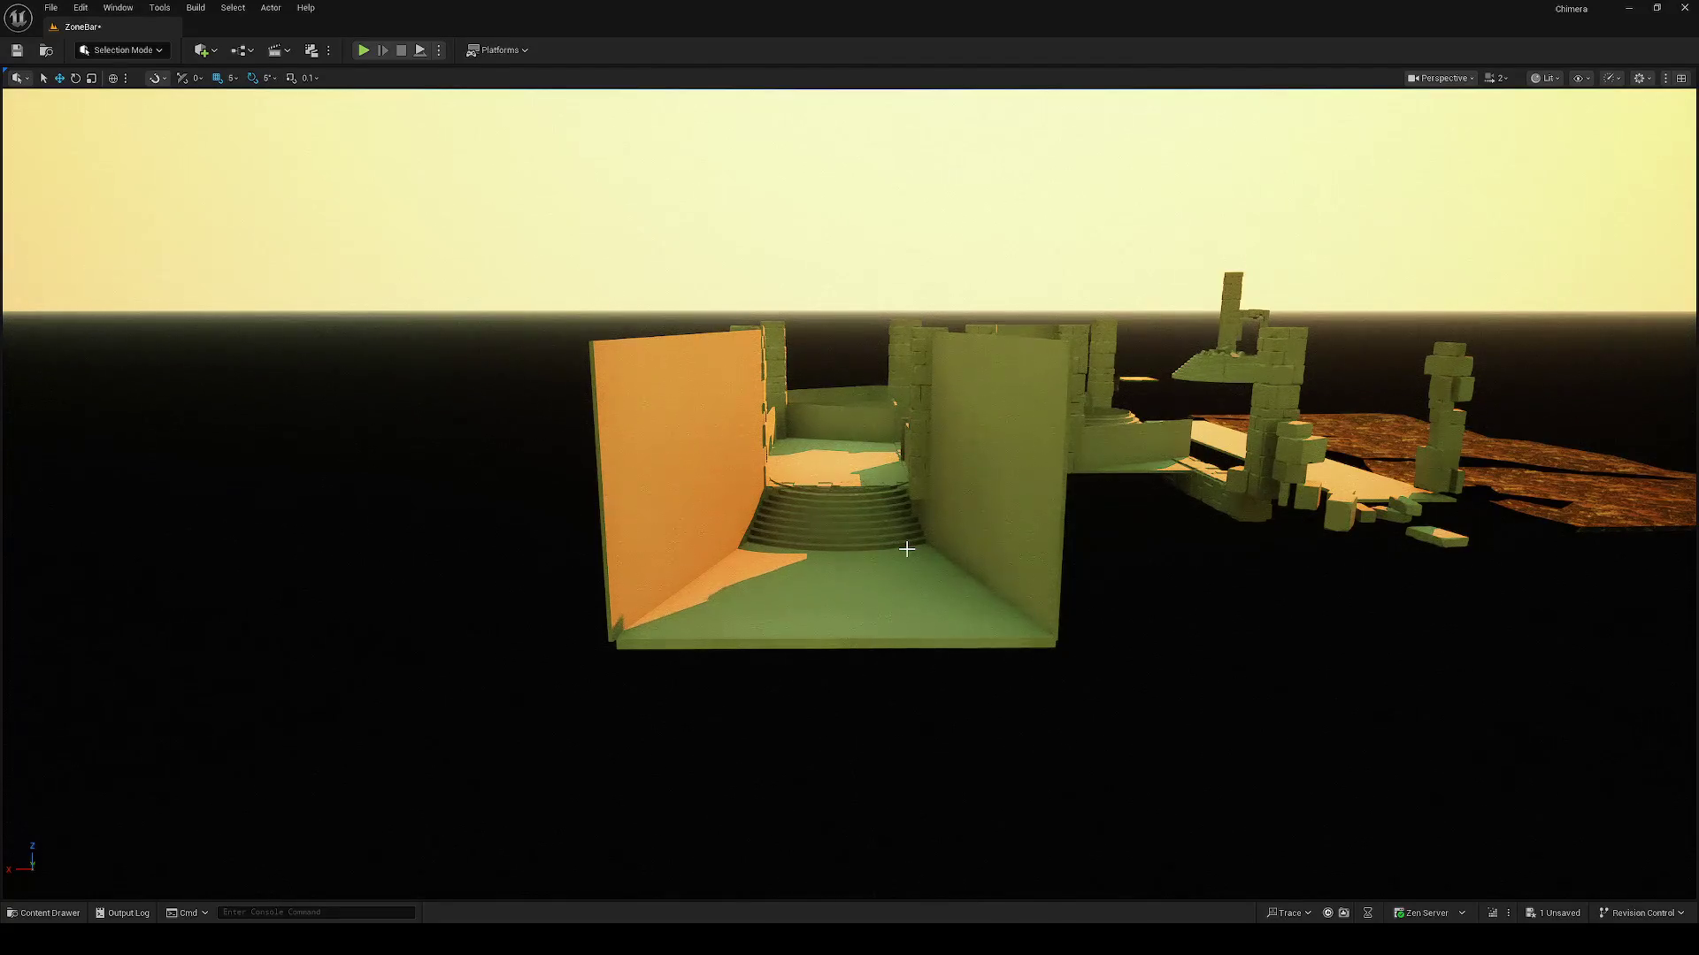
Step: Fly around the room, select the room piece, and pull back to an overview
mouse_move(951, 561)
mouse_down()
mouse_move(951, 495)
mouse_move(797, 496)
mouse_move(797, 549)
mouse_move(850, 548)
mouse_move(849, 655)
mouse_move(849, 531)
mouse_move(904, 581)
mouse_move(849, 602)
mouse_move(849, 669)
mouse_move(941, 606)
mouse_up()
right_click(941, 606)
click(875, 589)
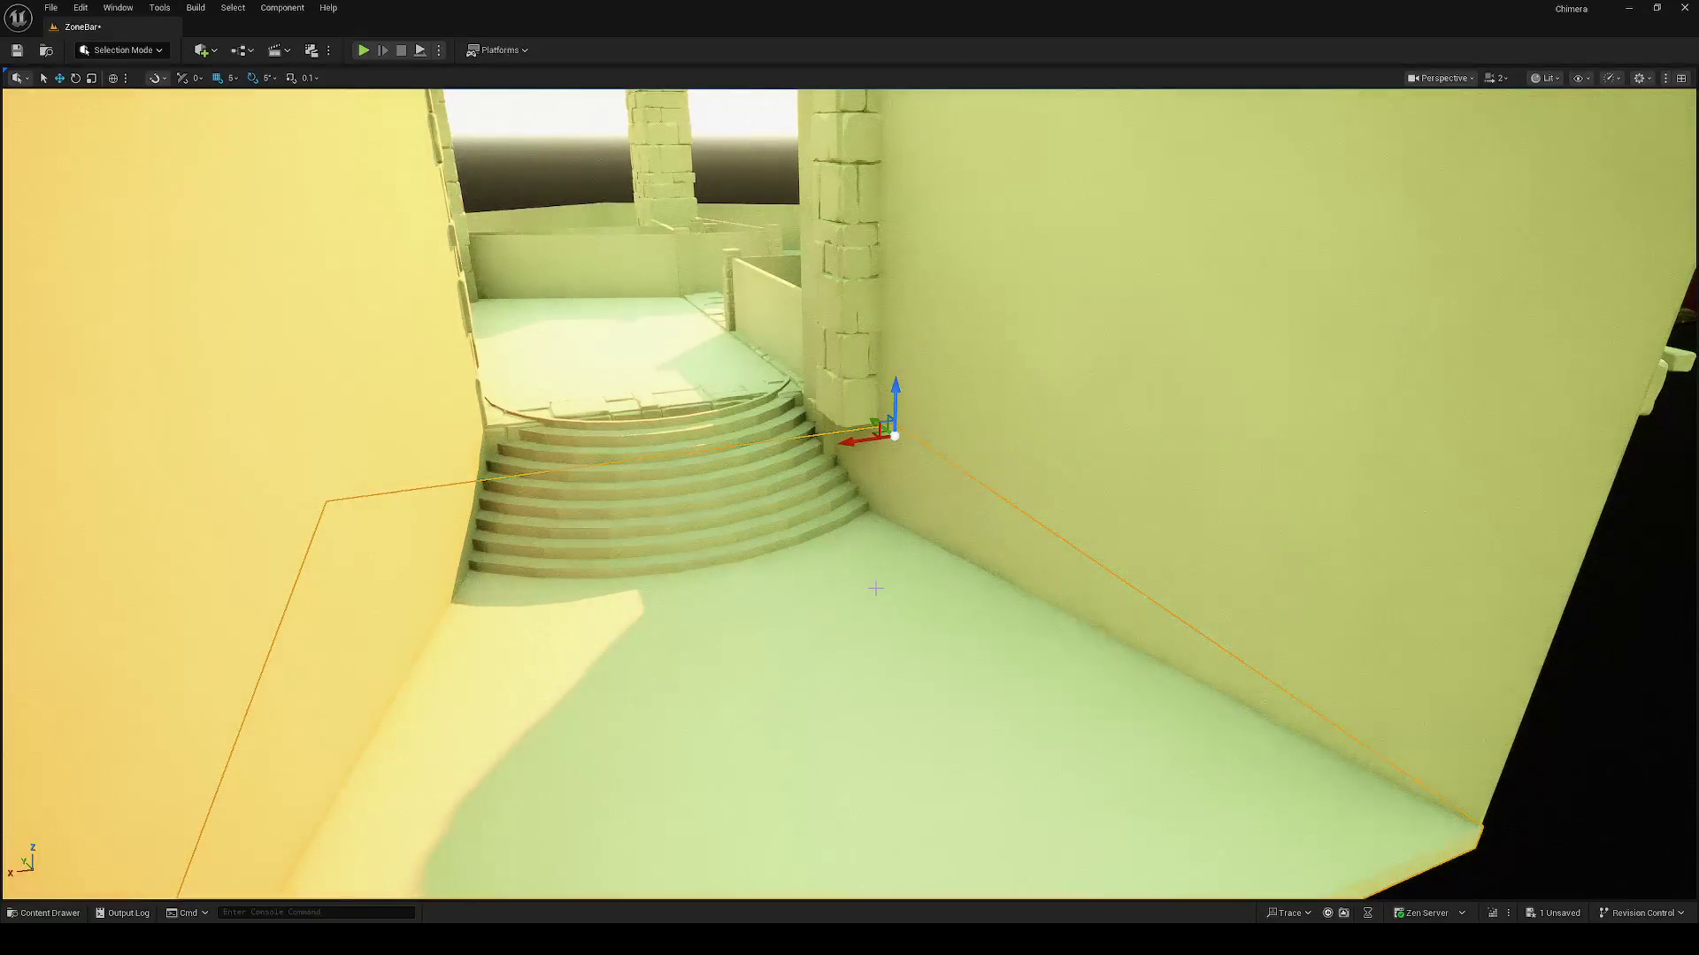
mouse_move(889, 564)
mouse_down()
mouse_move(957, 541)
mouse_move(956, 563)
mouse_move(924, 517)
mouse_move(953, 541)
mouse_up()
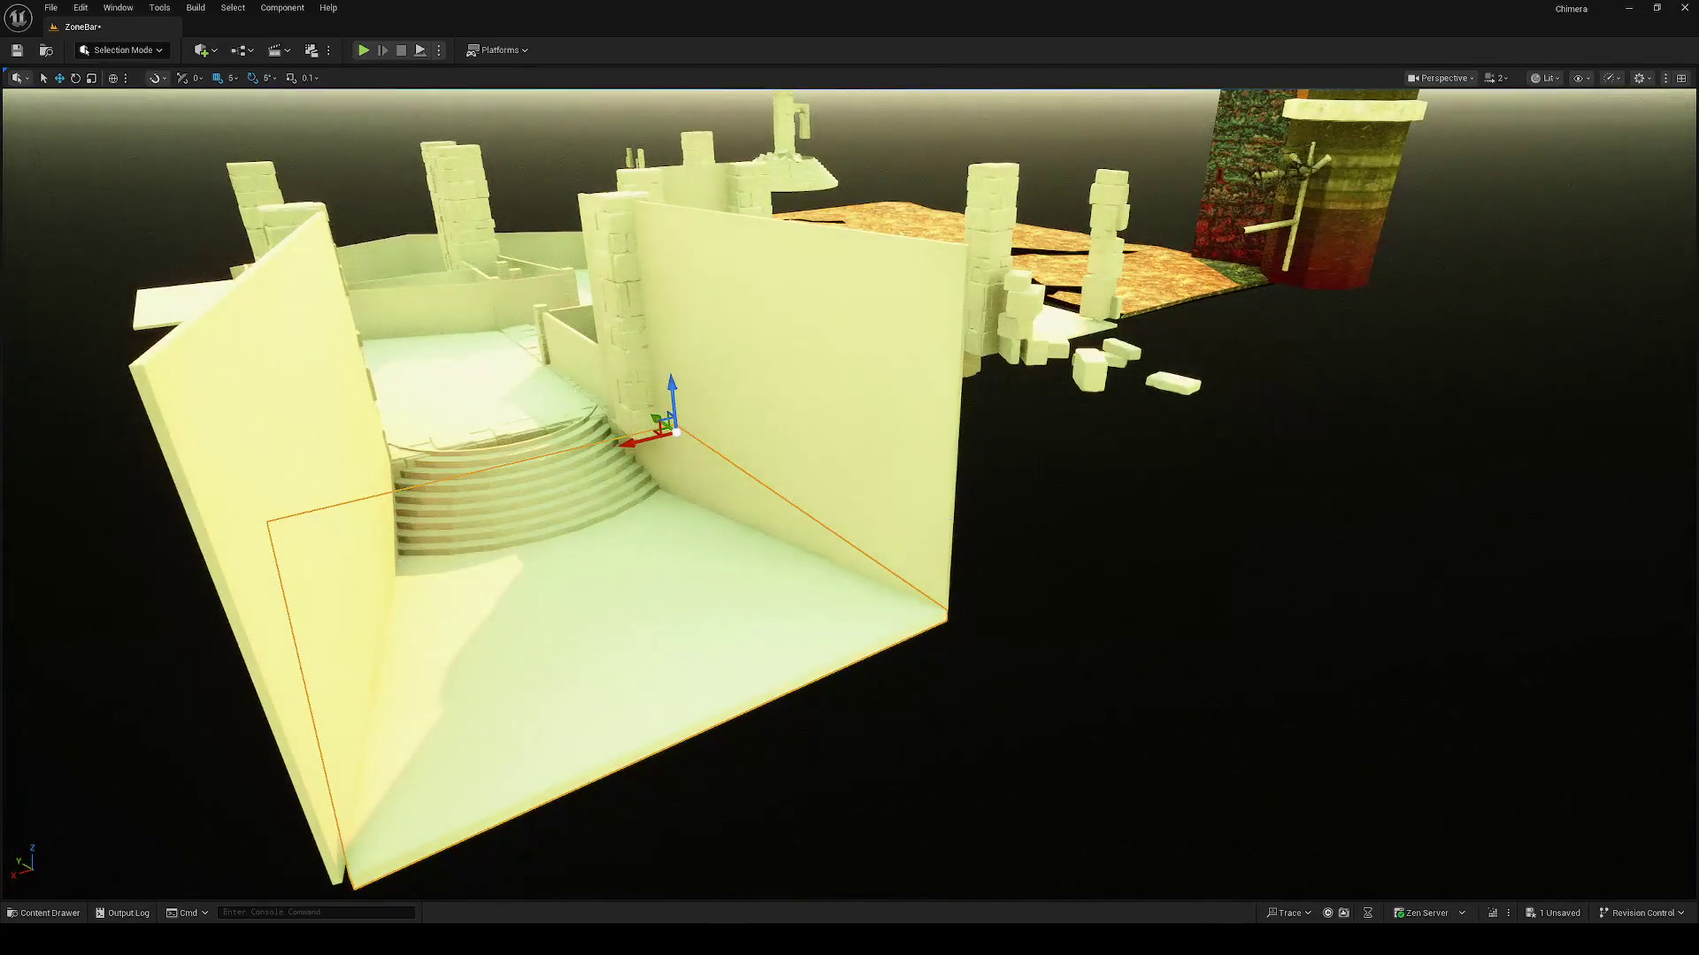
Step: Slide the right wall out, undo the move, save the level, and duplicate the floor piece forward
click(891, 500)
mouse_move(917, 587)
mouse_down()
mouse_move(1221, 660)
mouse_move(1214, 757)
mouse_up()
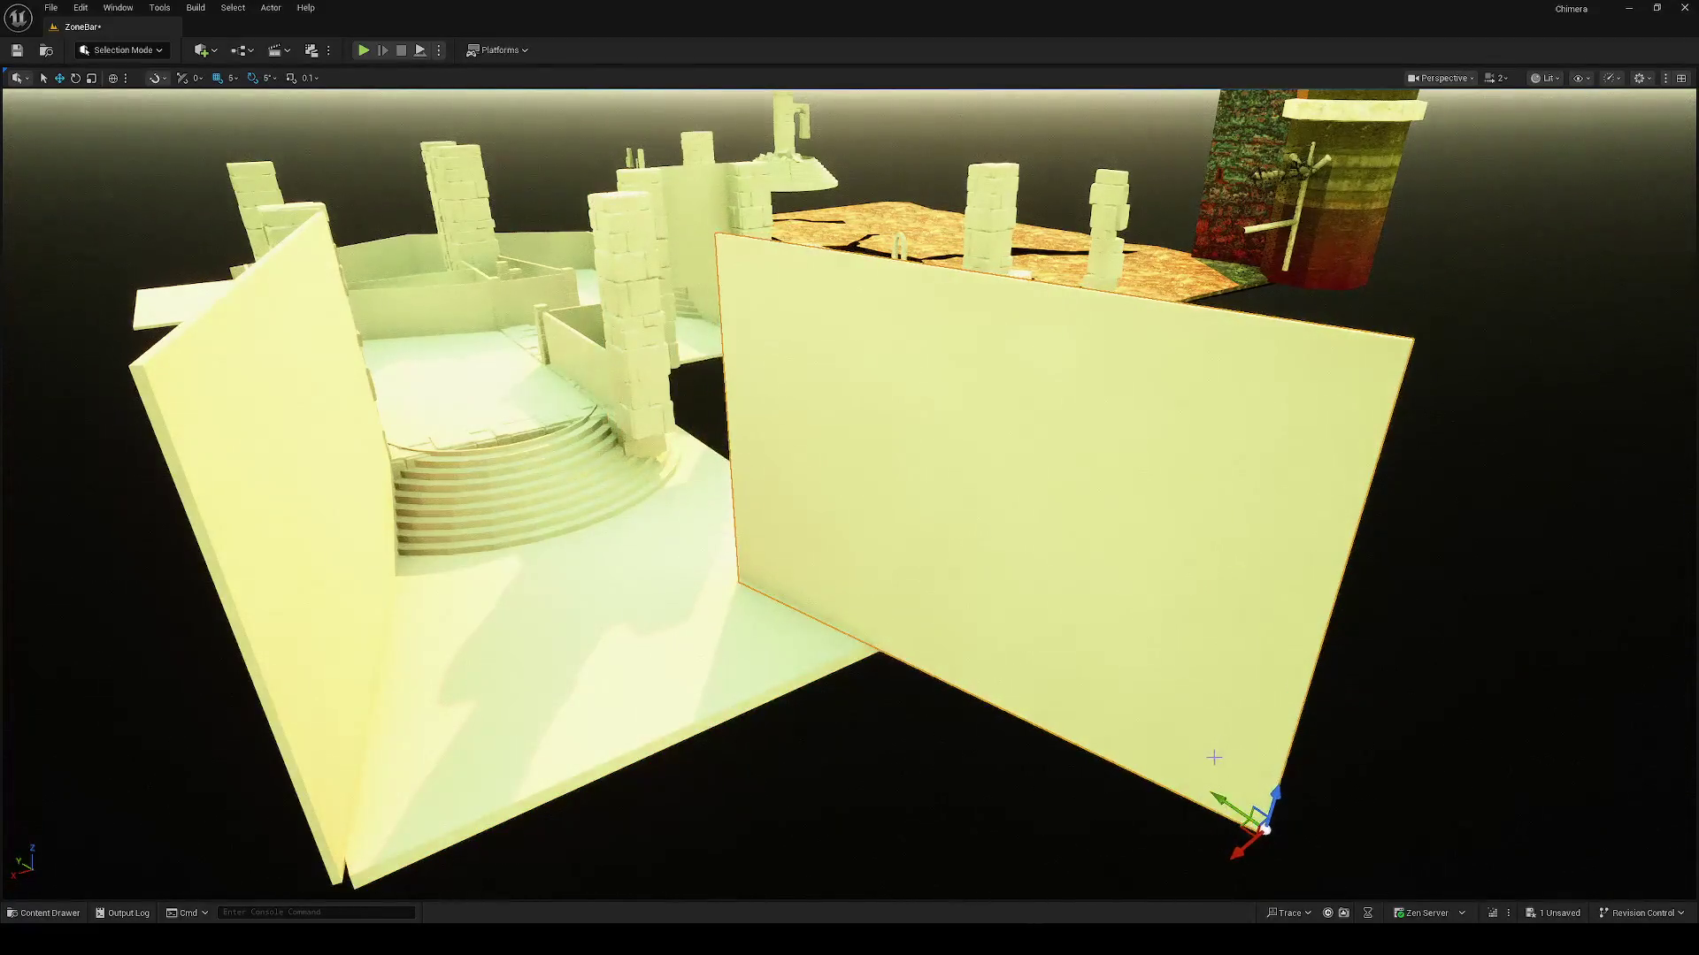
key(ctrl+s)
key(ctrl+z)
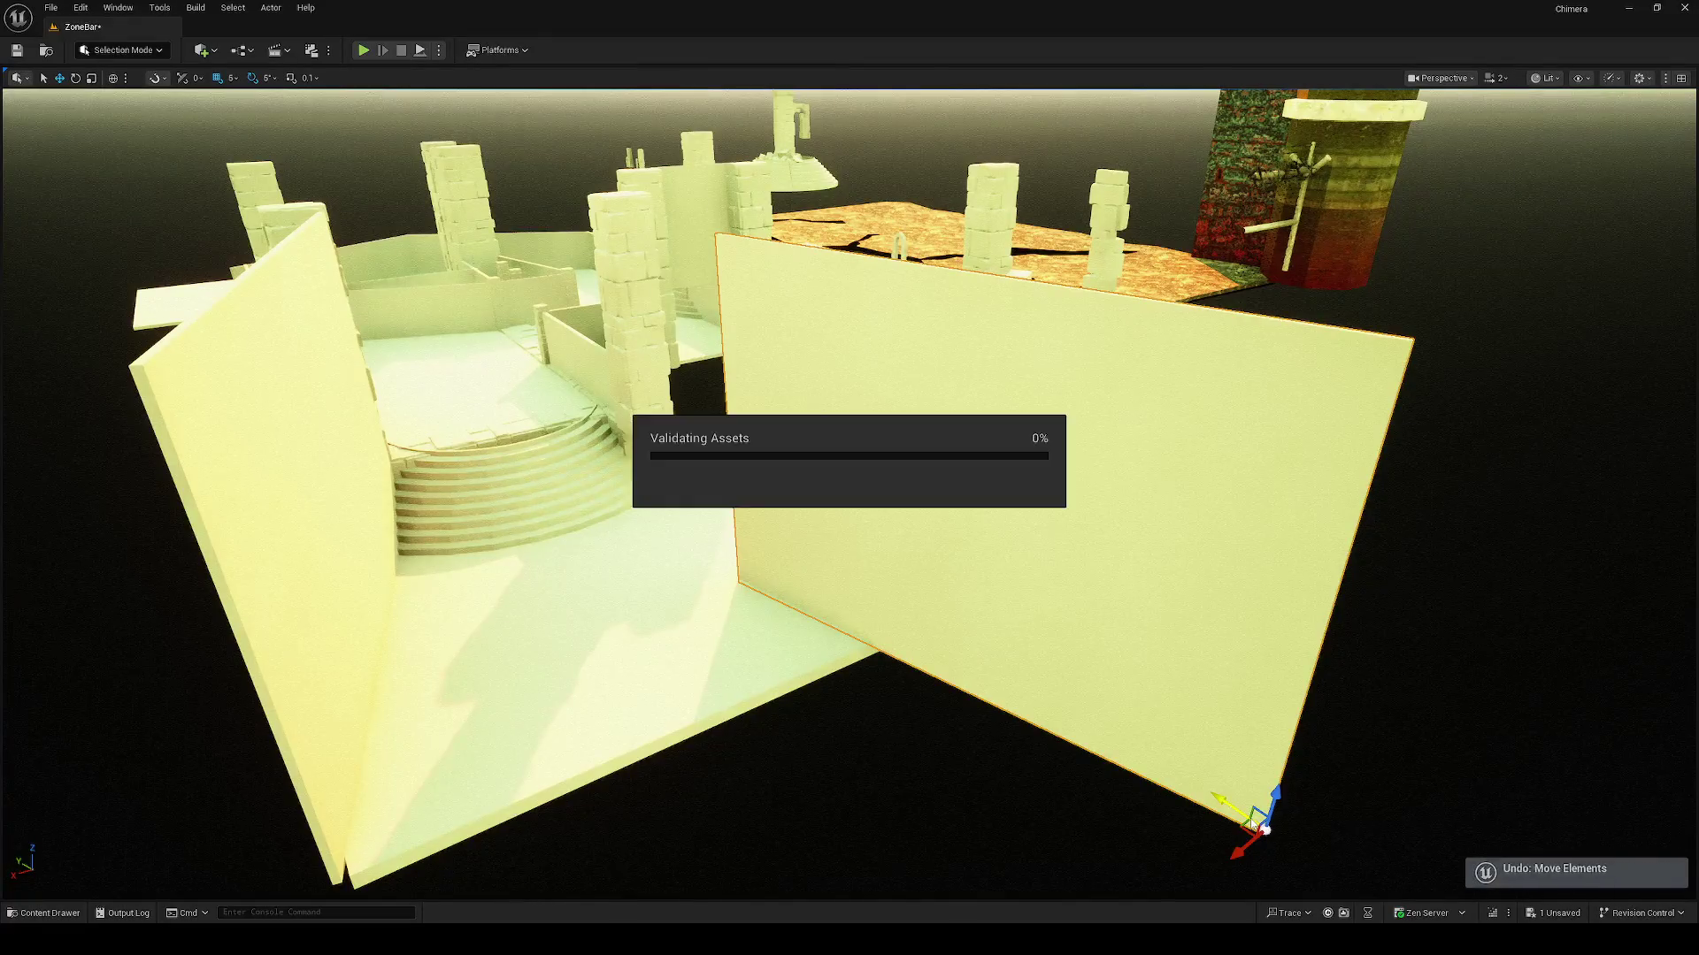
key(ctrl+z)
drag(850, 688, 710, 514)
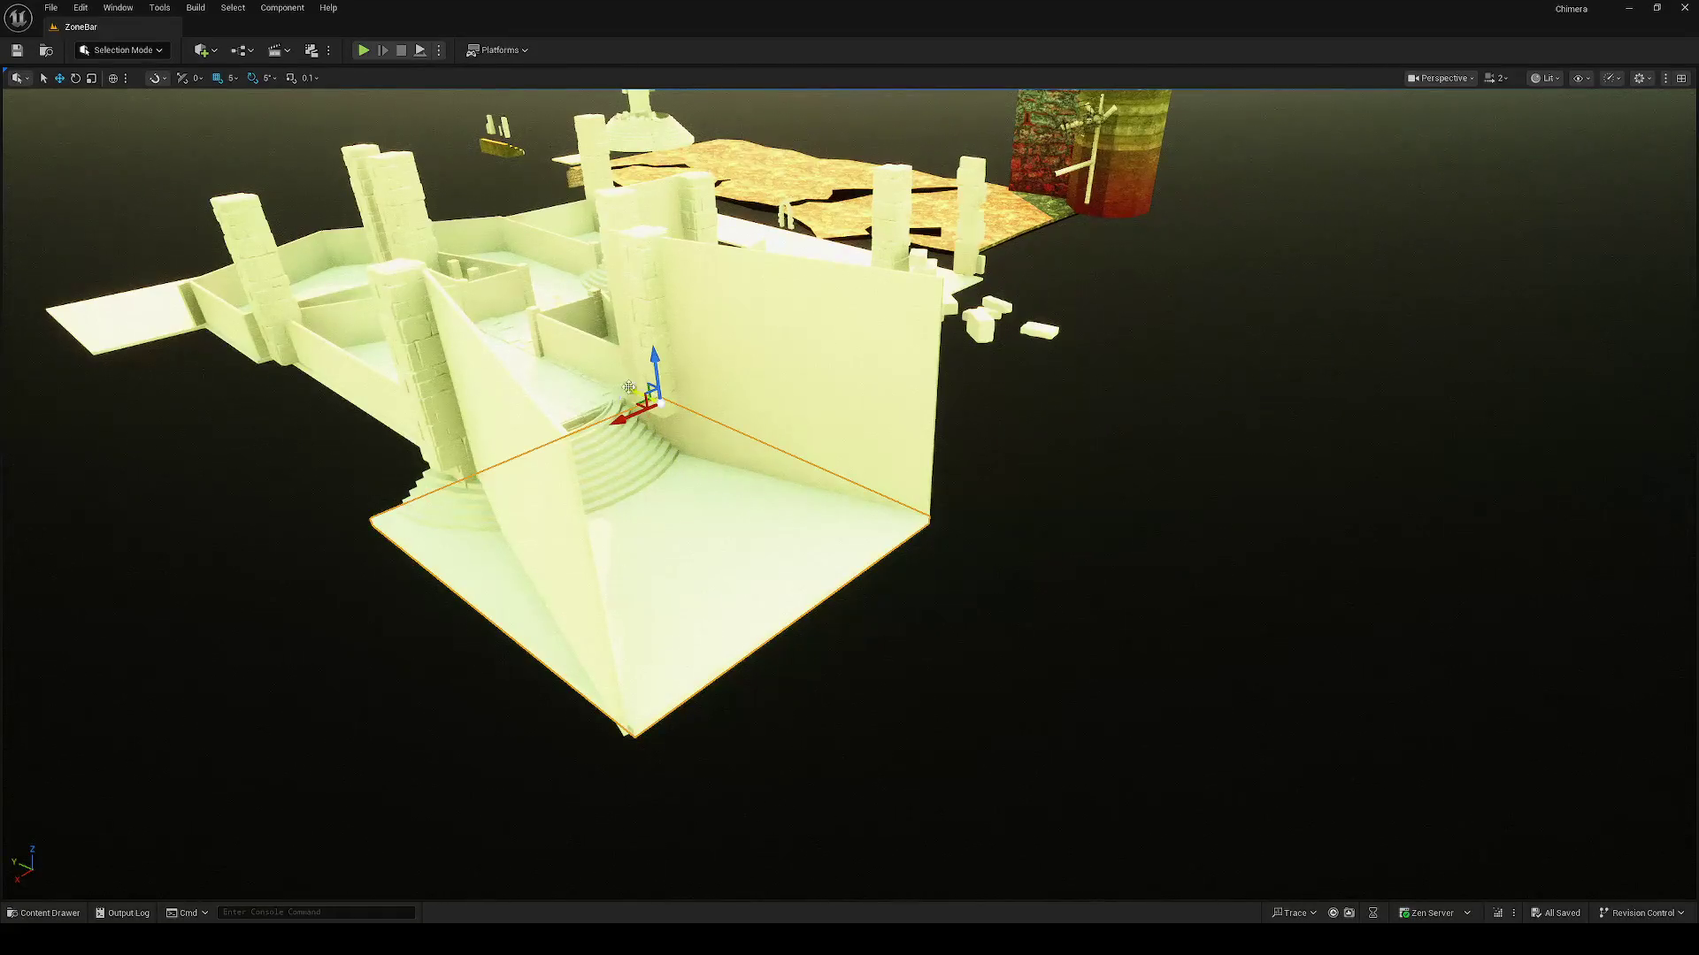
mouse_move(620, 391)
mouse_down()
mouse_move(997, 504)
mouse_move(916, 494)
mouse_move(902, 465)
mouse_move(849, 460)
mouse_move(694, 482)
mouse_move(531, 443)
mouse_move(721, 479)
mouse_move(531, 469)
mouse_up()
Step: Shrink the duplicated floor slab along its width and frame it in view
scroll(955, 480, up, 10)
mouse_move(887, 522)
mouse_down()
mouse_move(885, 496)
mouse_move(883, 519)
mouse_up()
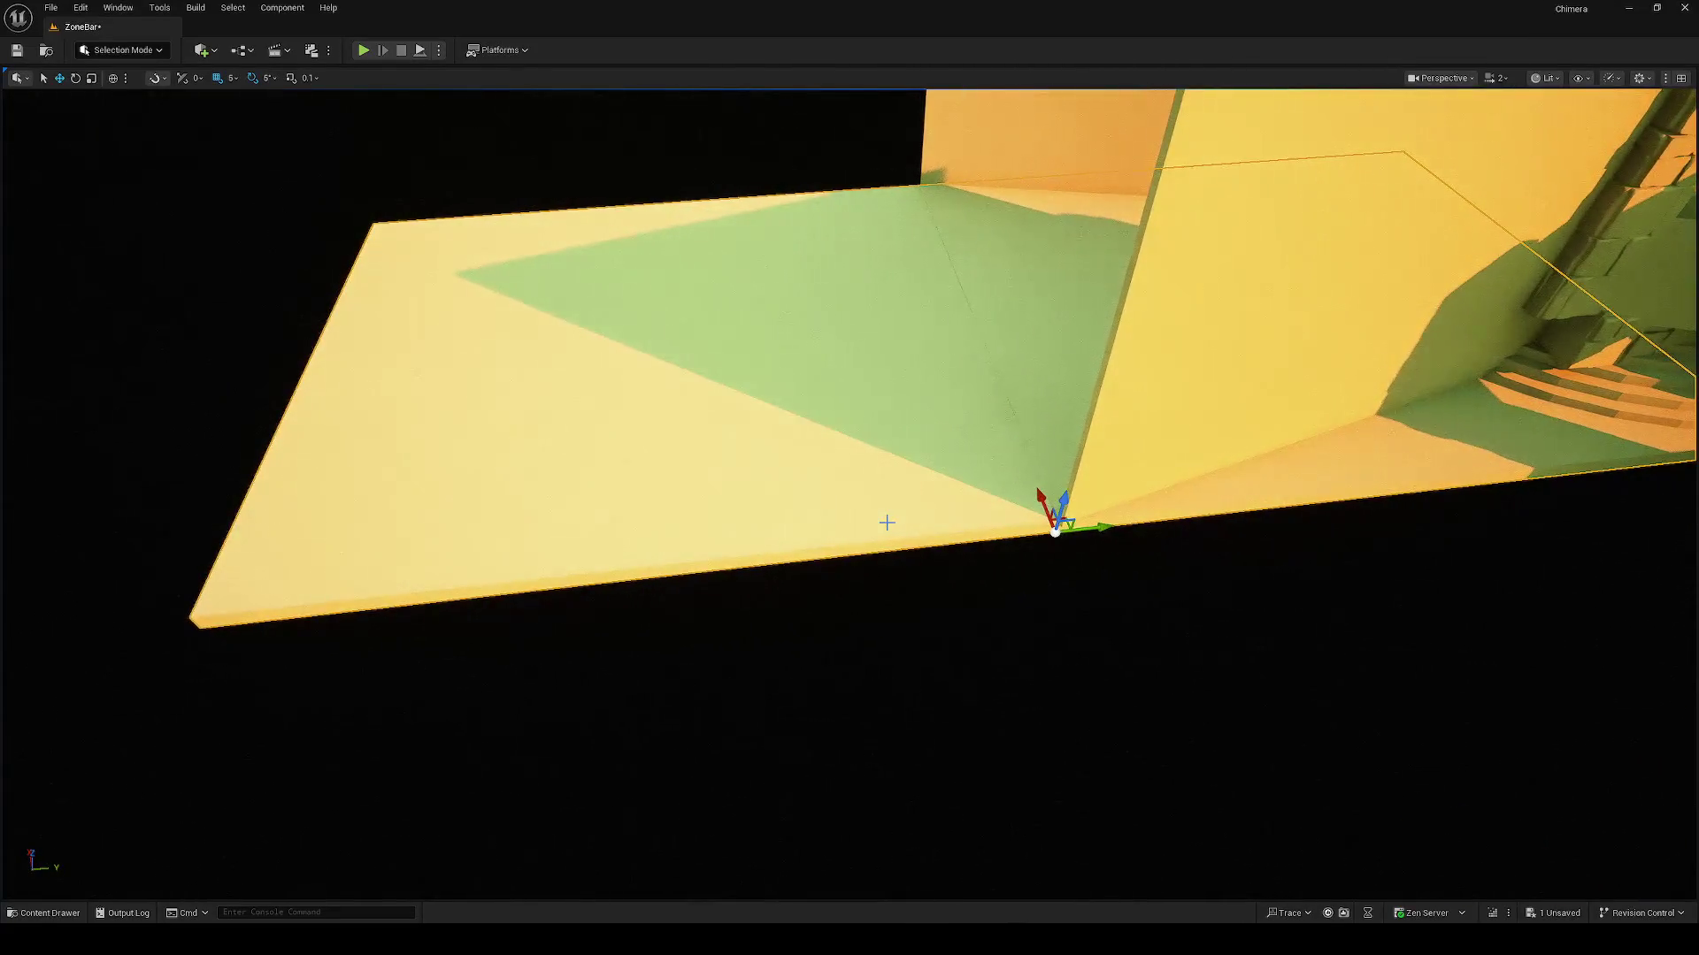
key(r)
mouse_move(1013, 540)
mouse_down()
mouse_move(1071, 530)
mouse_move(956, 531)
mouse_move(978, 526)
mouse_up()
key(w)
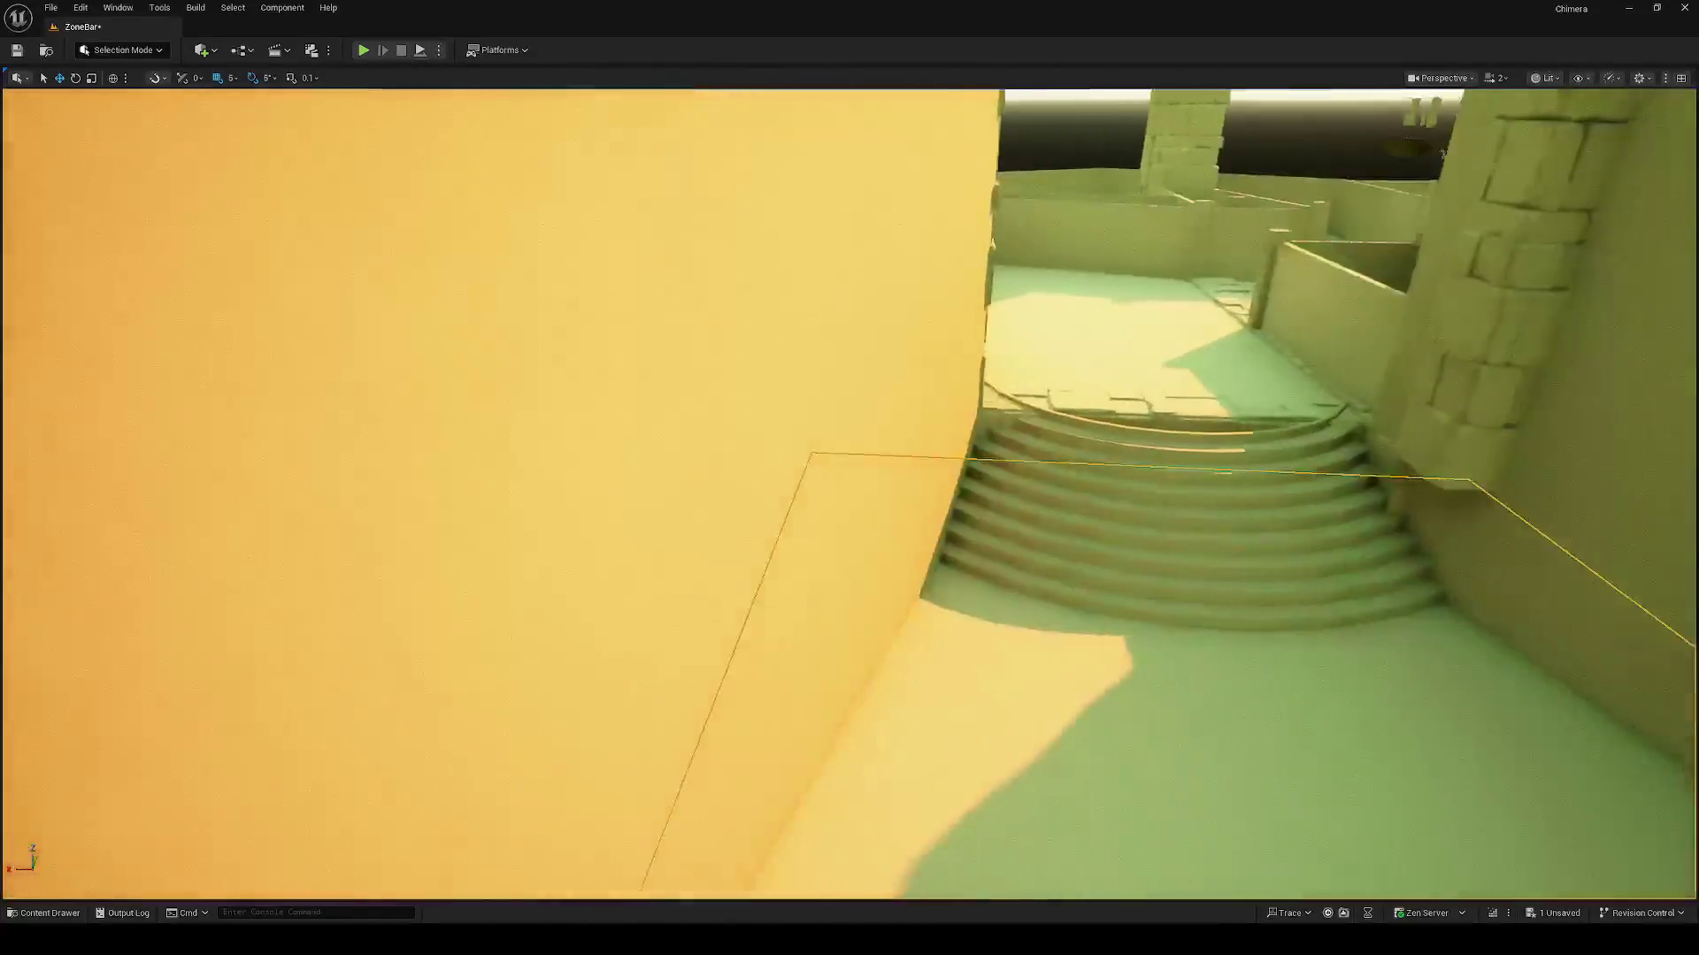
key(f)
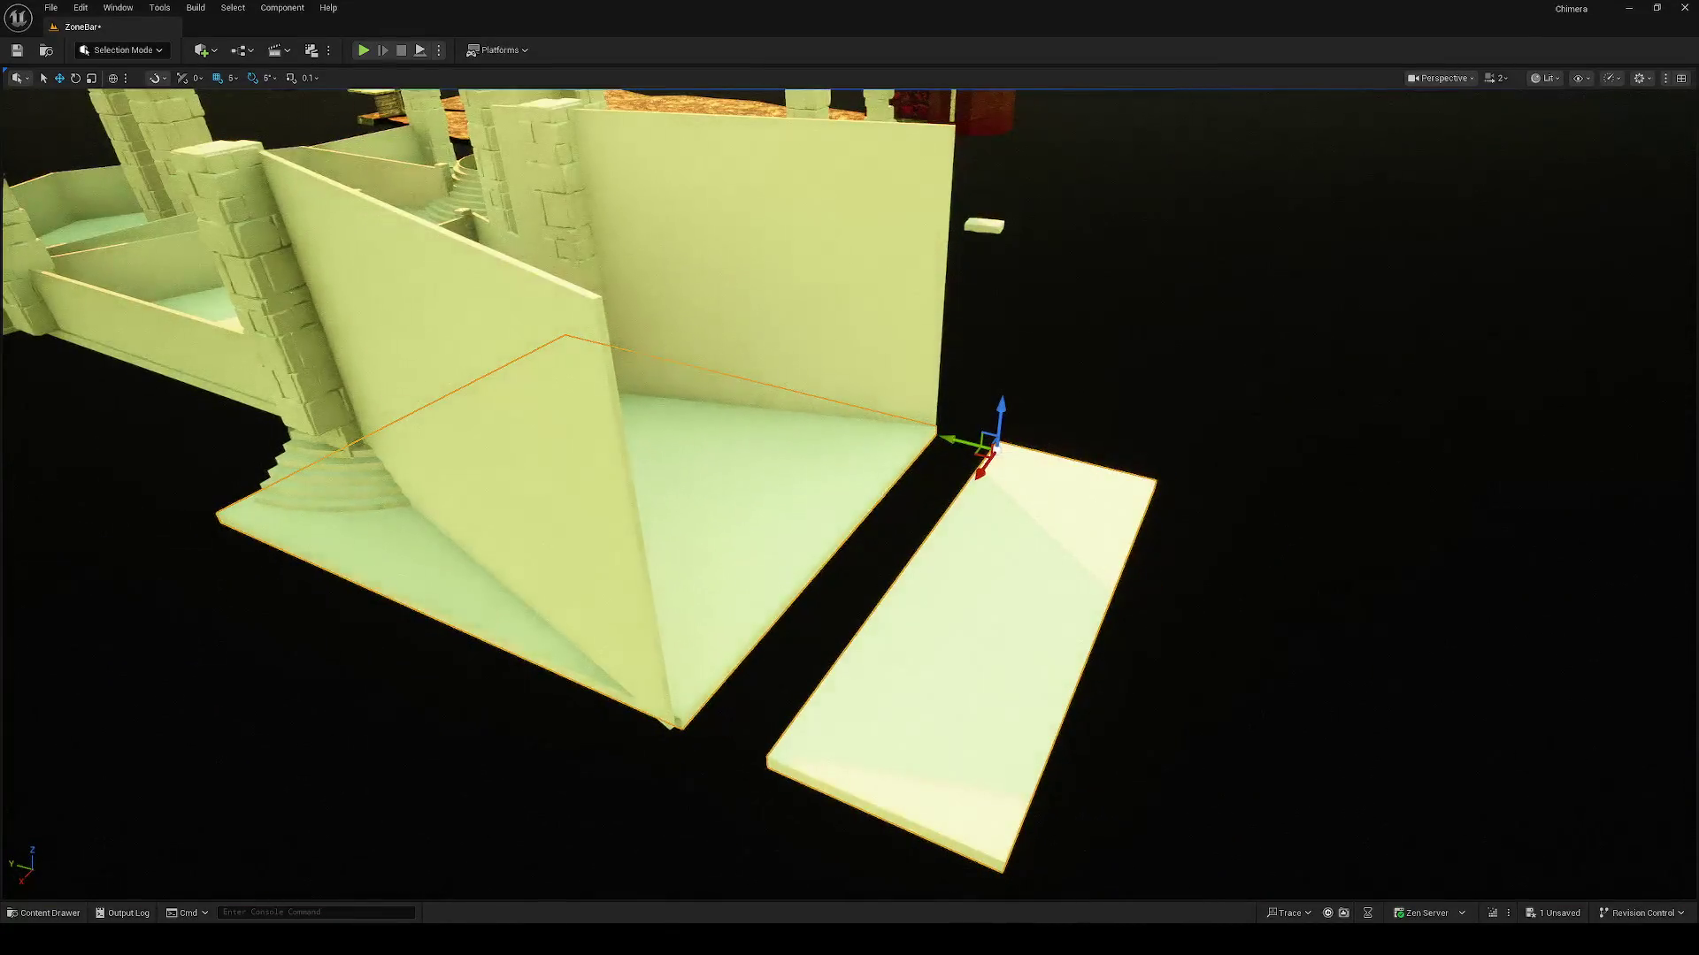
key(w)
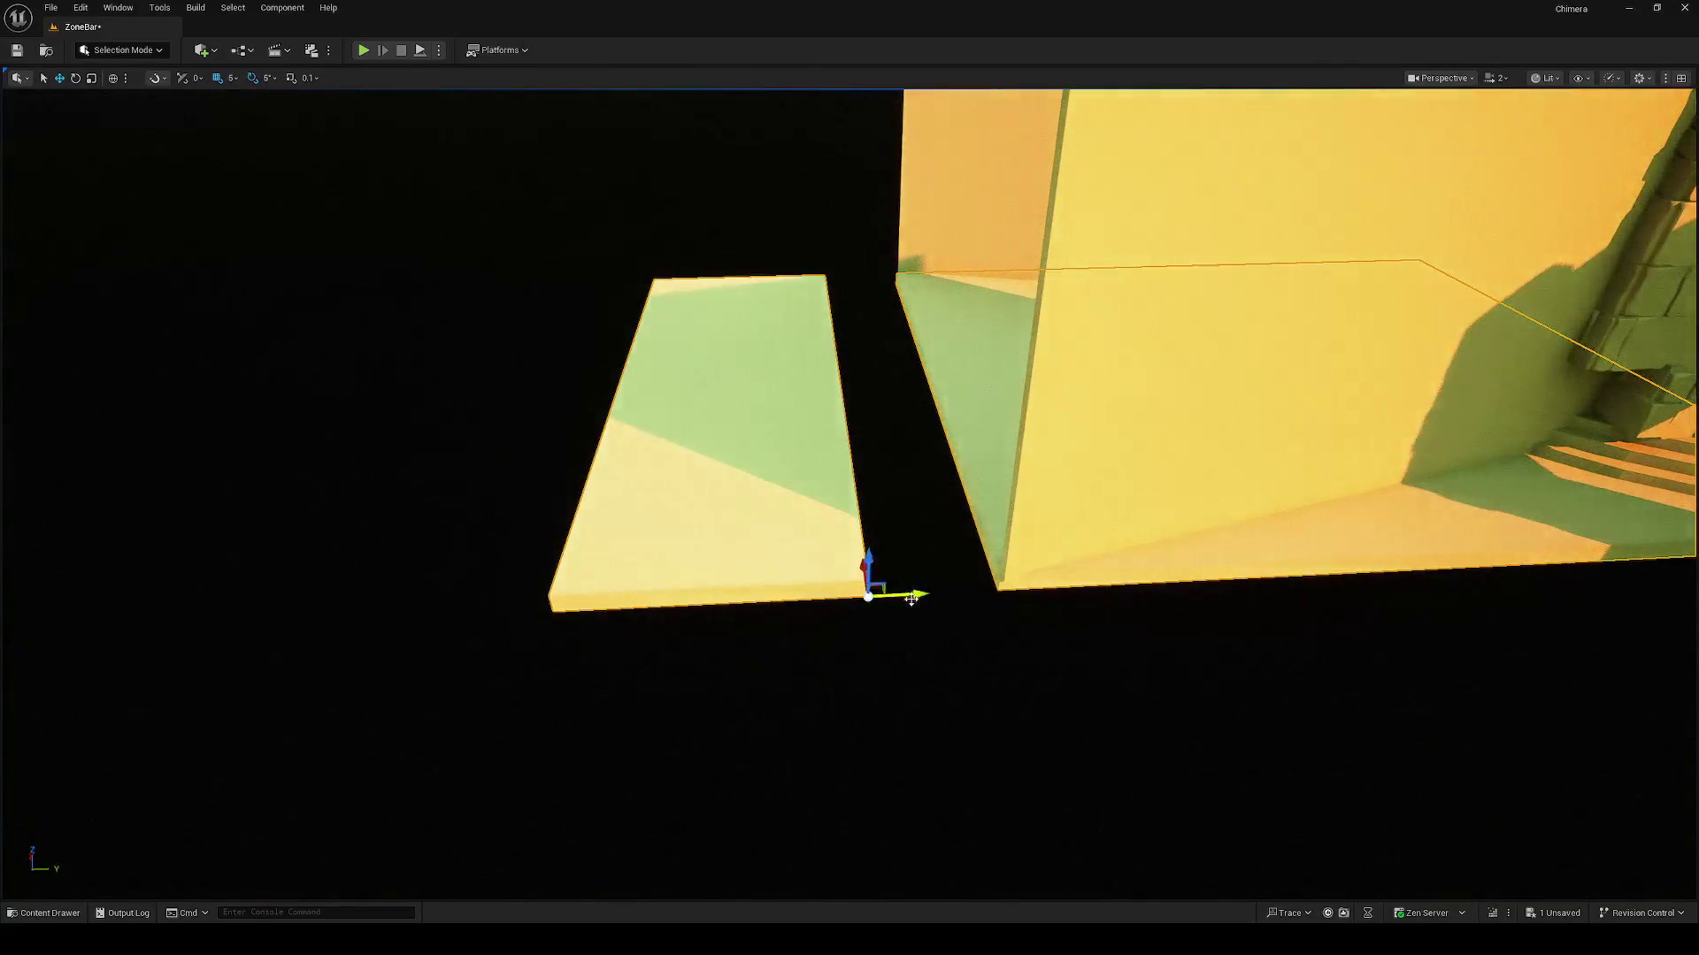
Step: Stretch the copied floor slab, line its corner up with the wall corner, and save
drag(925, 591, 1032, 603)
mouse_move(947, 592)
mouse_down()
mouse_move(867, 593)
mouse_move(911, 593)
mouse_move(923, 618)
mouse_move(943, 585)
mouse_move(938, 566)
mouse_move(832, 522)
mouse_move(920, 584)
mouse_move(885, 539)
mouse_move(903, 504)
mouse_move(914, 576)
mouse_up()
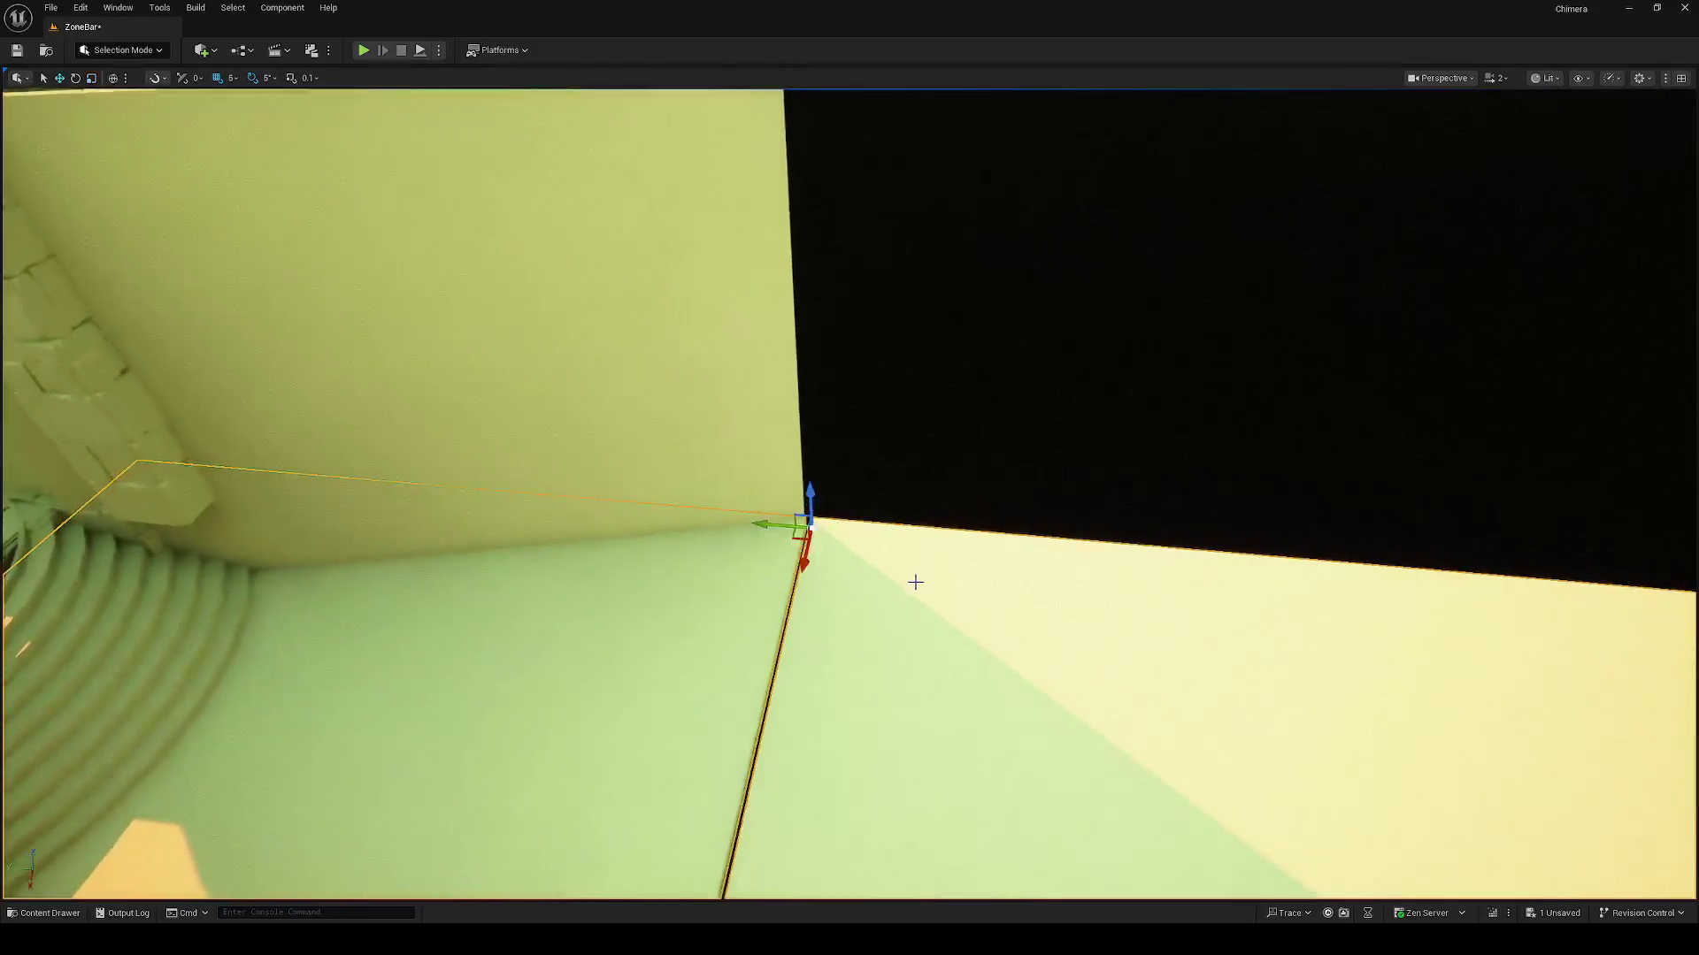
key(w)
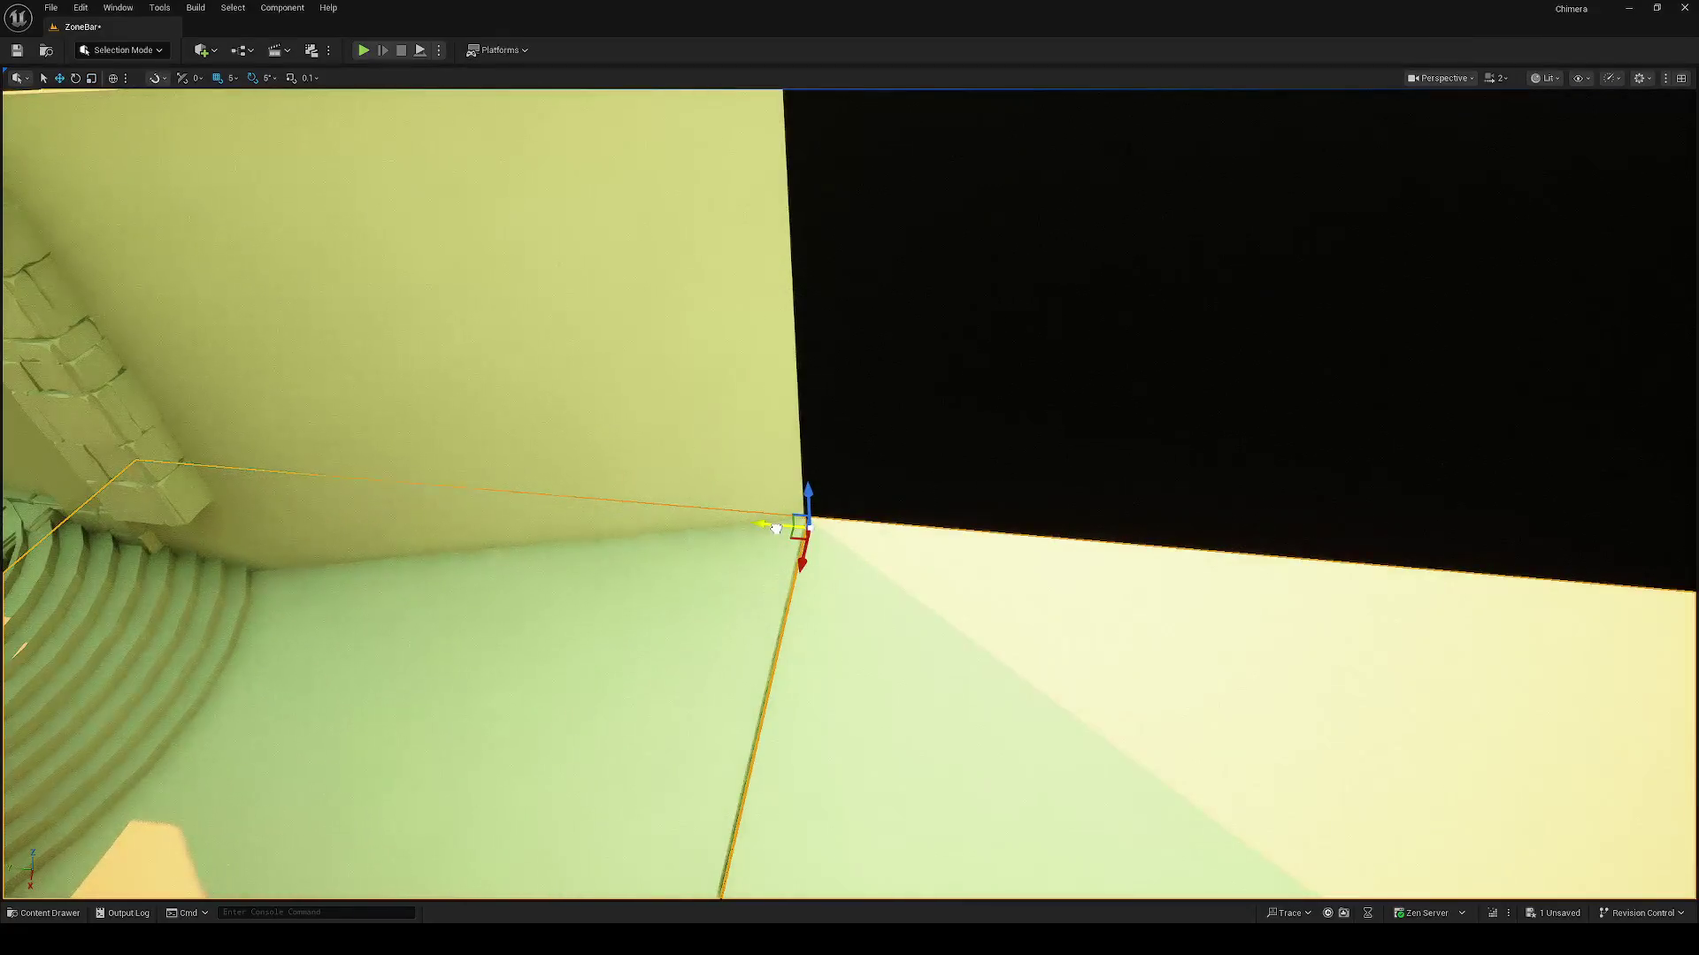
mouse_move(776, 529)
mouse_down()
mouse_move(805, 566)
mouse_move(893, 460)
mouse_move(946, 482)
mouse_move(964, 518)
mouse_move(831, 522)
mouse_move(844, 508)
mouse_up()
key(ctrl+s)
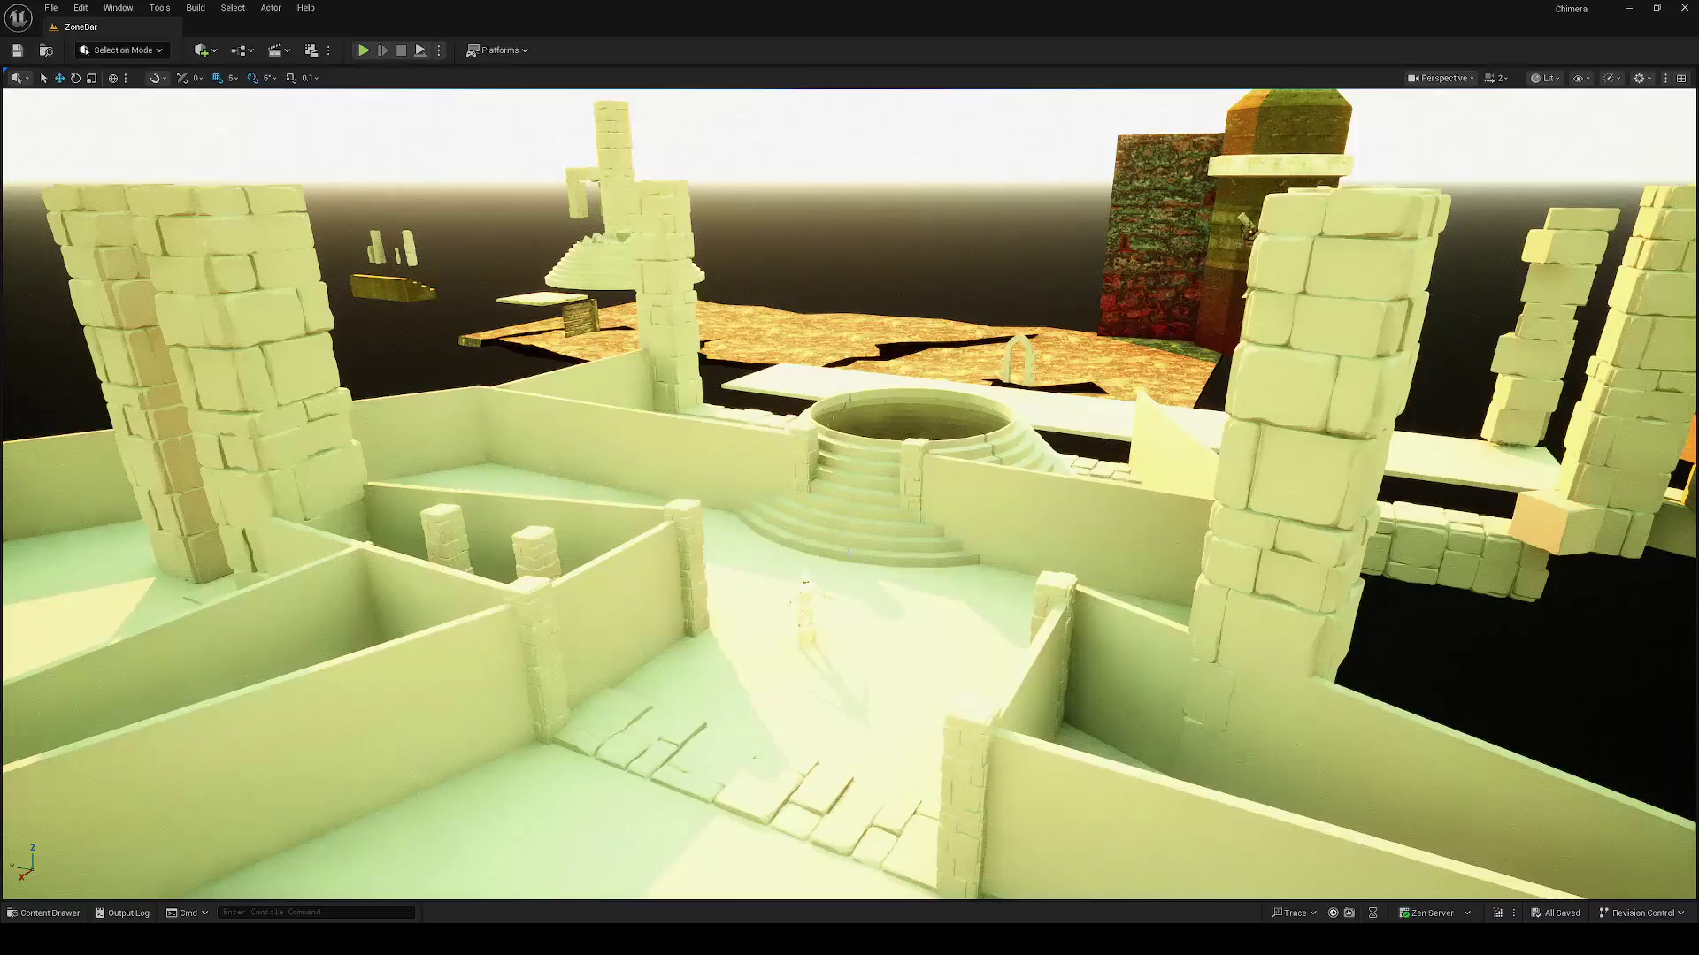
Step: Play the level from the chosen viewport spot and take first-person control
right_click(853, 502)
click(885, 462)
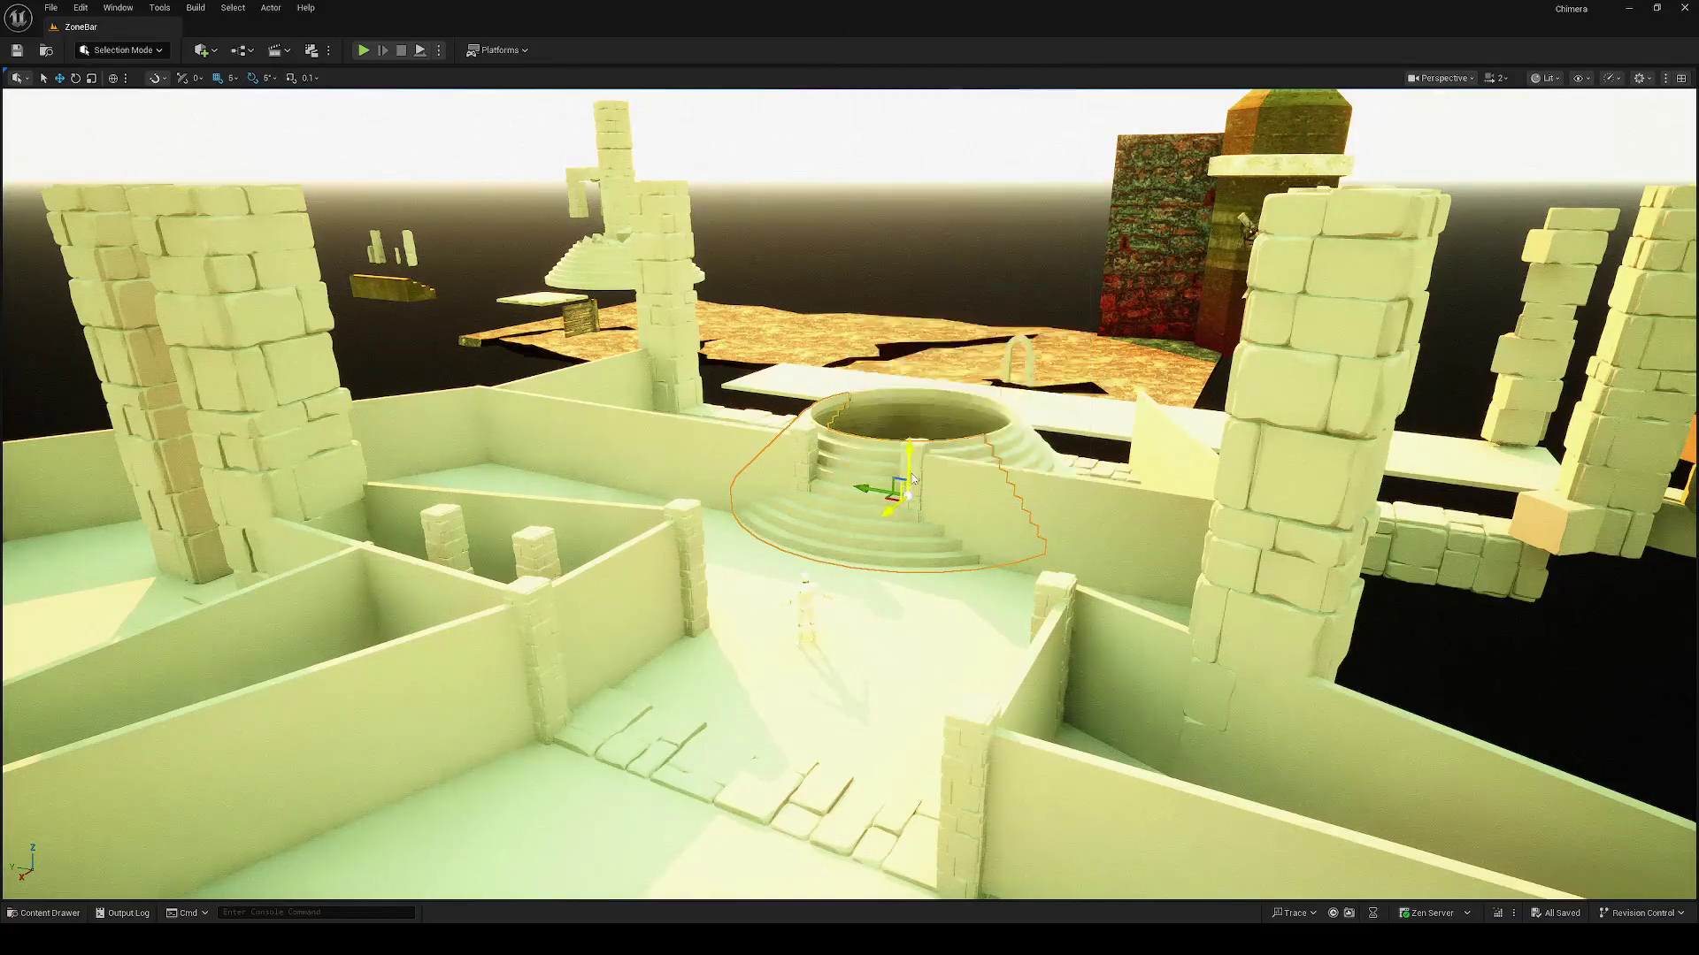
click(910, 483)
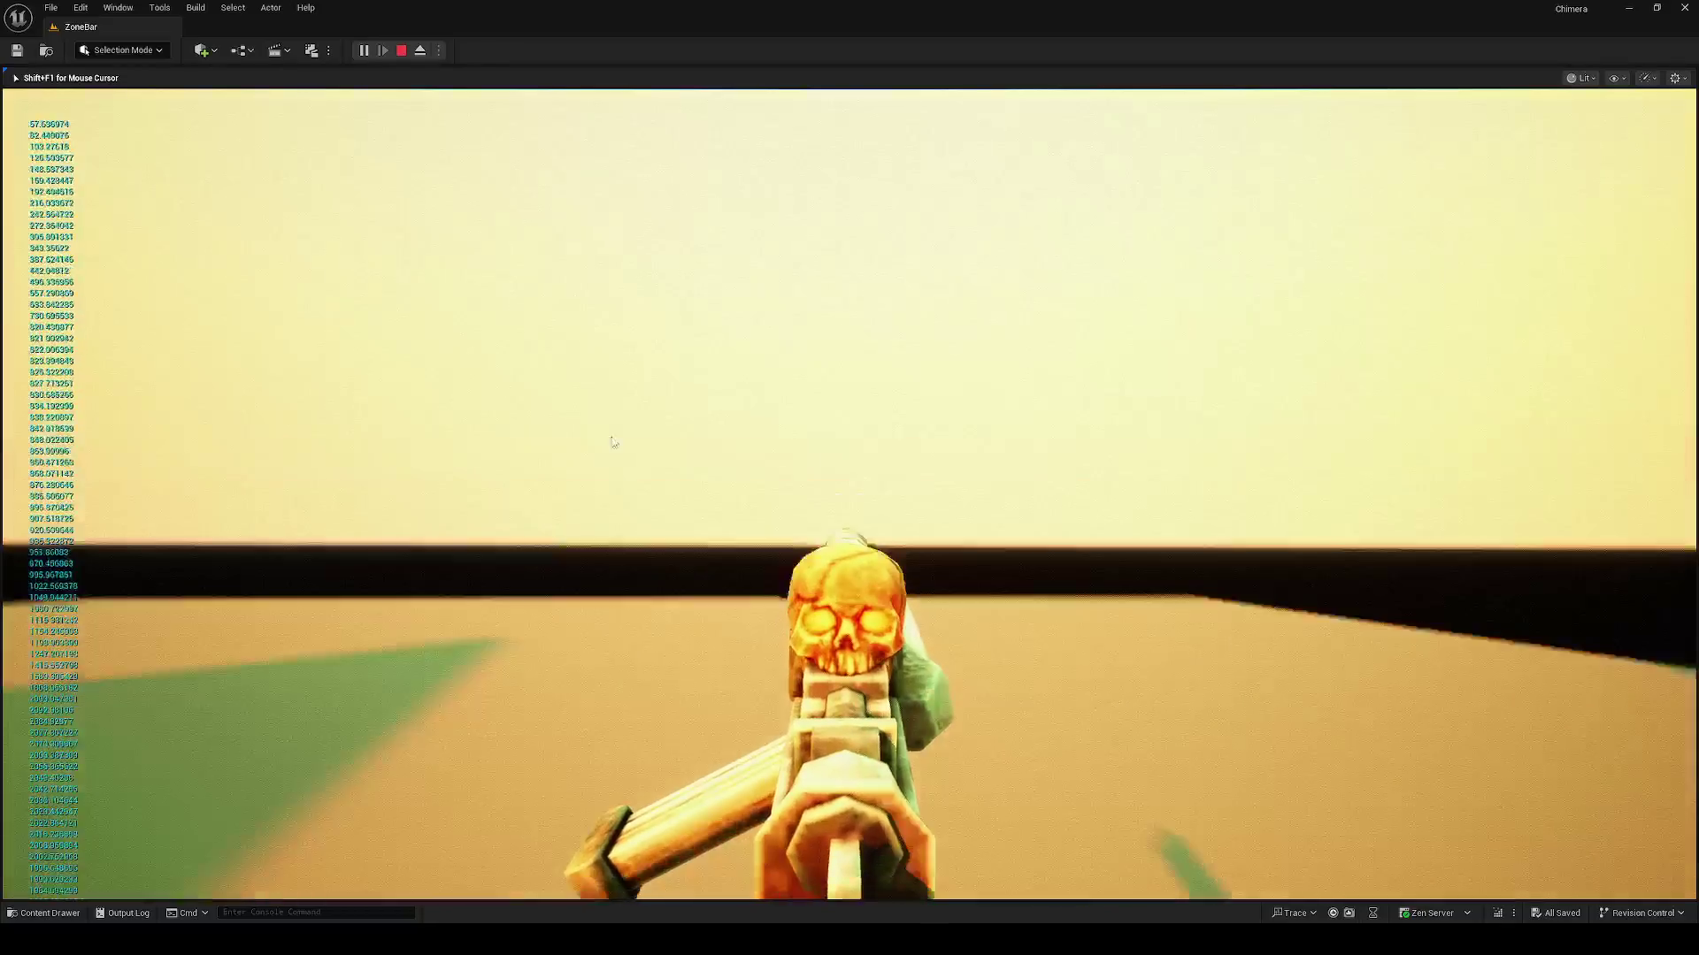
Step: End the first-person play session with Esc
key(Escape)
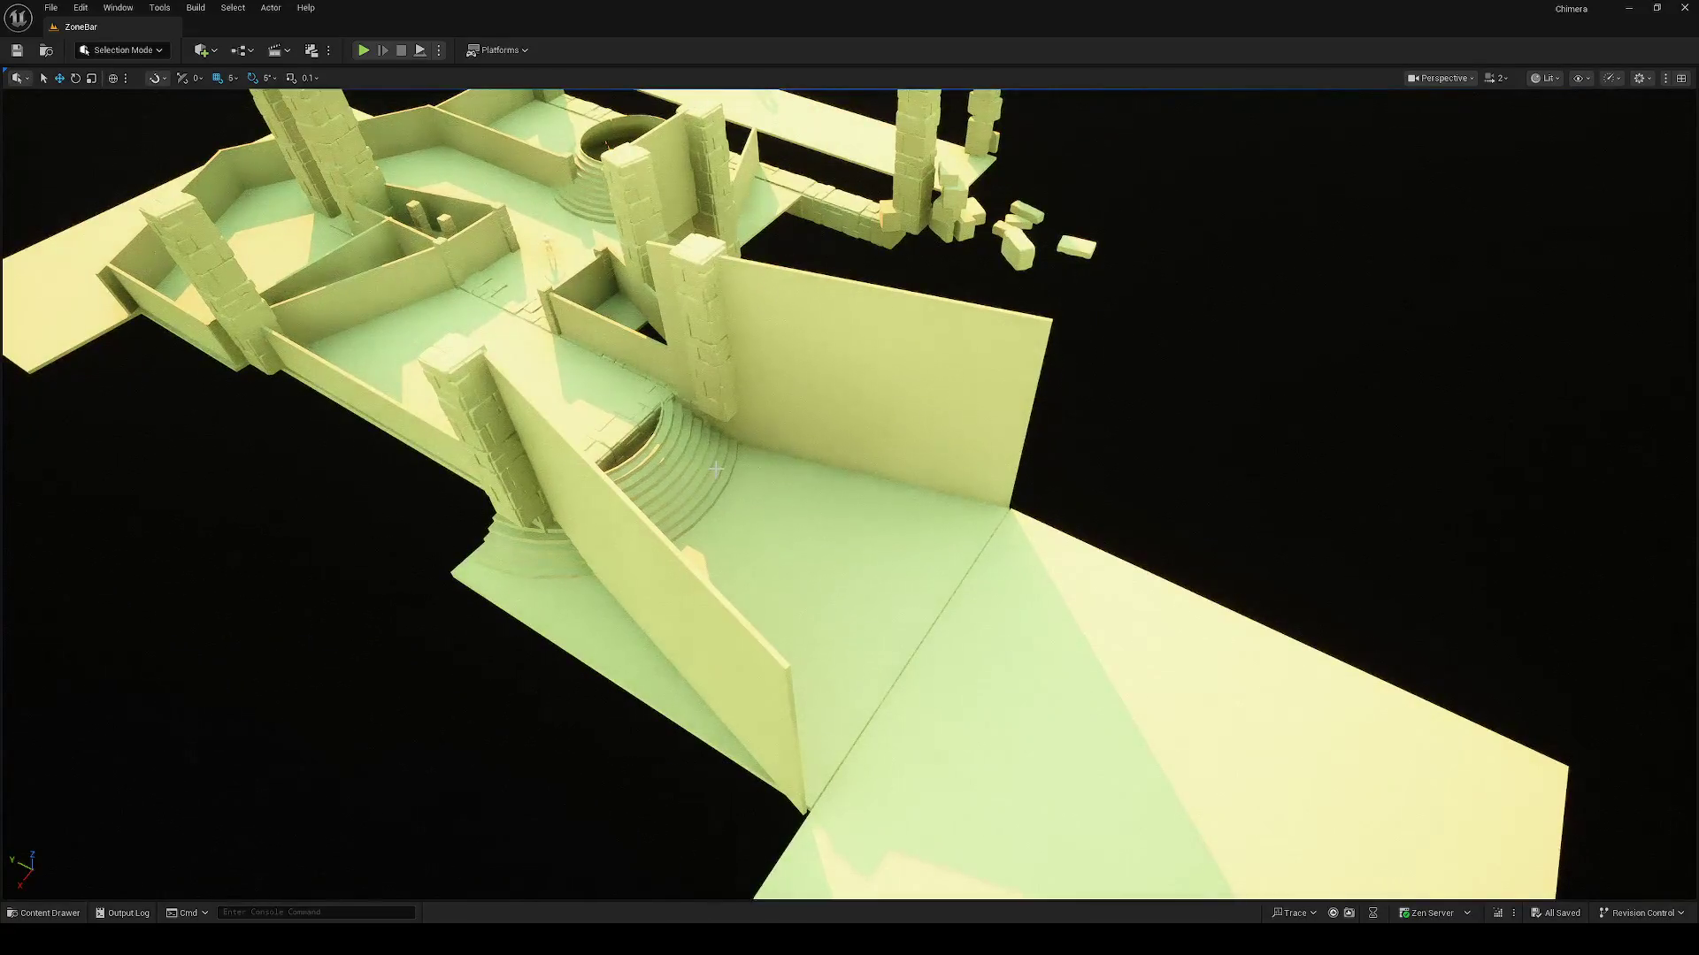
key(super)
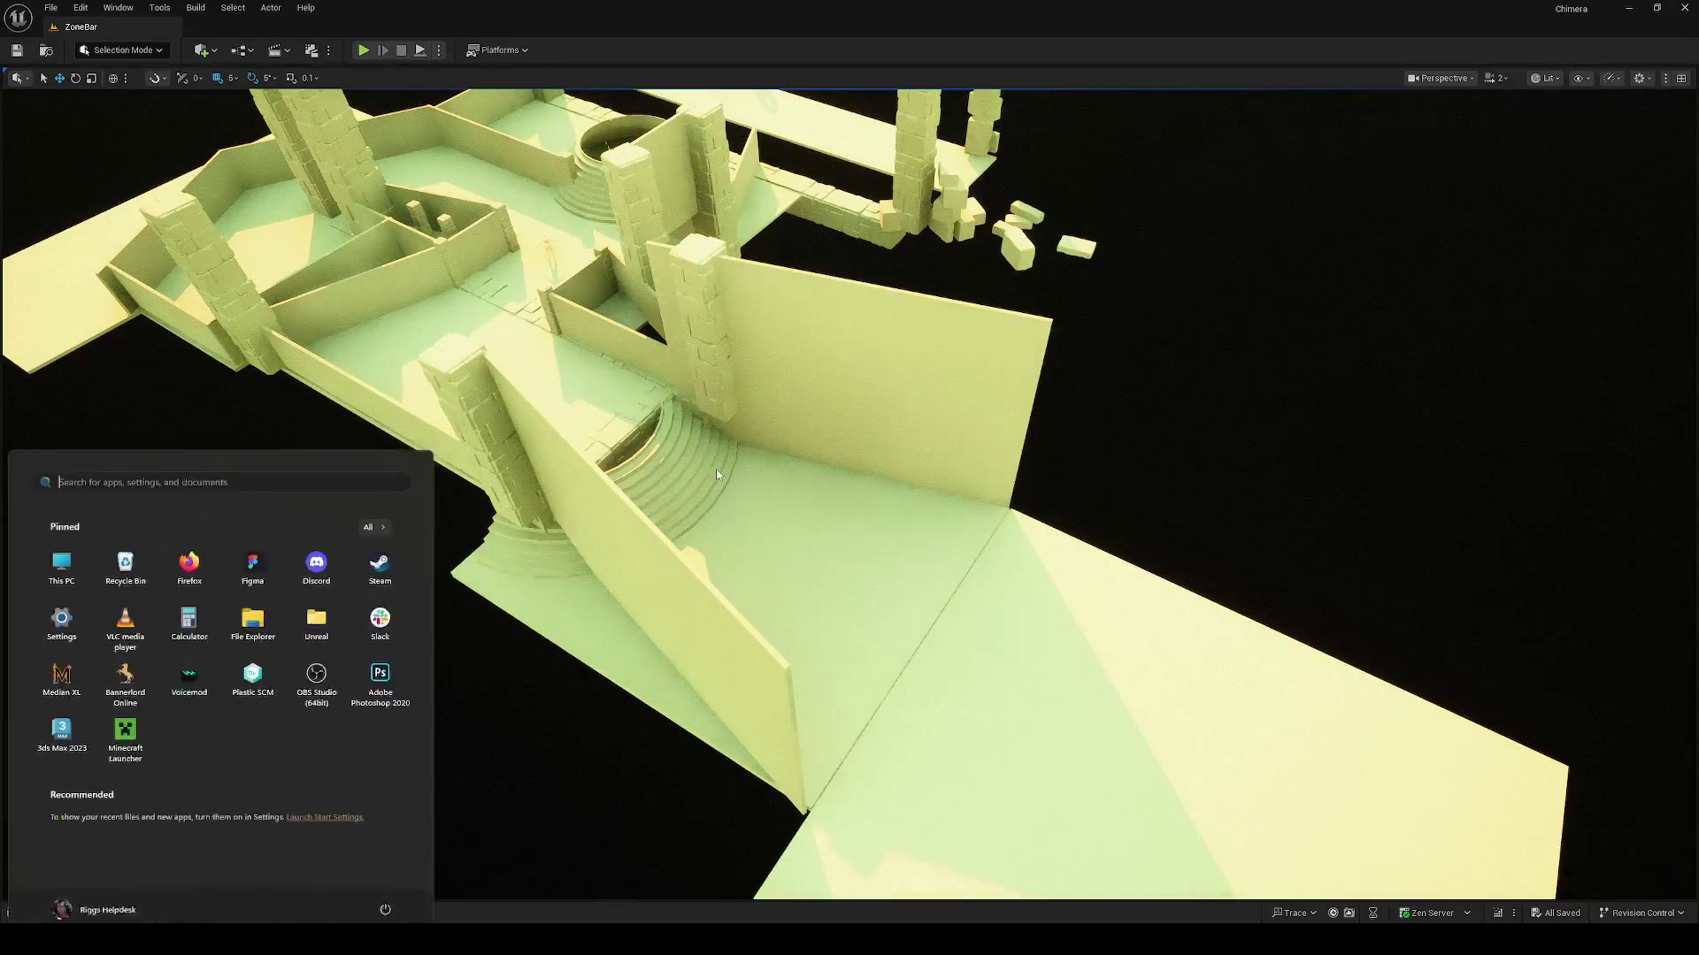
key(Escape)
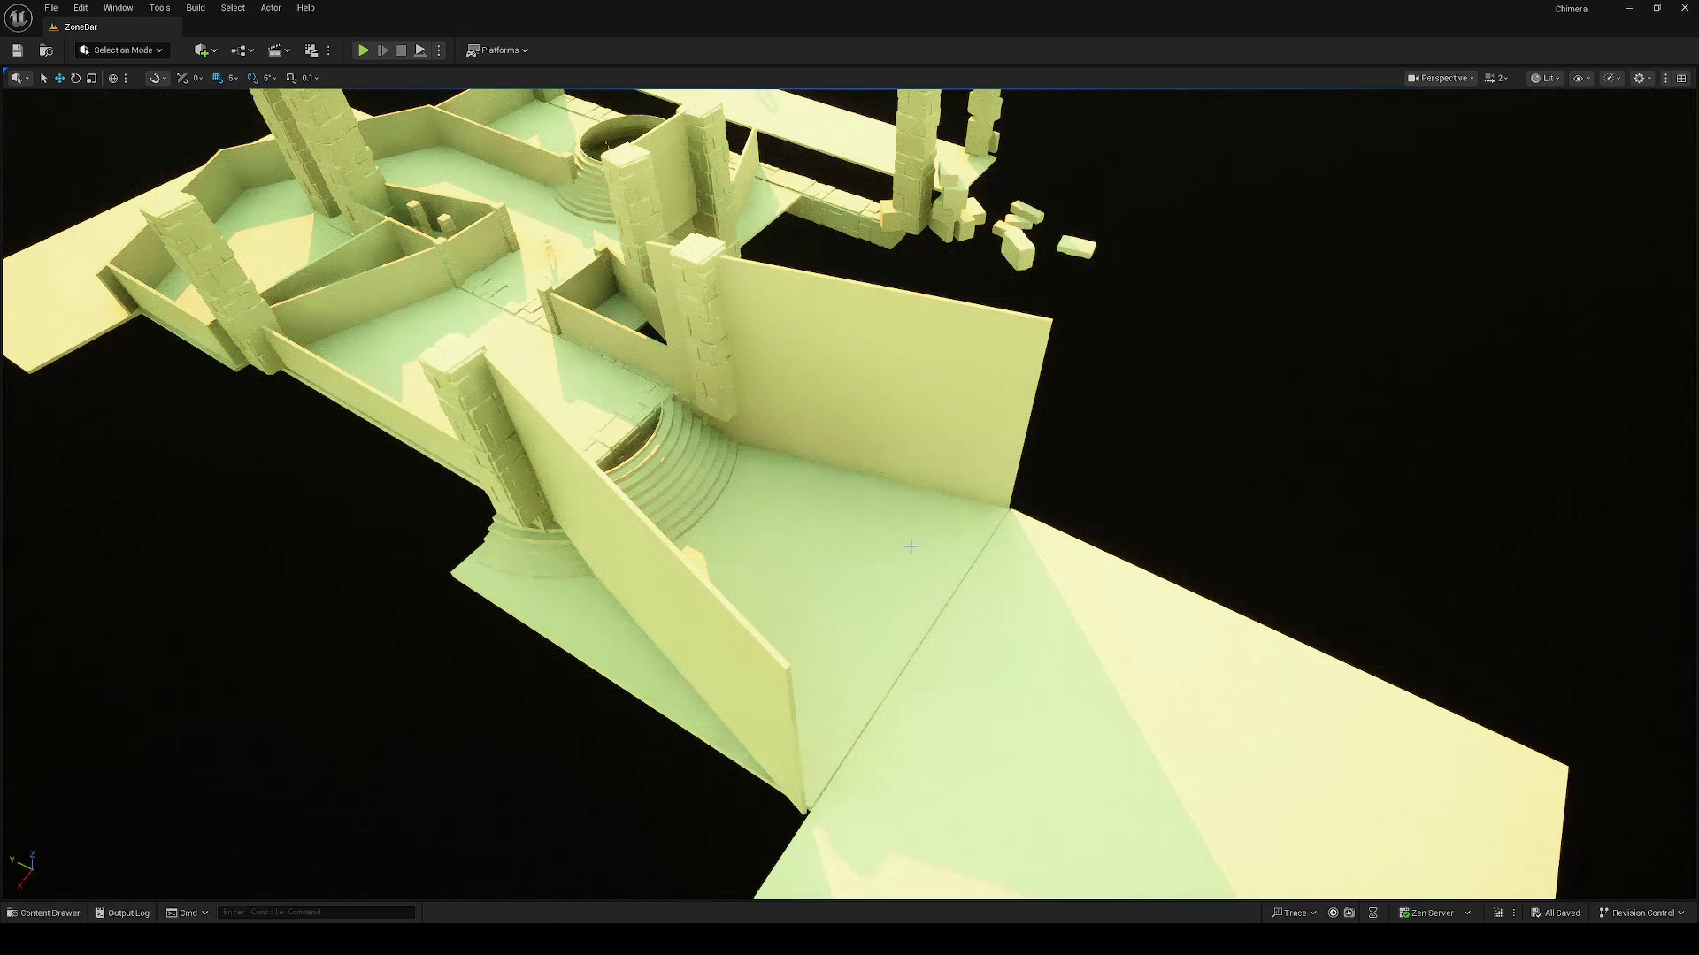
scroll(905, 548, down, 5)
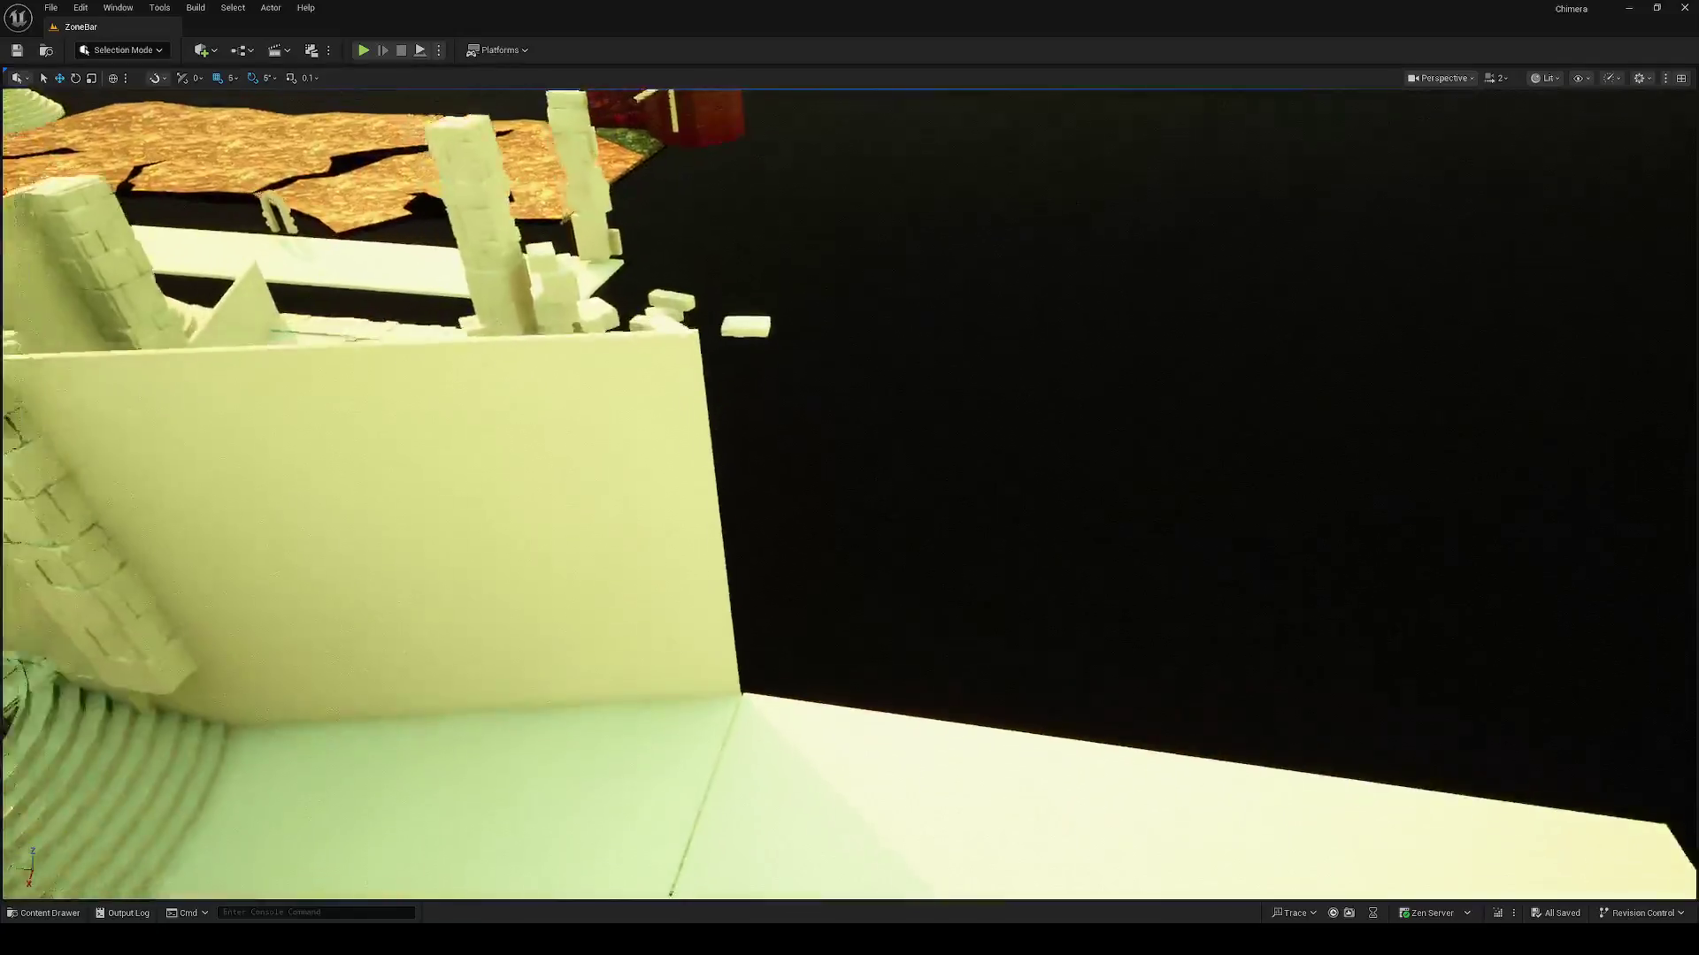
click(713, 535)
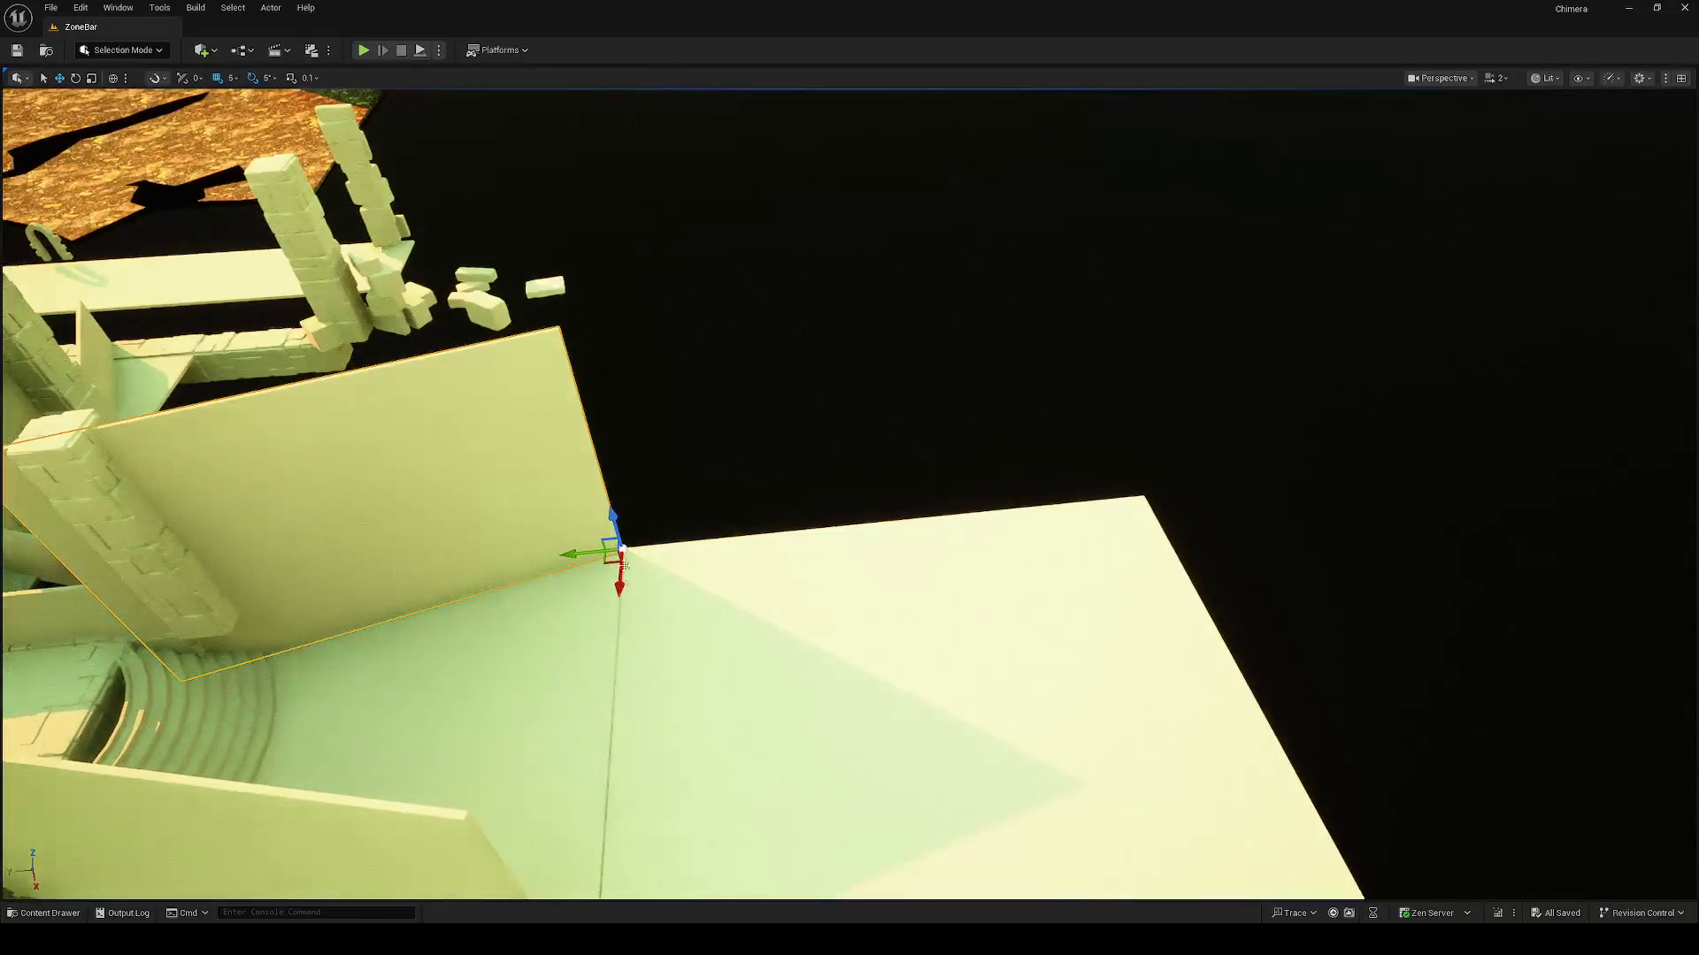
Step: Copy a wall plane to the new floor's far corner and stretch it along the back edge
mouse_move(612, 559)
mouse_down()
mouse_move(1043, 489)
mouse_move(1138, 495)
mouse_up()
key(e)
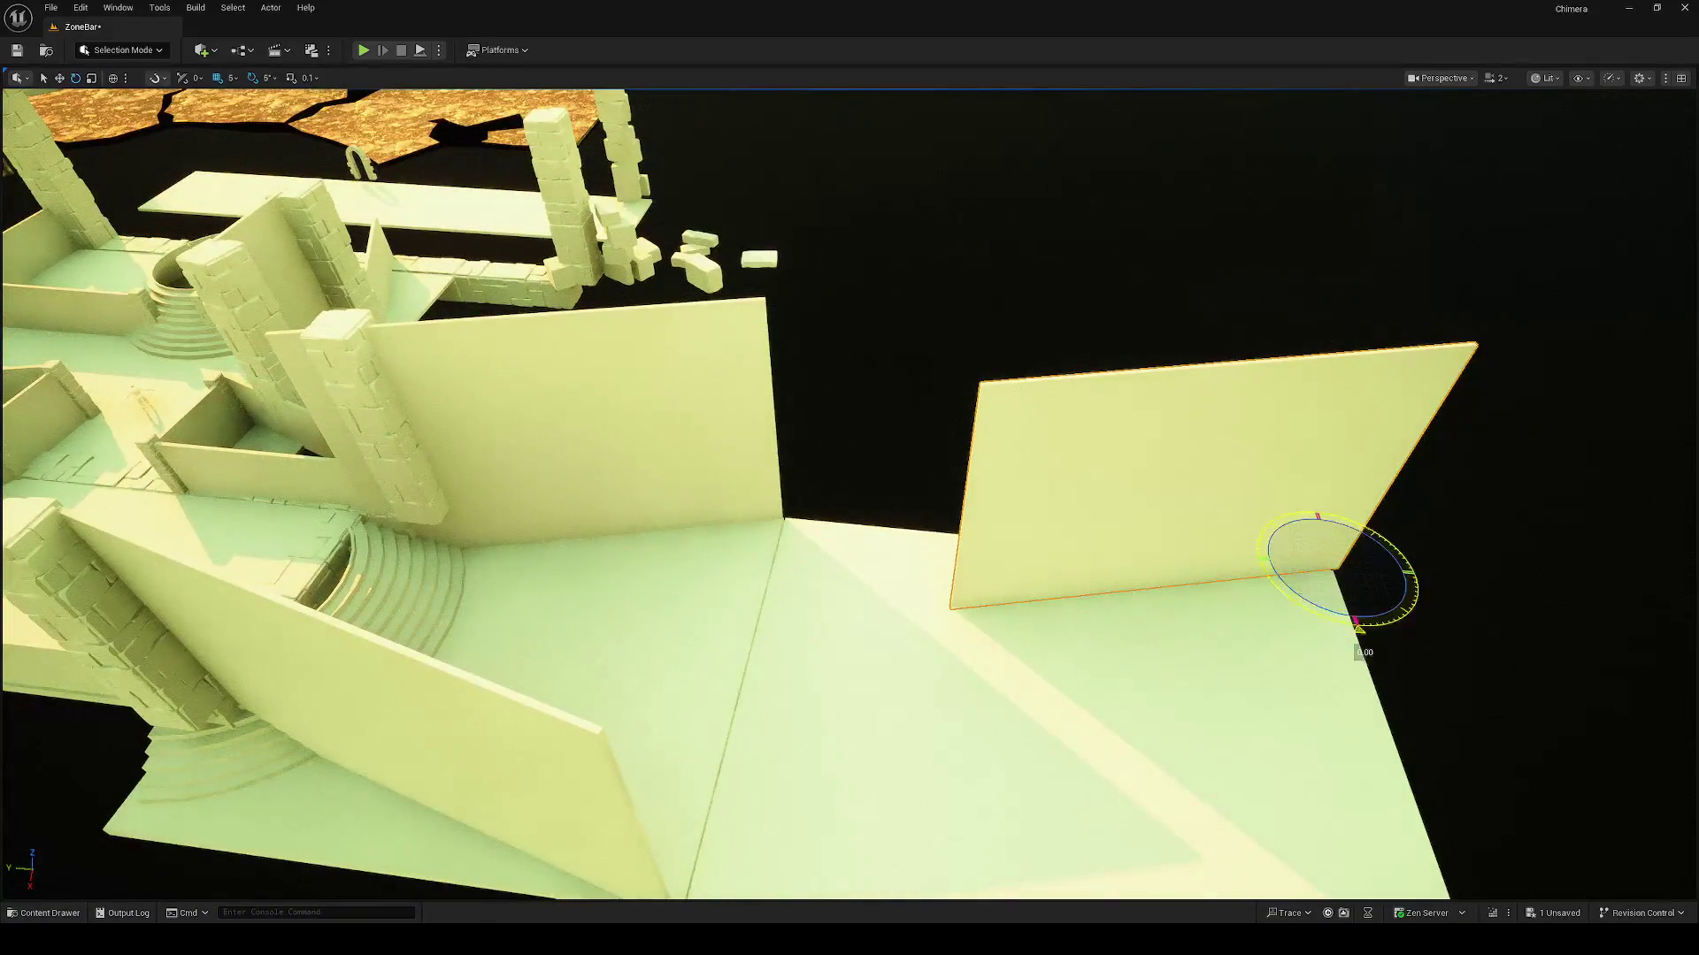
drag(1350, 623, 1356, 626)
drag(1289, 577, 1283, 575)
drag(1287, 561, 1044, 564)
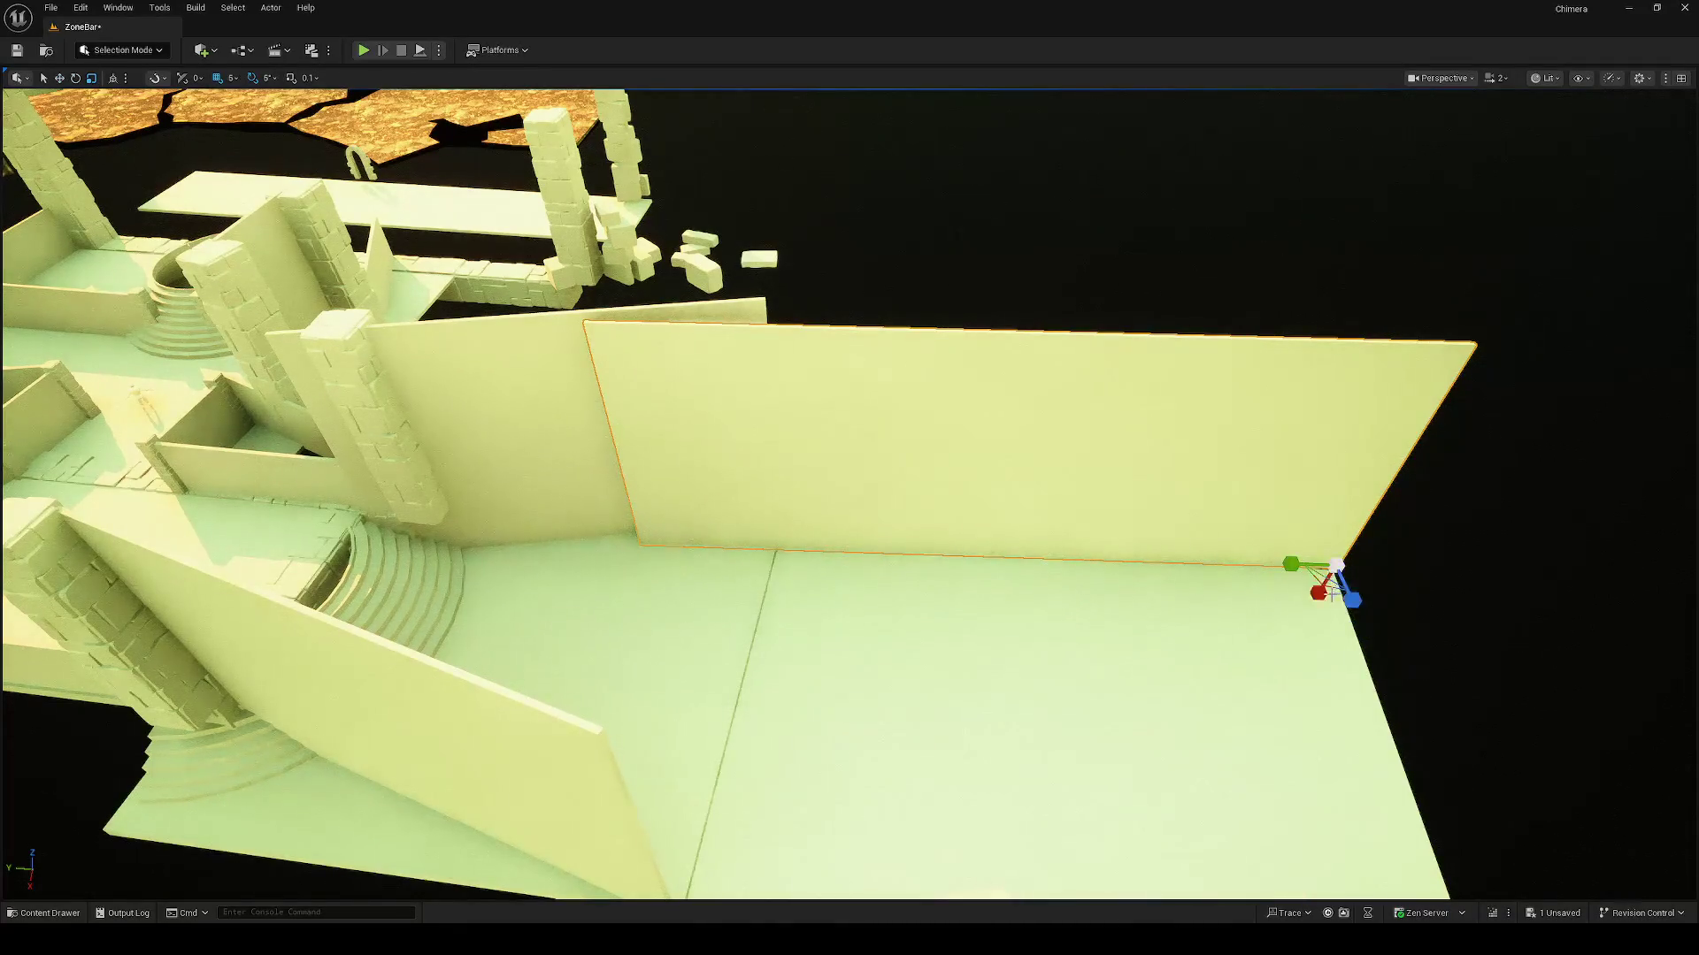
key(e)
drag(1367, 609, 1356, 625)
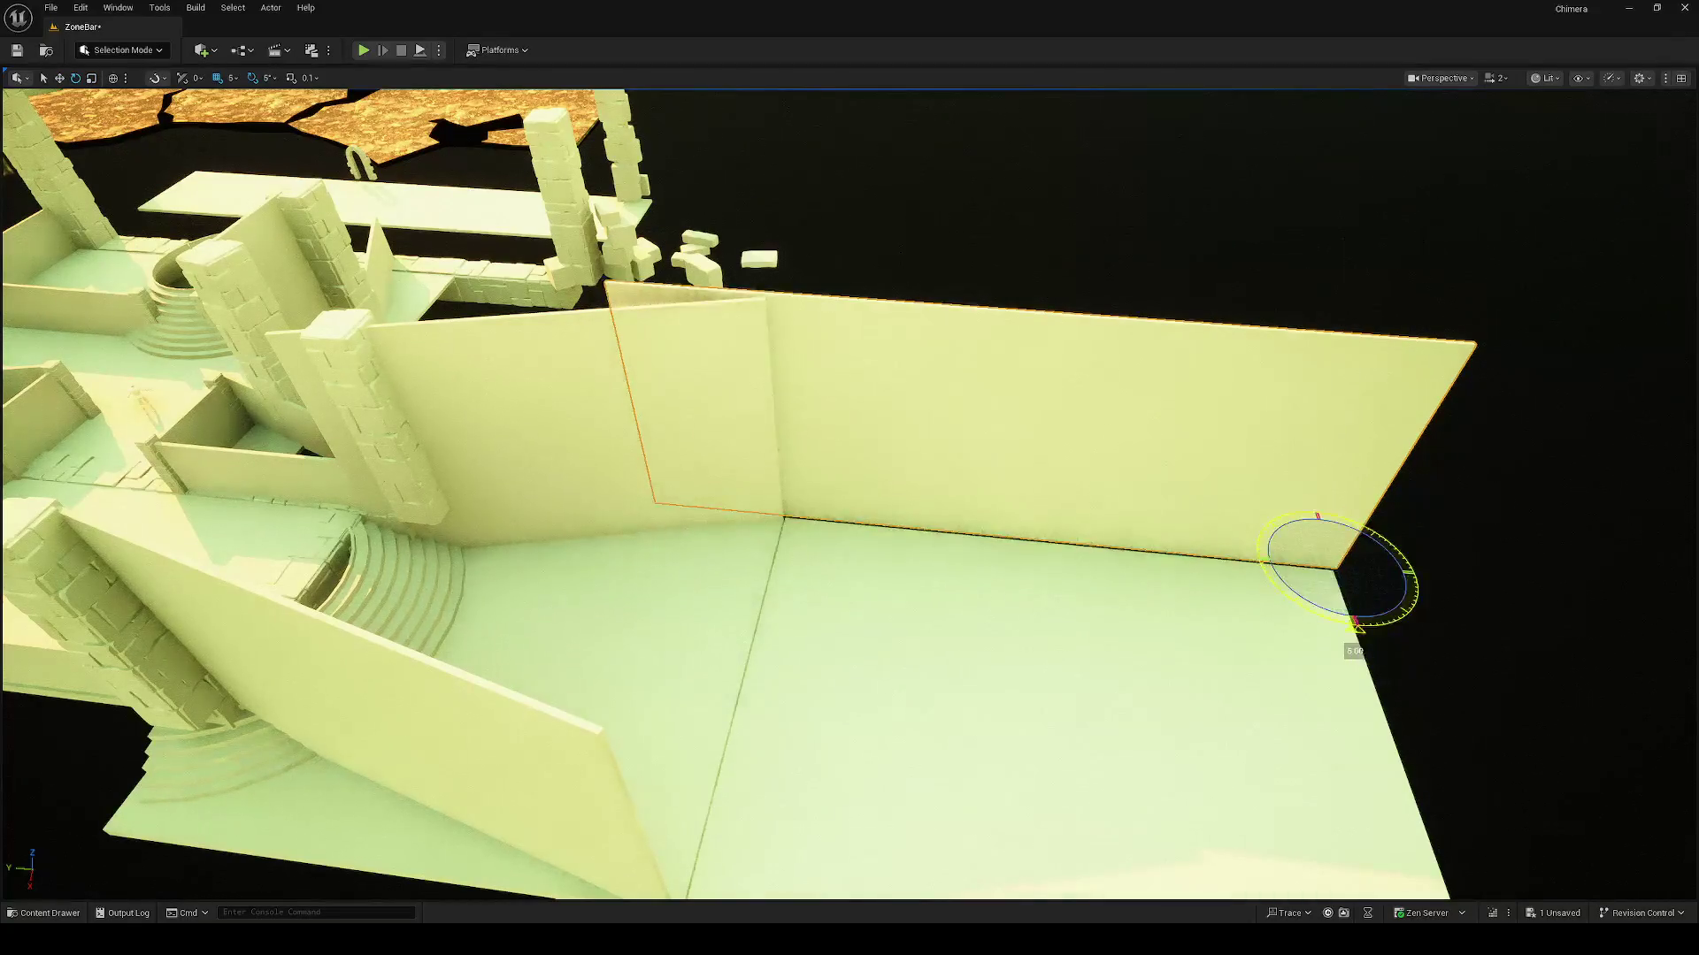
key(w)
key(ctrl+z)
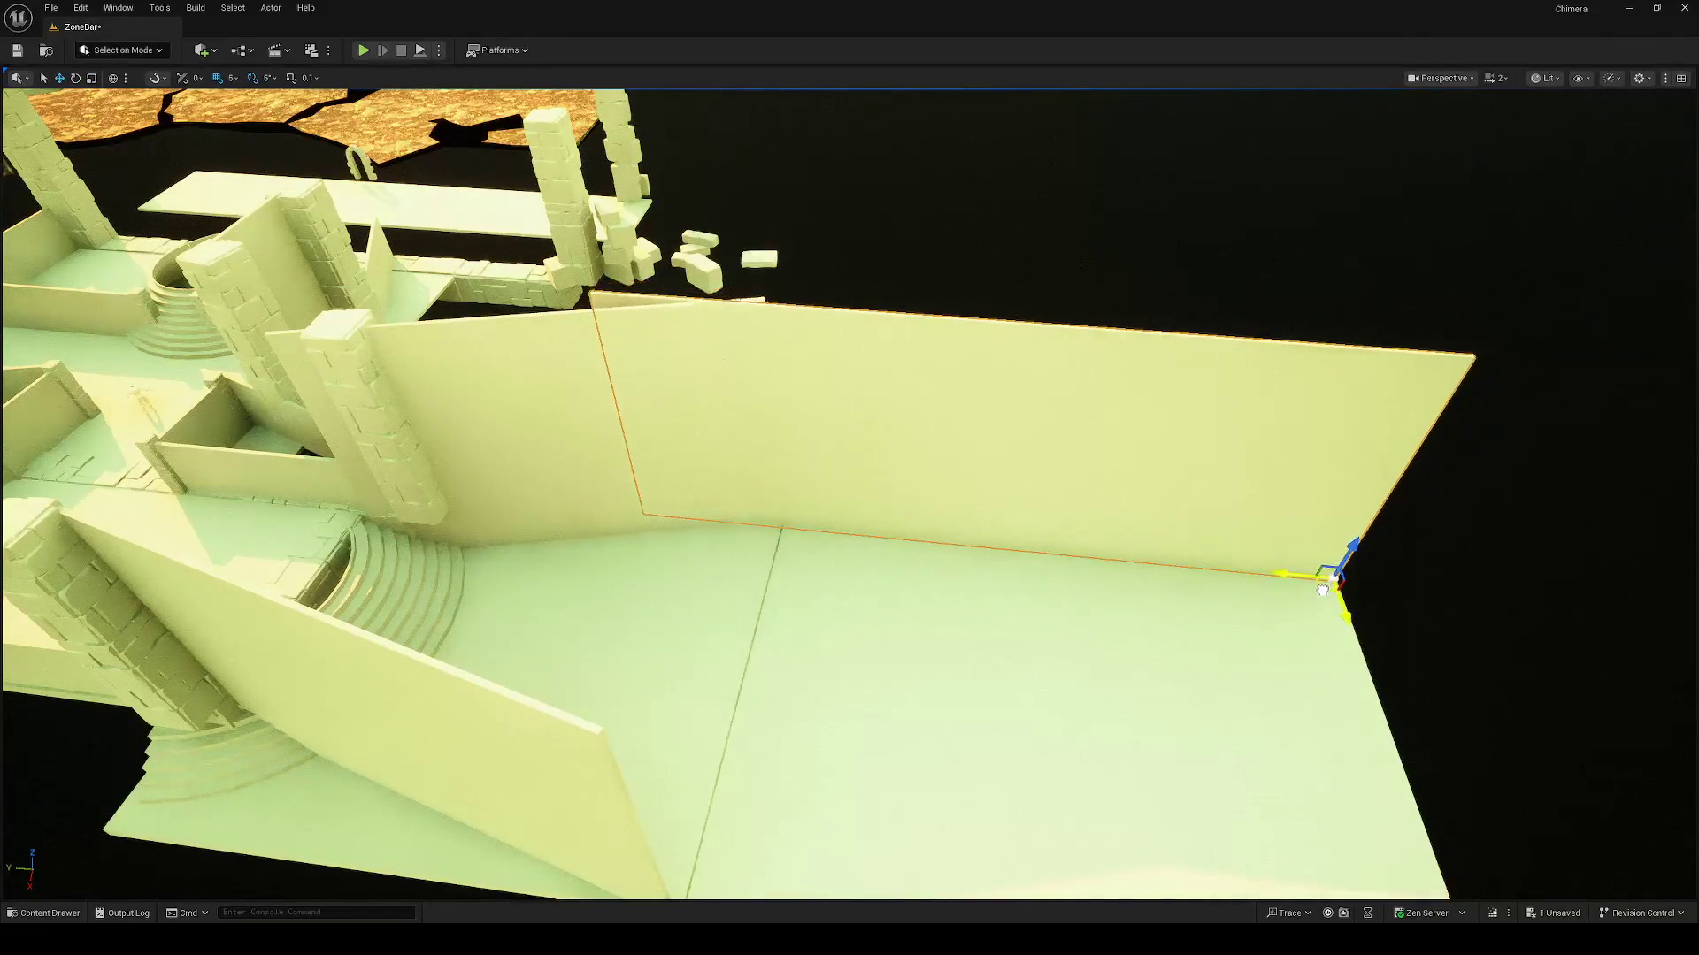
drag(1504, 548, 1292, 611)
mouse_move(975, 564)
mouse_down()
mouse_move(975, 628)
mouse_move(975, 564)
mouse_move(974, 619)
mouse_move(938, 611)
mouse_move(975, 564)
mouse_move(927, 637)
mouse_move(938, 663)
mouse_move(926, 605)
mouse_up()
Step: Select the side wall and rotate it about -100 degrees
click(880, 602)
key(f)
key(e)
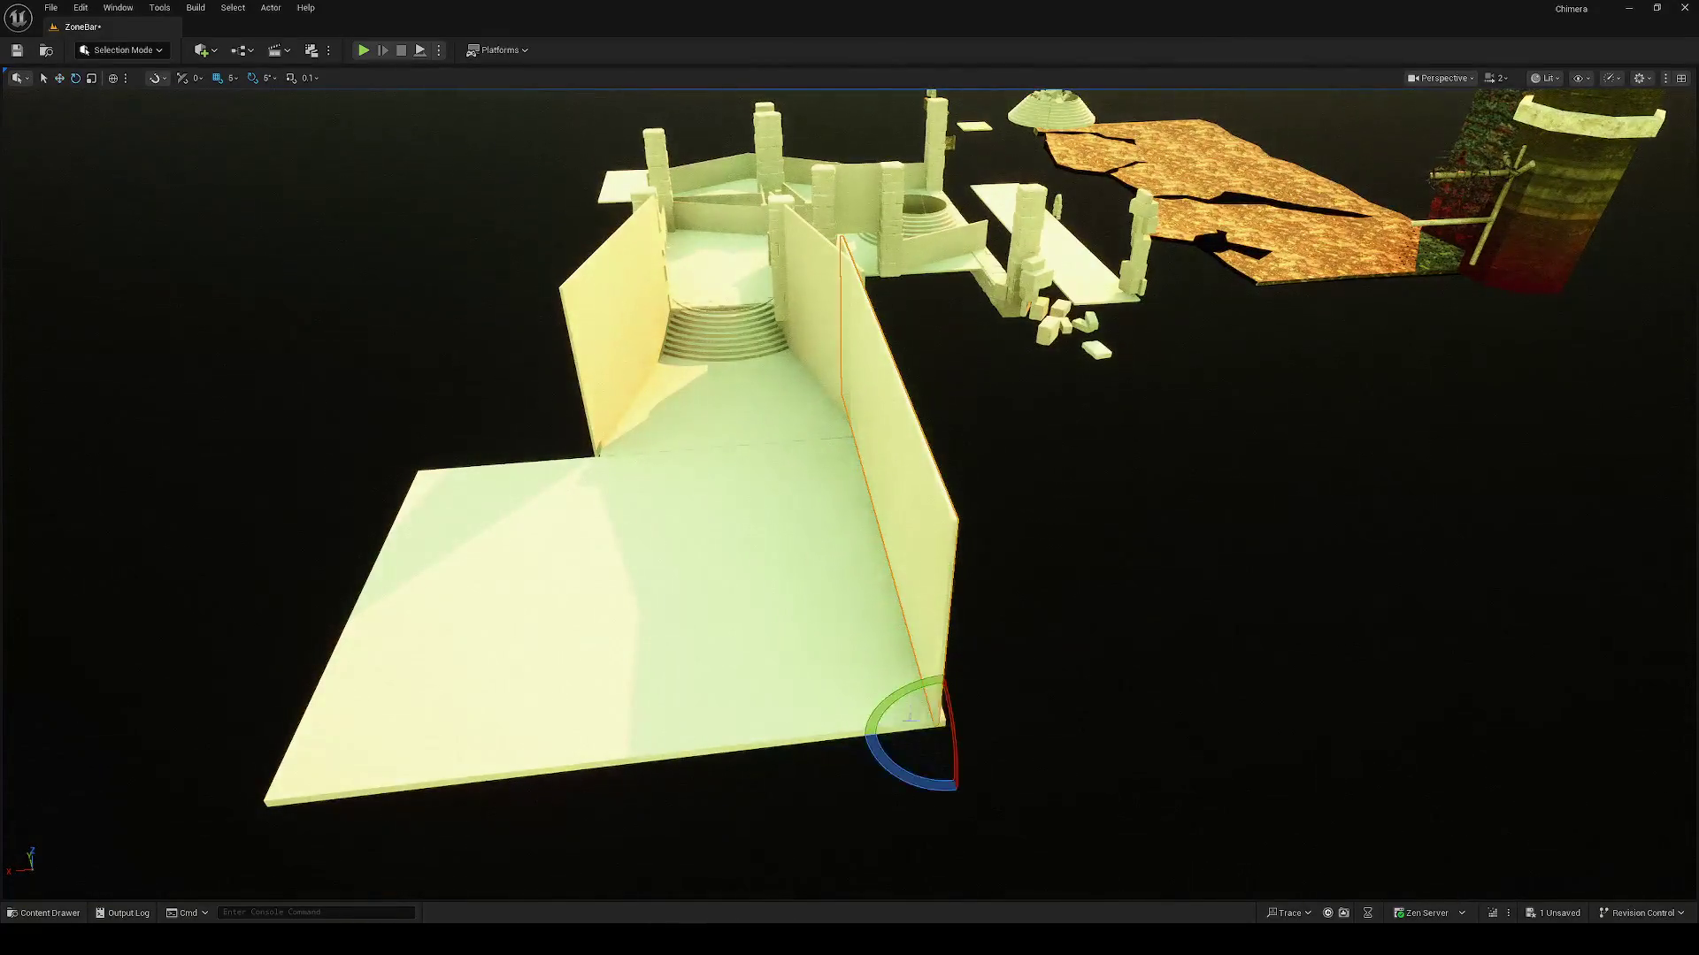
mouse_move(911, 783)
mouse_down()
mouse_move(973, 790)
mouse_move(952, 794)
mouse_move(849, 530)
mouse_move(1124, 693)
mouse_move(973, 779)
mouse_move(885, 725)
mouse_move(828, 654)
mouse_move(769, 619)
mouse_move(849, 495)
mouse_move(775, 682)
mouse_up()
Step: Lower the stone pillar to floor level and move it into the room's far corner
click(828, 655)
key(w)
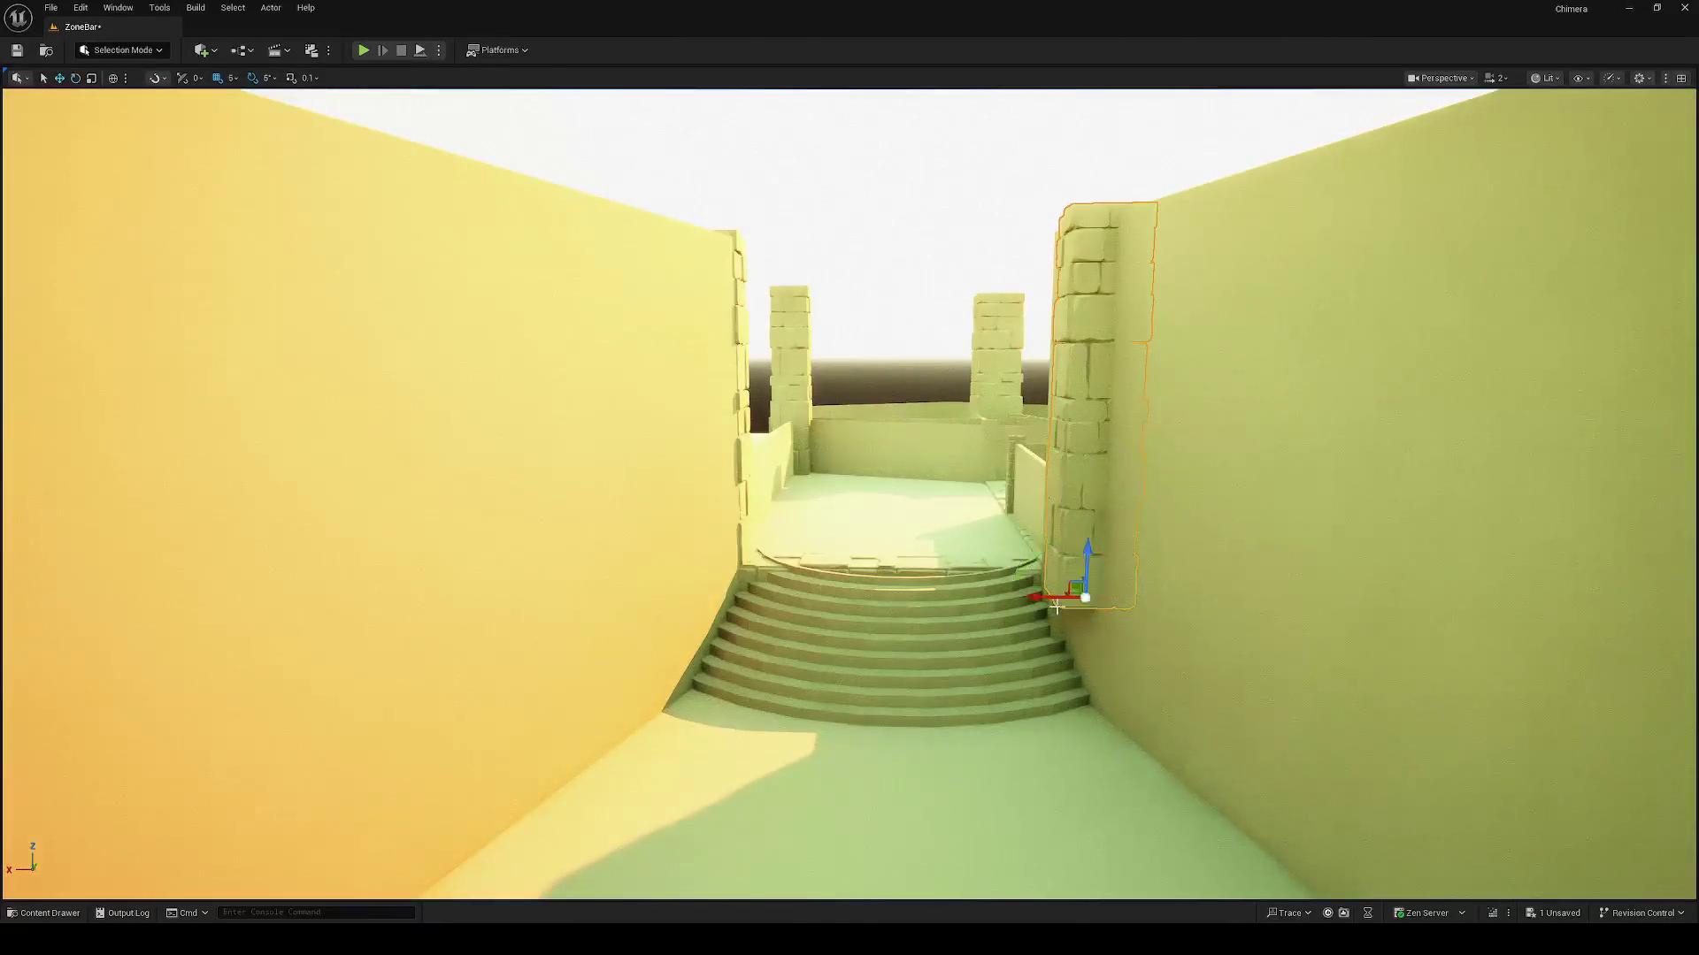
drag(1085, 555, 1081, 698)
drag(636, 577, 636, 577)
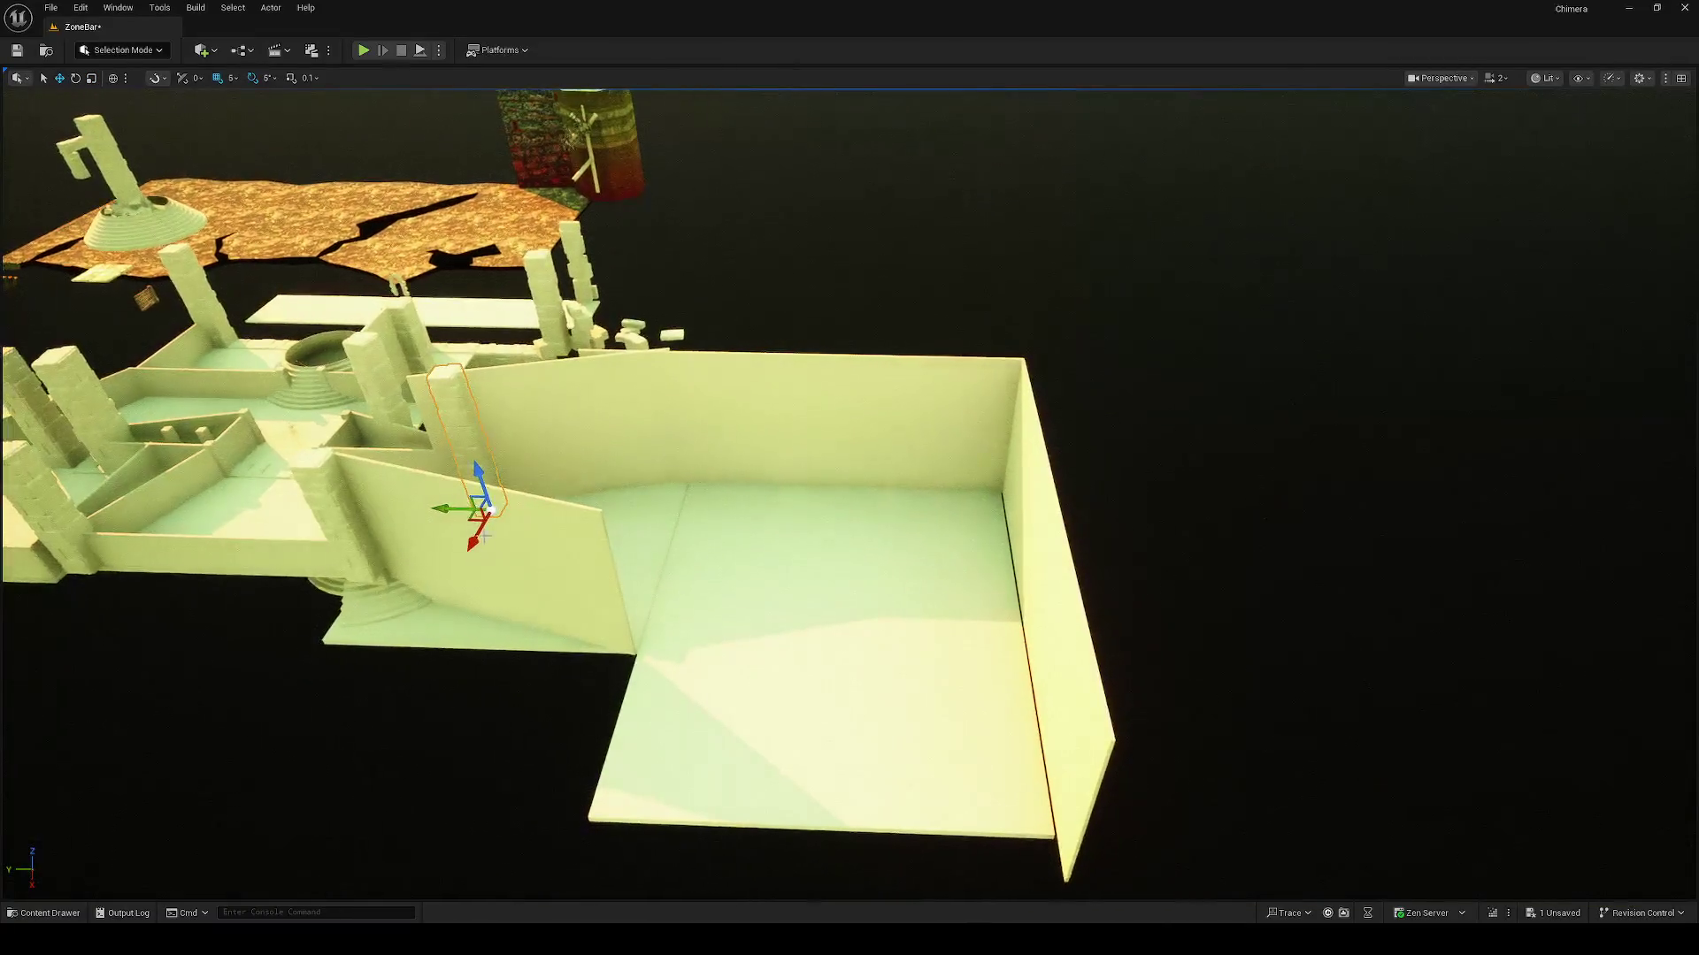
mouse_move(467, 516)
mouse_down()
mouse_move(762, 498)
mouse_move(969, 514)
mouse_up()
scroll(970, 513, up, 2)
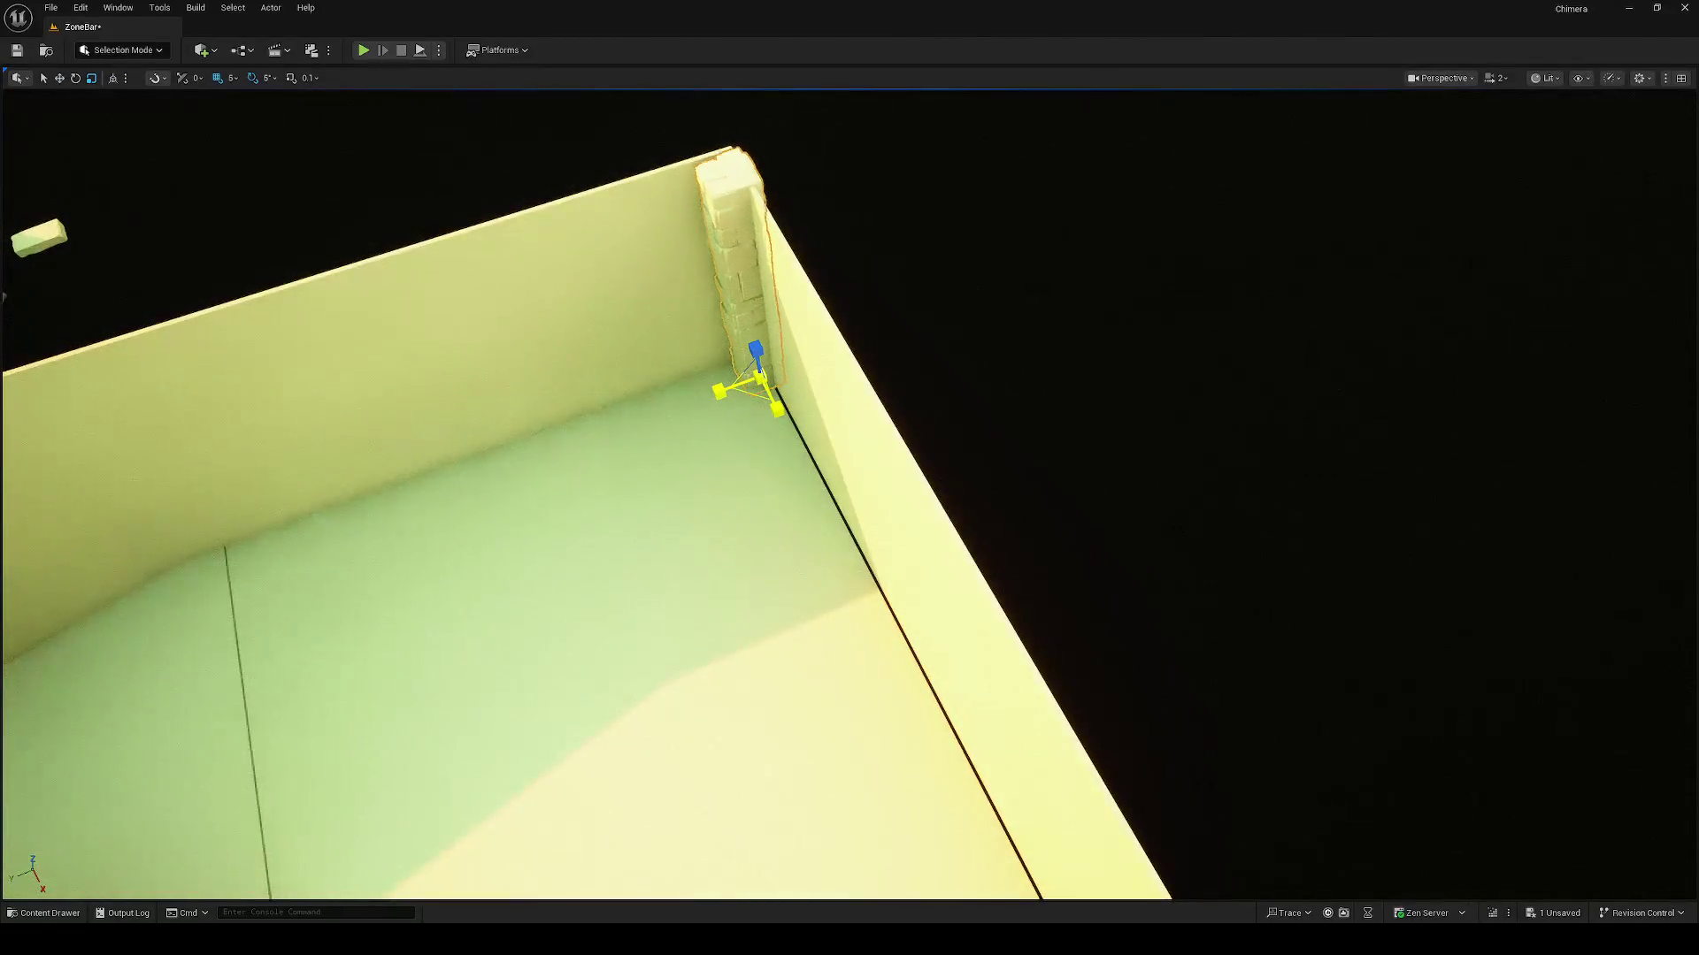
Step: Check the corner pillar's rotation from several angles and save the level
key(e)
mouse_move(761, 374)
mouse_down()
mouse_move(773, 436)
mouse_move(830, 440)
mouse_move(769, 422)
mouse_up()
scroll(768, 422, down, 3)
scroll(769, 423, down, 3)
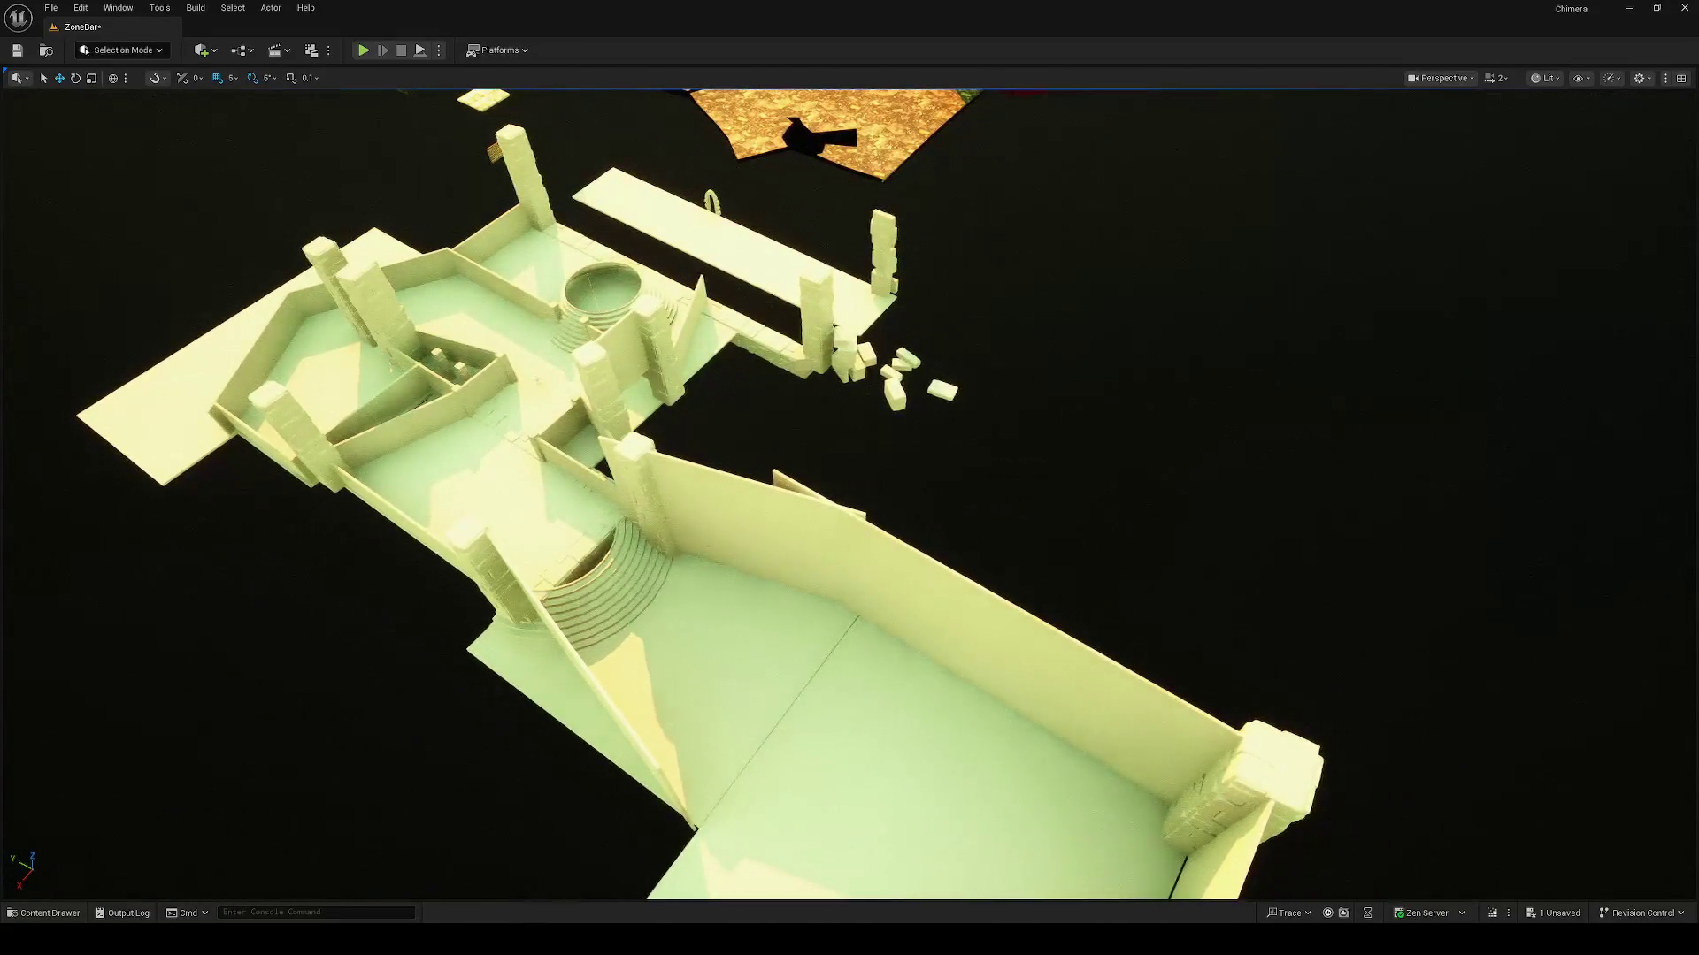
drag(1057, 484, 1057, 484)
drag(1175, 491, 1147, 502)
key(ctrl+s)
drag(735, 605, 1118, 561)
click(1002, 499)
drag(722, 534, 722, 534)
click(722, 533)
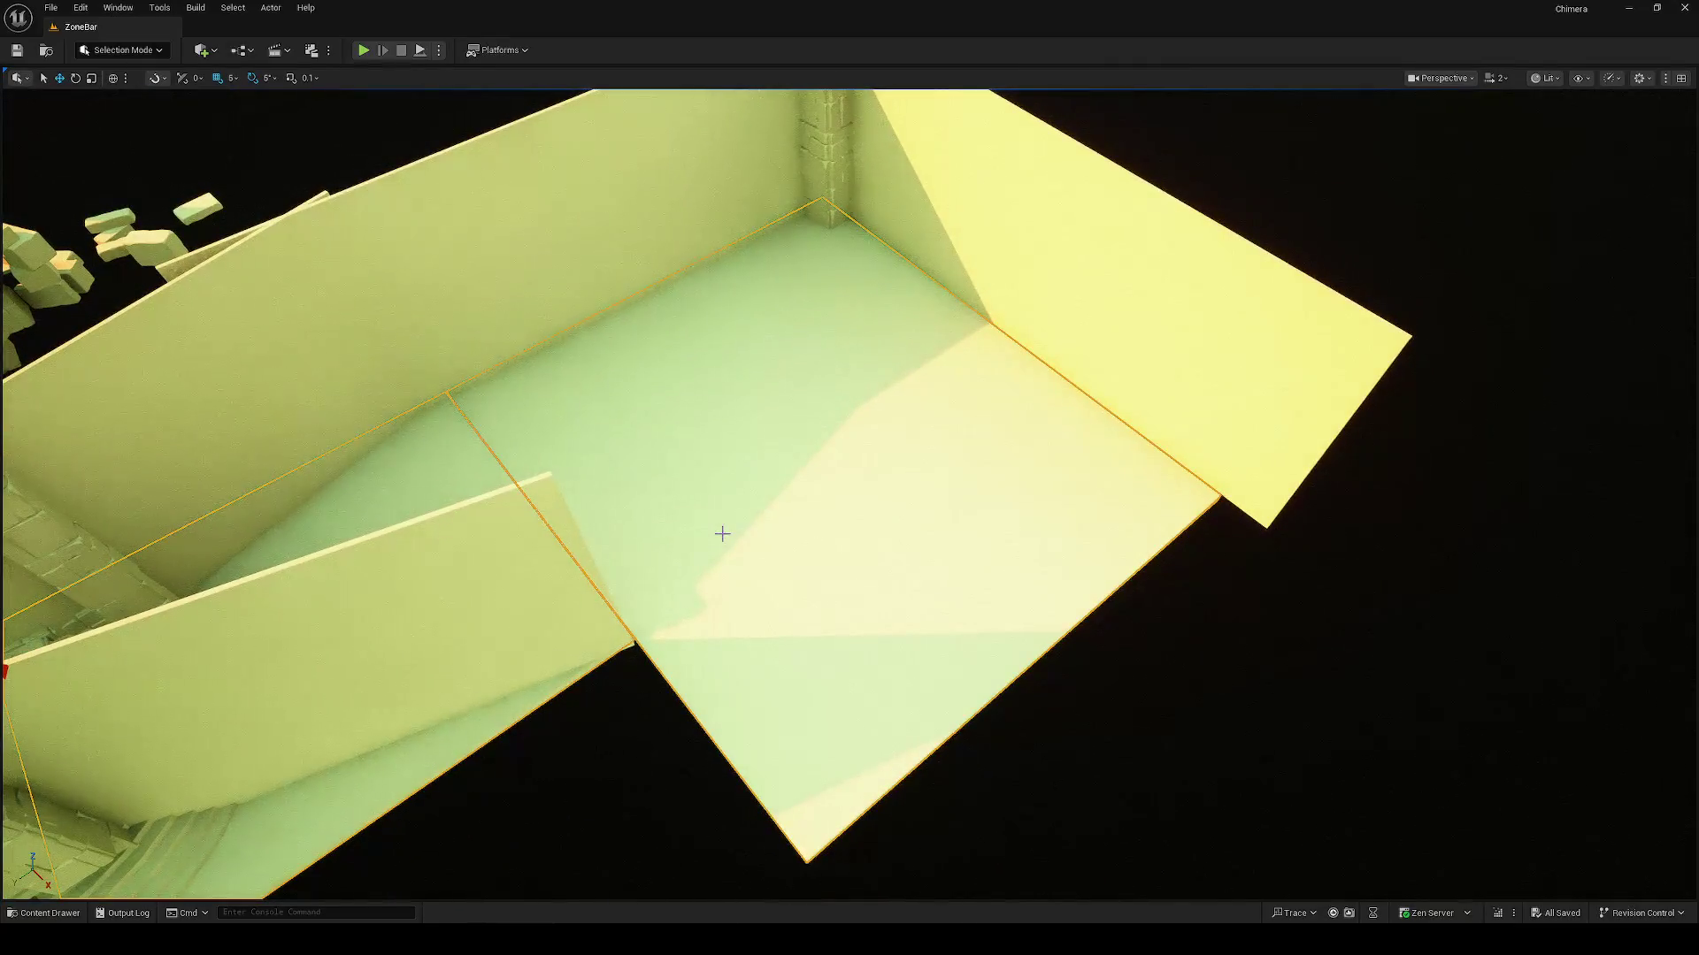
scroll(849, 494, down, 3)
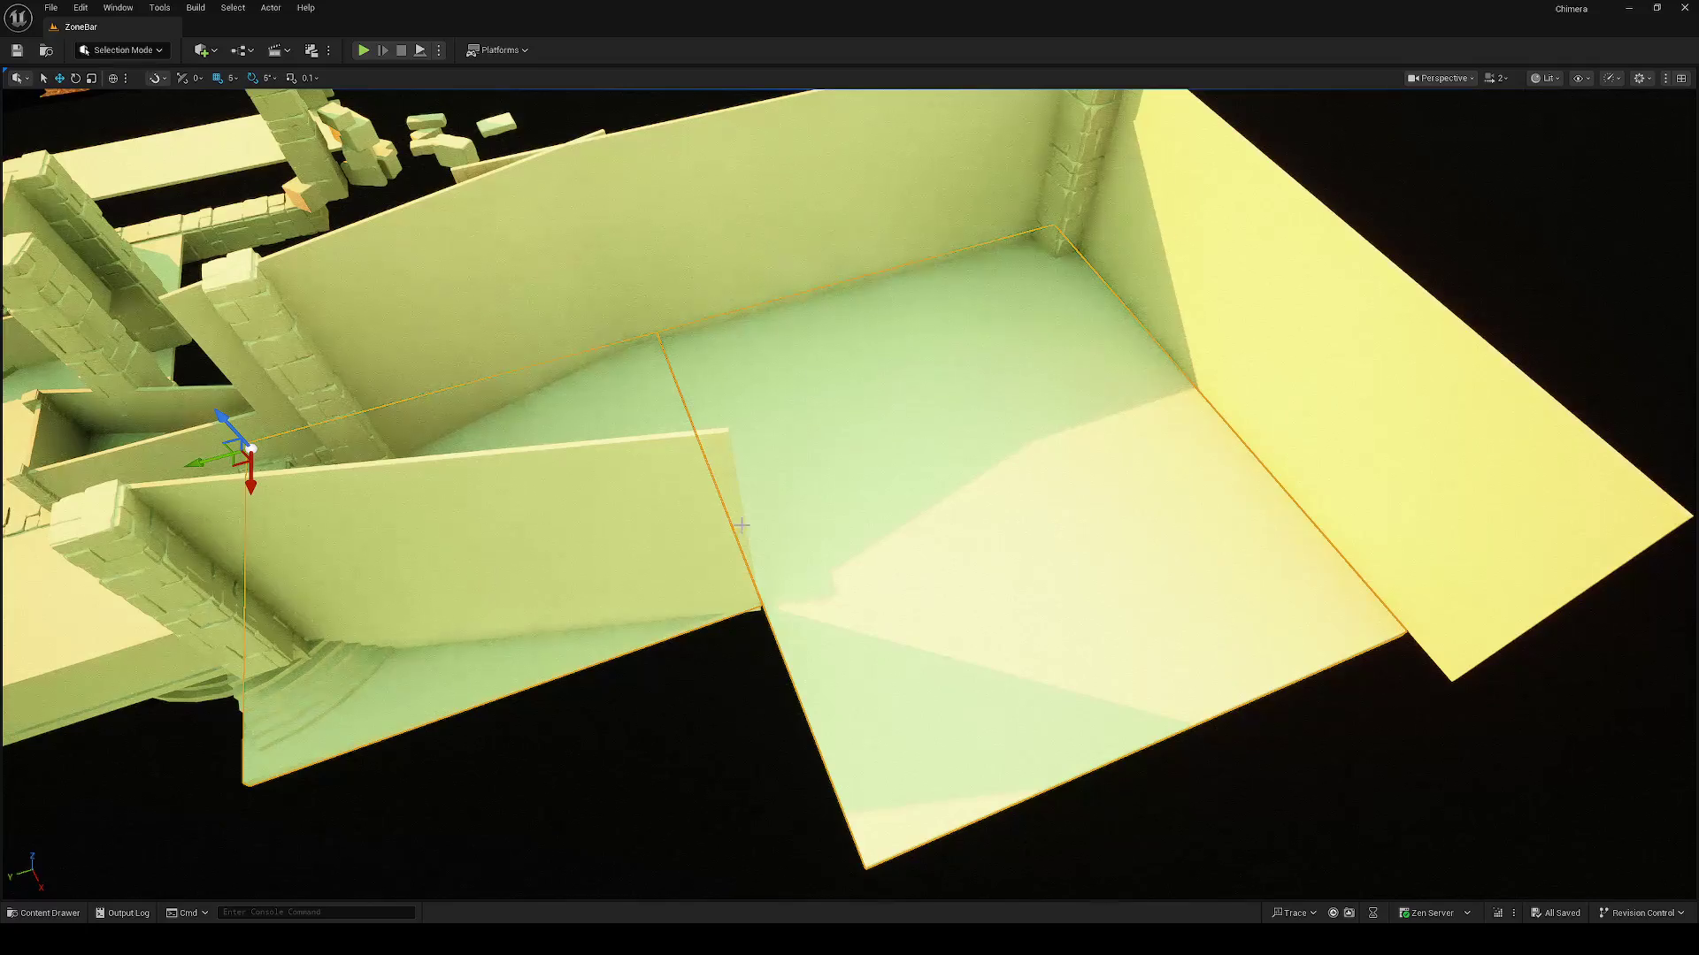
key(Escape)
click(955, 508)
right_click(923, 512)
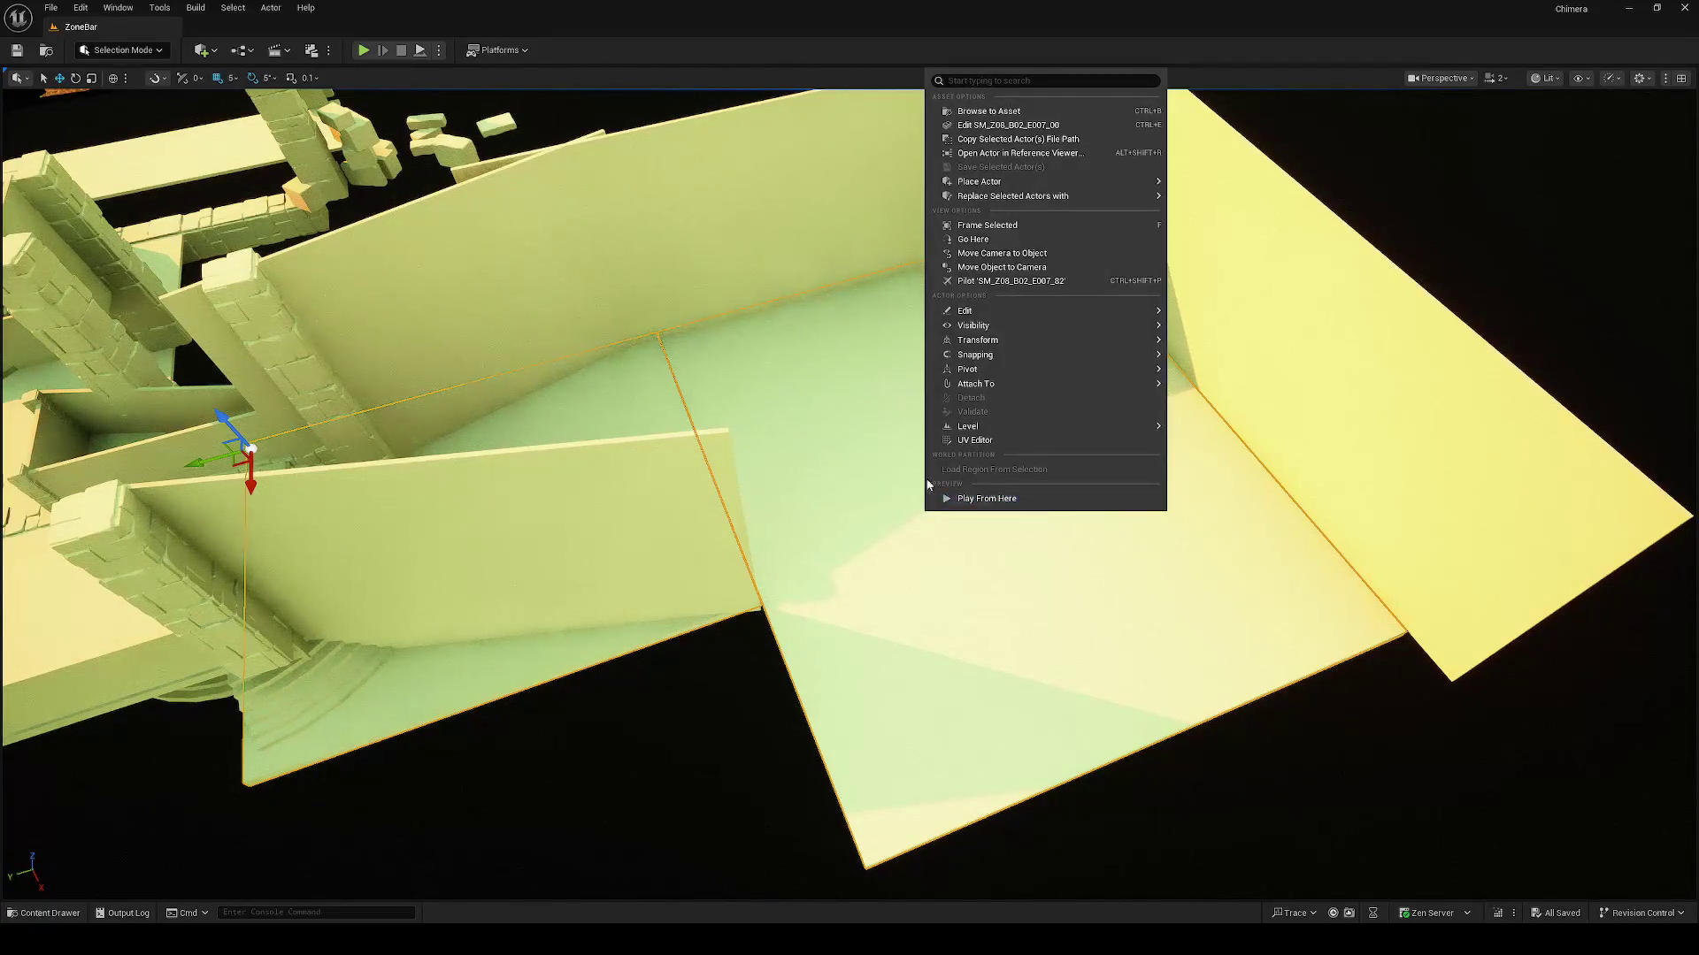
mouse_move(993, 392)
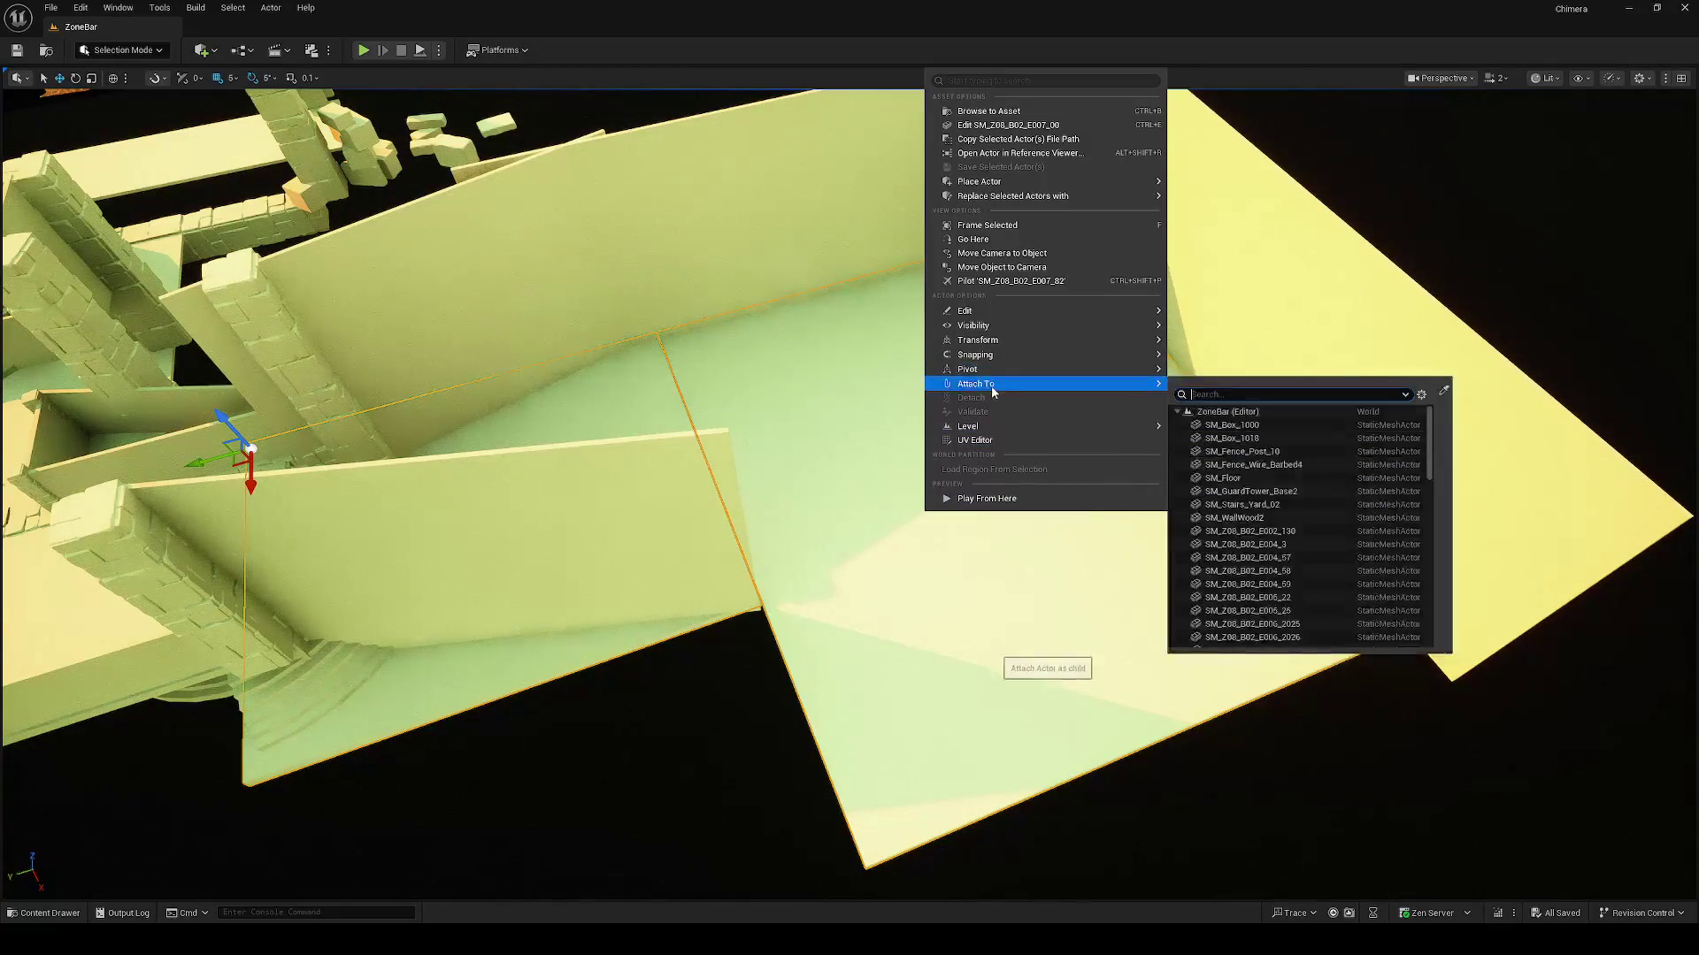
mouse_move(969, 310)
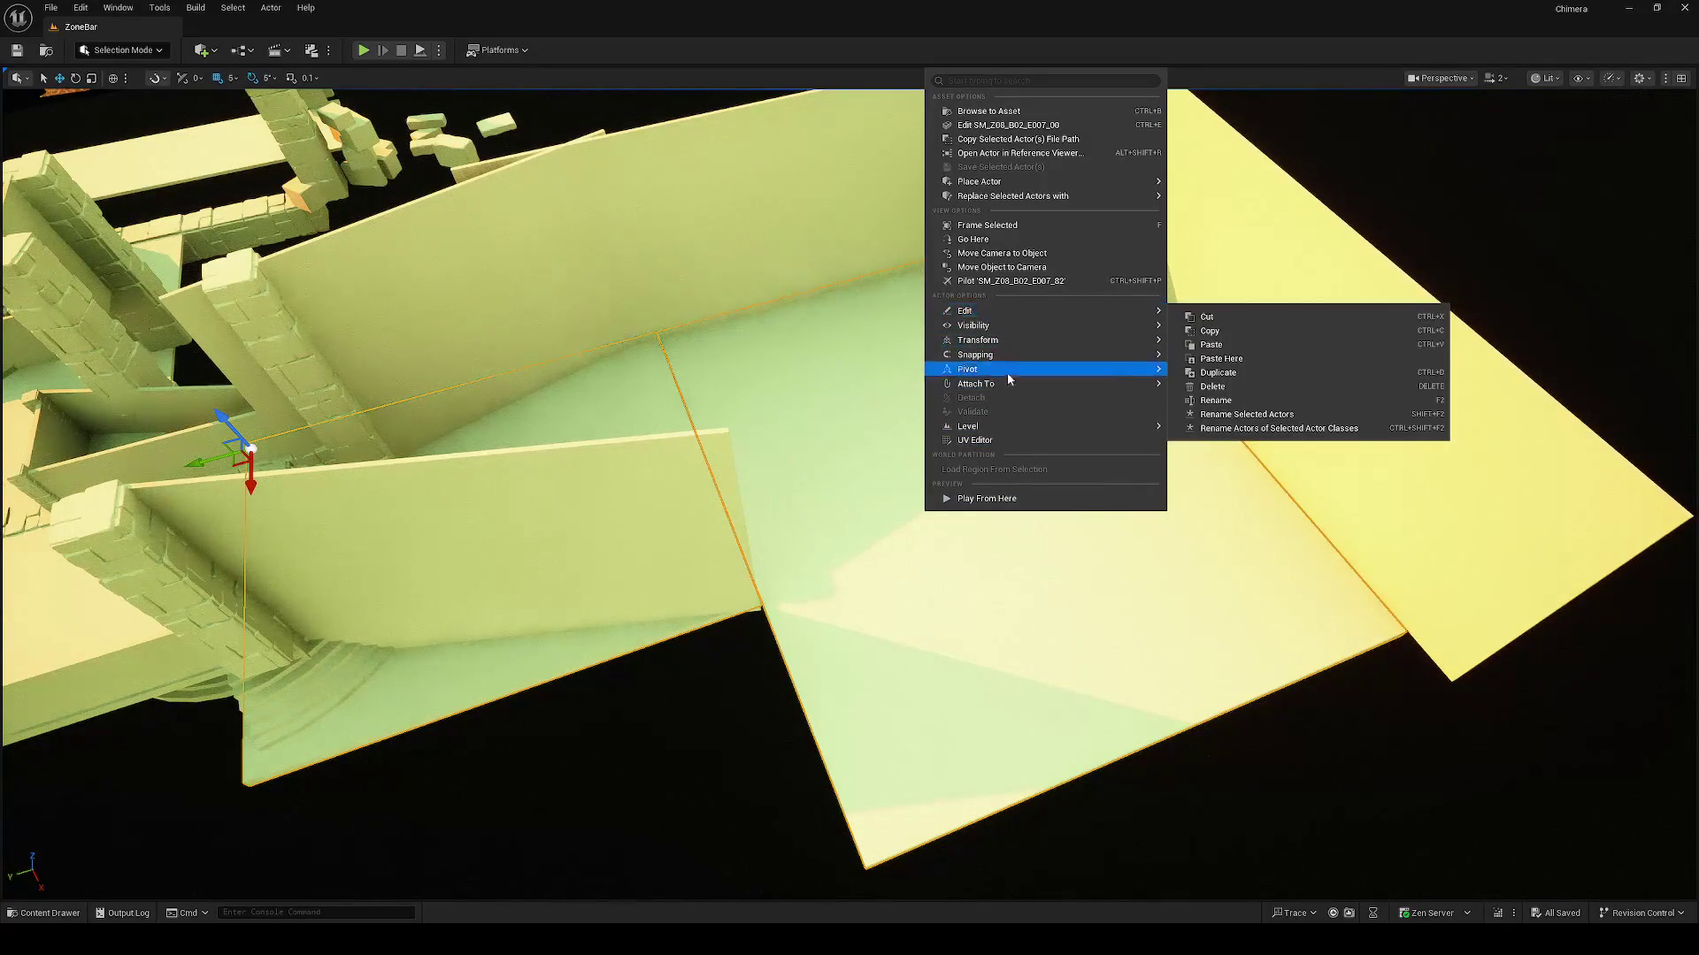
click(988, 224)
scroll(849, 495, down, 5)
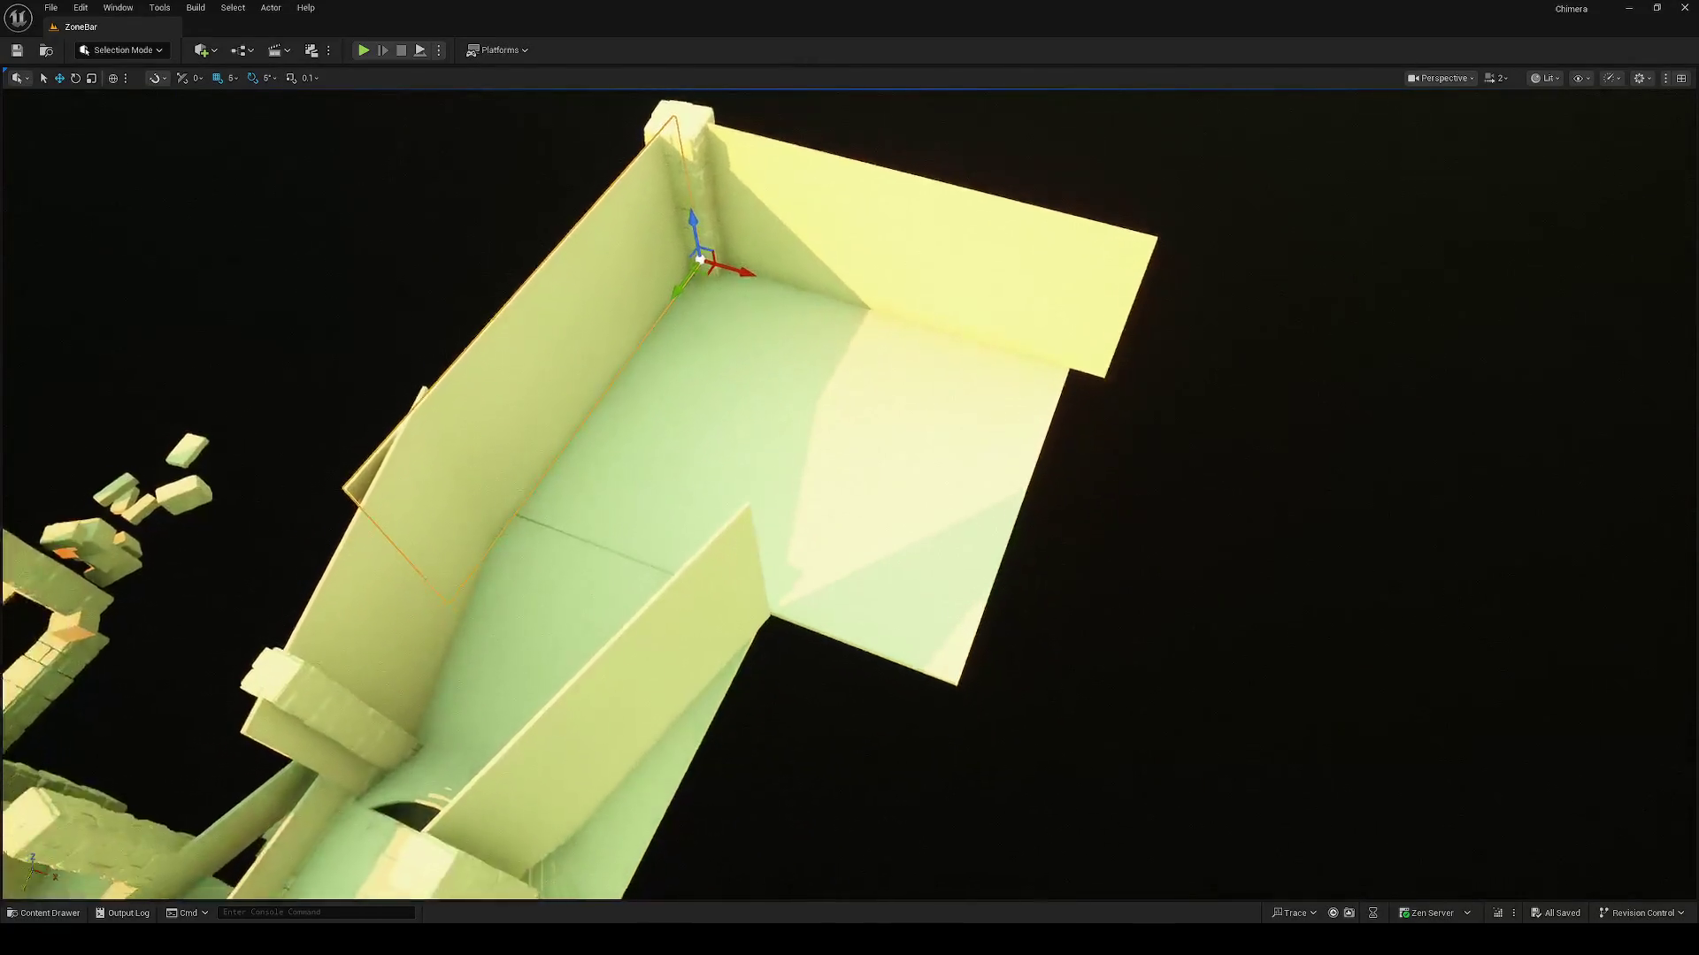
key(e)
Step: Turn, slide and raise the selected floor plane, then thicken it into a solid block
mouse_move(779, 221)
mouse_down()
mouse_move(818, 265)
mouse_move(784, 320)
mouse_up()
key(w)
mouse_move(812, 259)
mouse_down()
mouse_move(979, 319)
mouse_move(962, 332)
mouse_up()
key(r)
key(w)
mouse_move(930, 265)
mouse_down()
mouse_move(933, 226)
mouse_move(714, 253)
mouse_move(734, 323)
mouse_up()
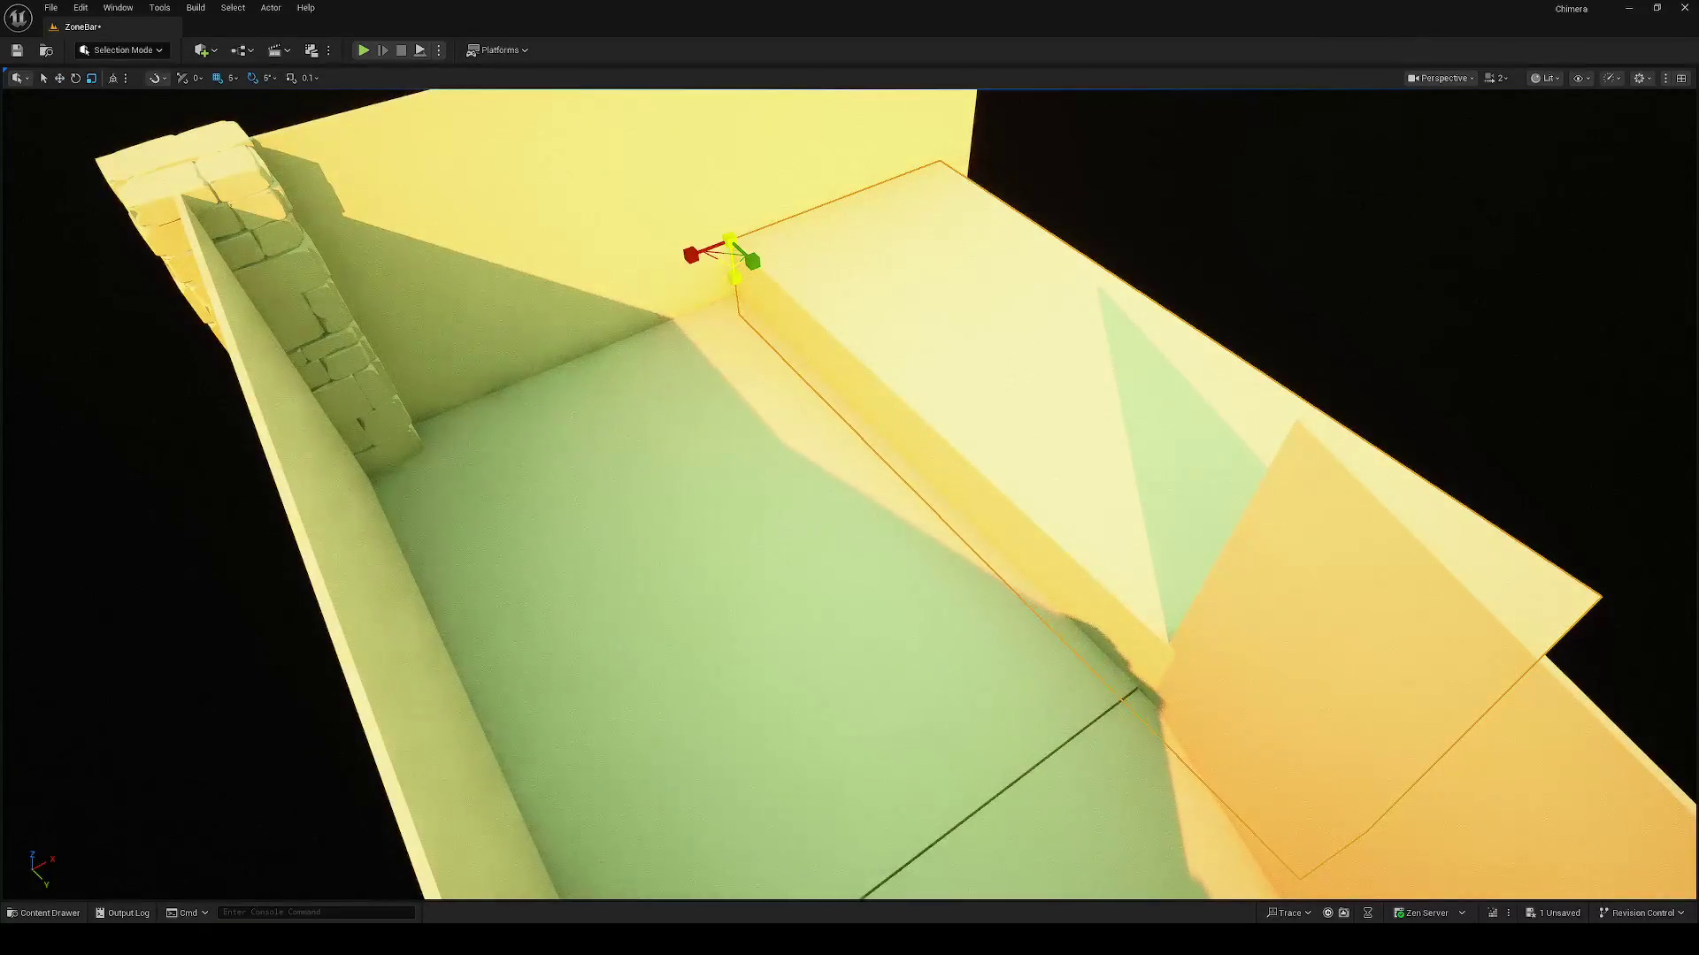
mouse_move(849, 478)
mouse_down()
mouse_move(761, 495)
mouse_move(849, 424)
mouse_move(837, 442)
mouse_up()
Step: Rotate the block so its far end swings right and move it to the room's front edge
key(e)
scroll(669, 470, up, 2)
mouse_move(669, 470)
mouse_down()
mouse_move(650, 451)
mouse_move(584, 522)
mouse_move(558, 688)
mouse_move(424, 464)
mouse_move(416, 417)
mouse_move(460, 442)
mouse_move(698, 402)
mouse_up()
key(w)
key(e)
key(w)
key(r)
key(w)
mouse_move(904, 396)
mouse_down()
mouse_move(876, 487)
mouse_move(823, 566)
mouse_move(974, 496)
mouse_up()
drag(1110, 534, 1120, 535)
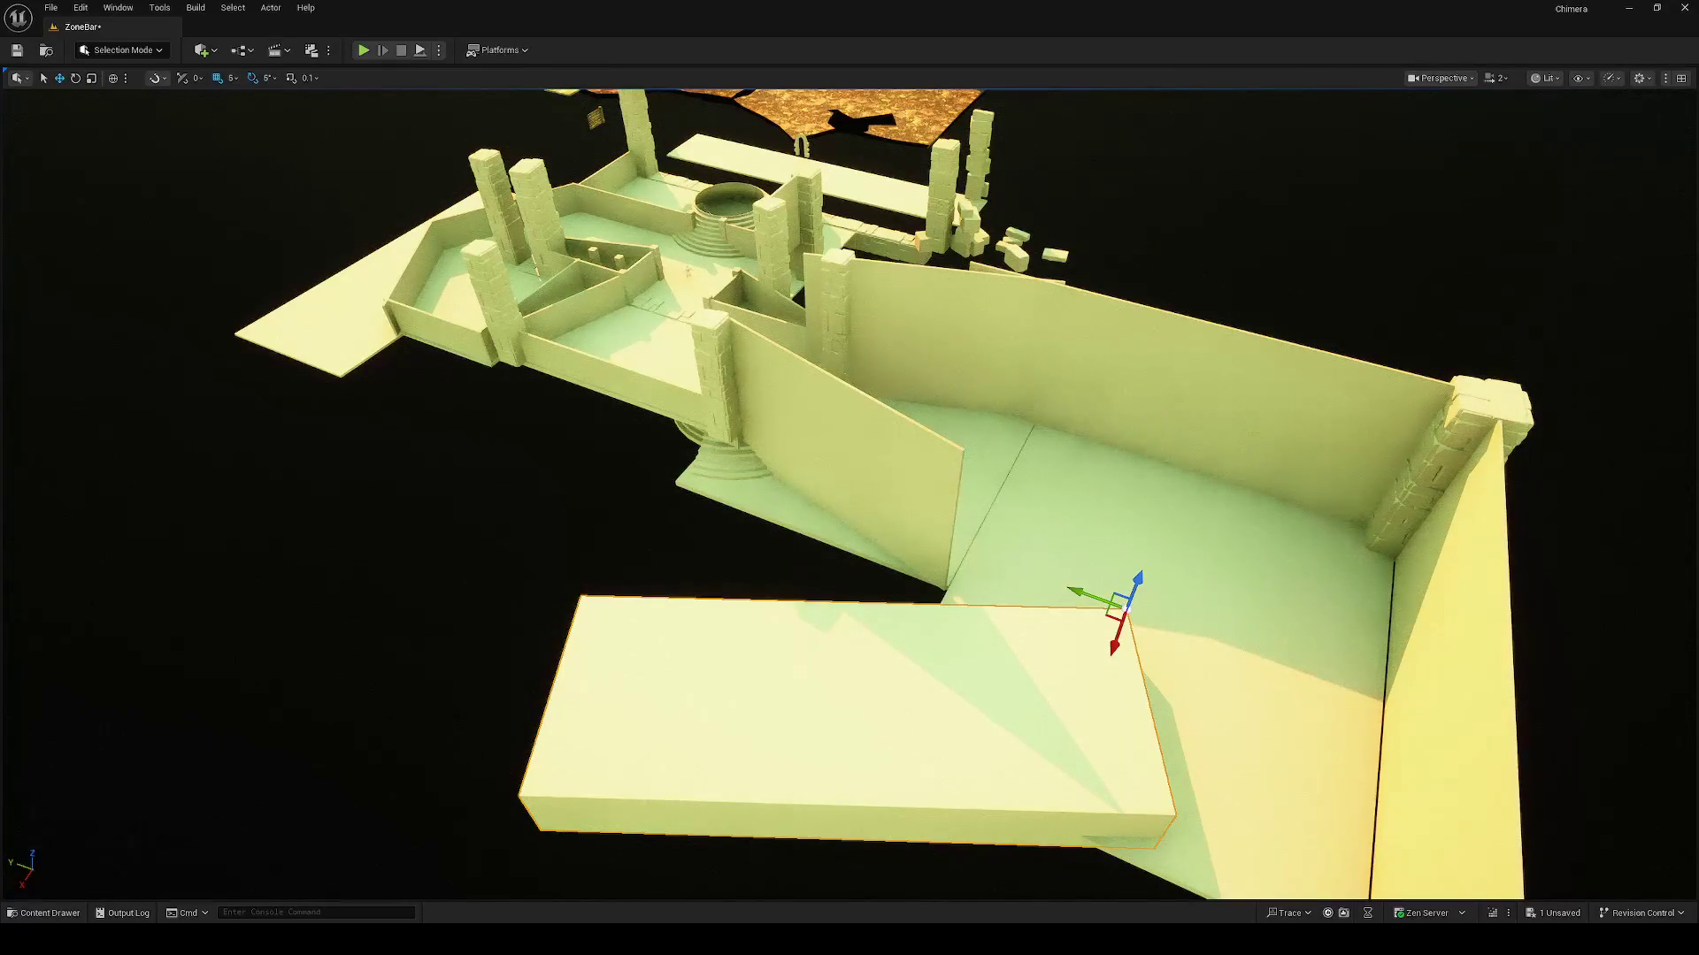
mouse_move(1073, 527)
mouse_down()
mouse_move(1073, 548)
mouse_move(831, 460)
mouse_move(1076, 529)
mouse_up()
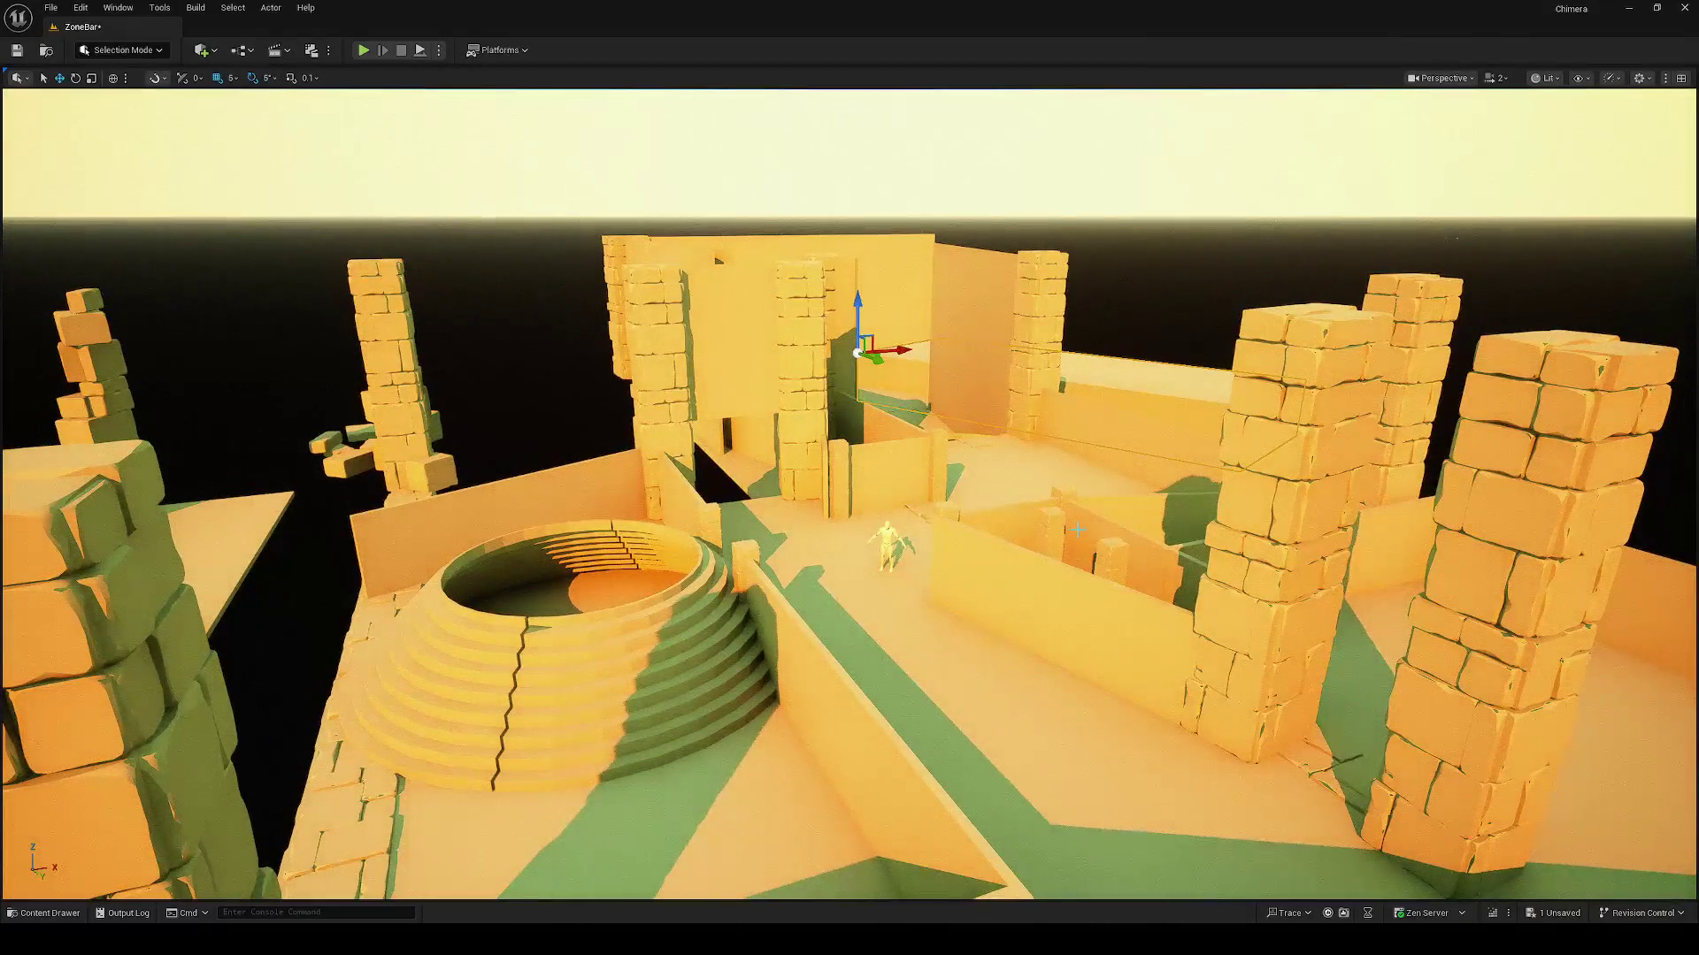
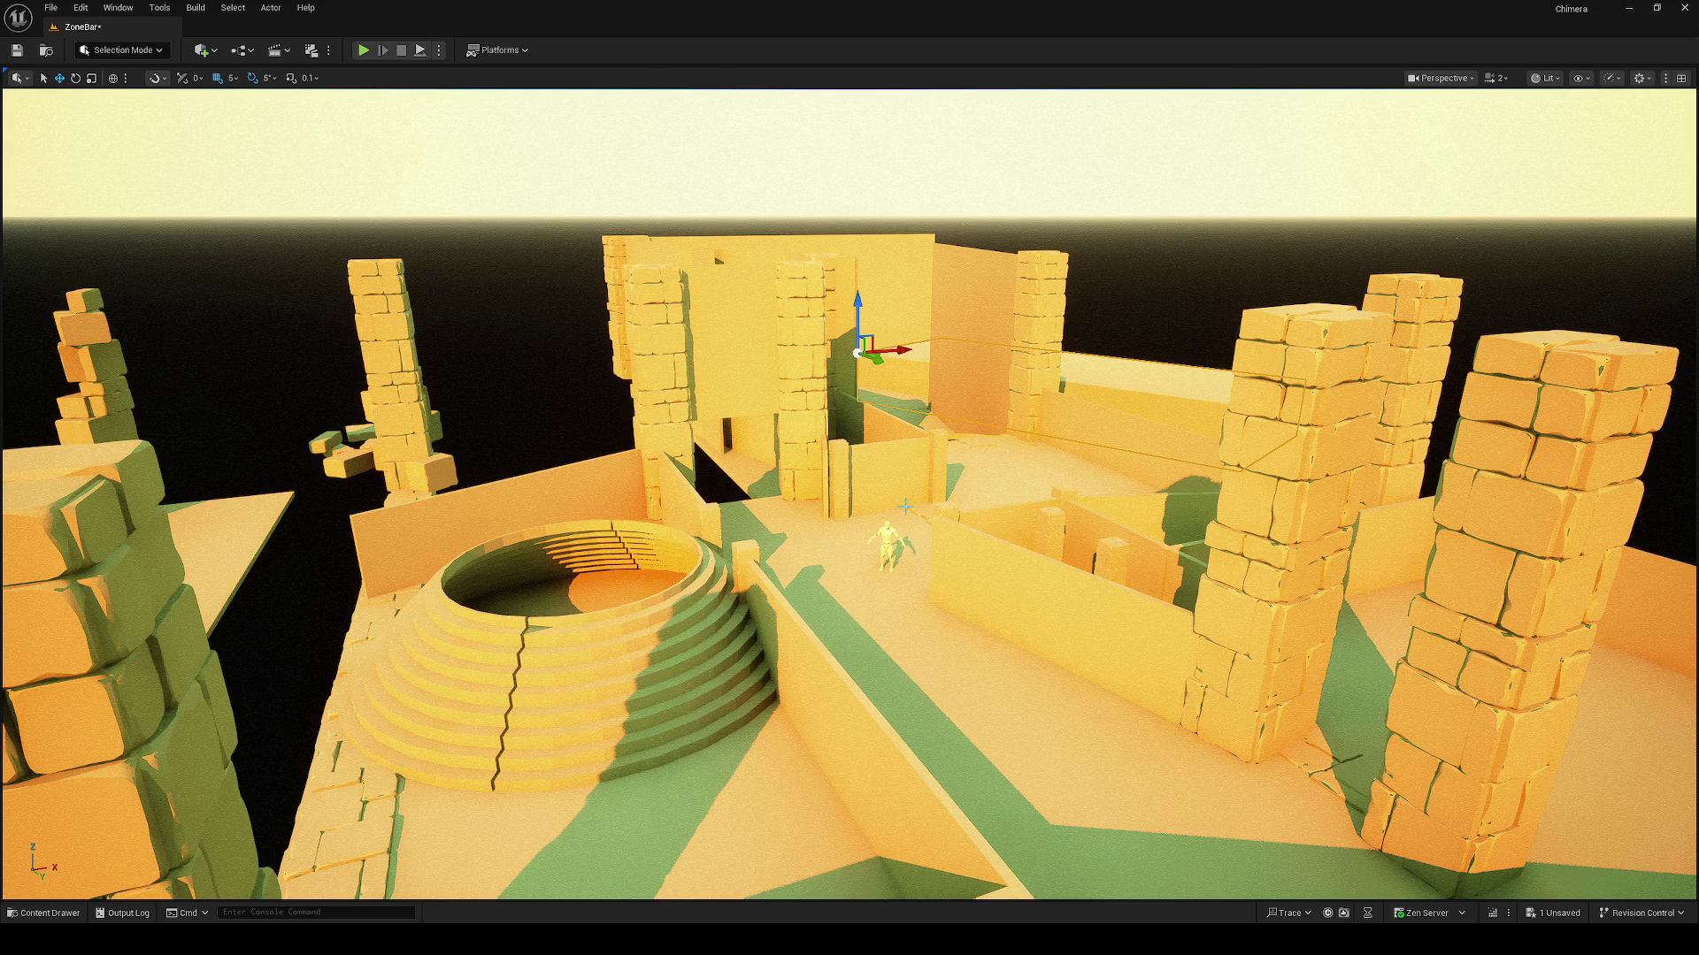
Step: Duplicate the walled room's corner pillar to place a copy along the back wall
drag(856, 353, 1018, 363)
key(w)
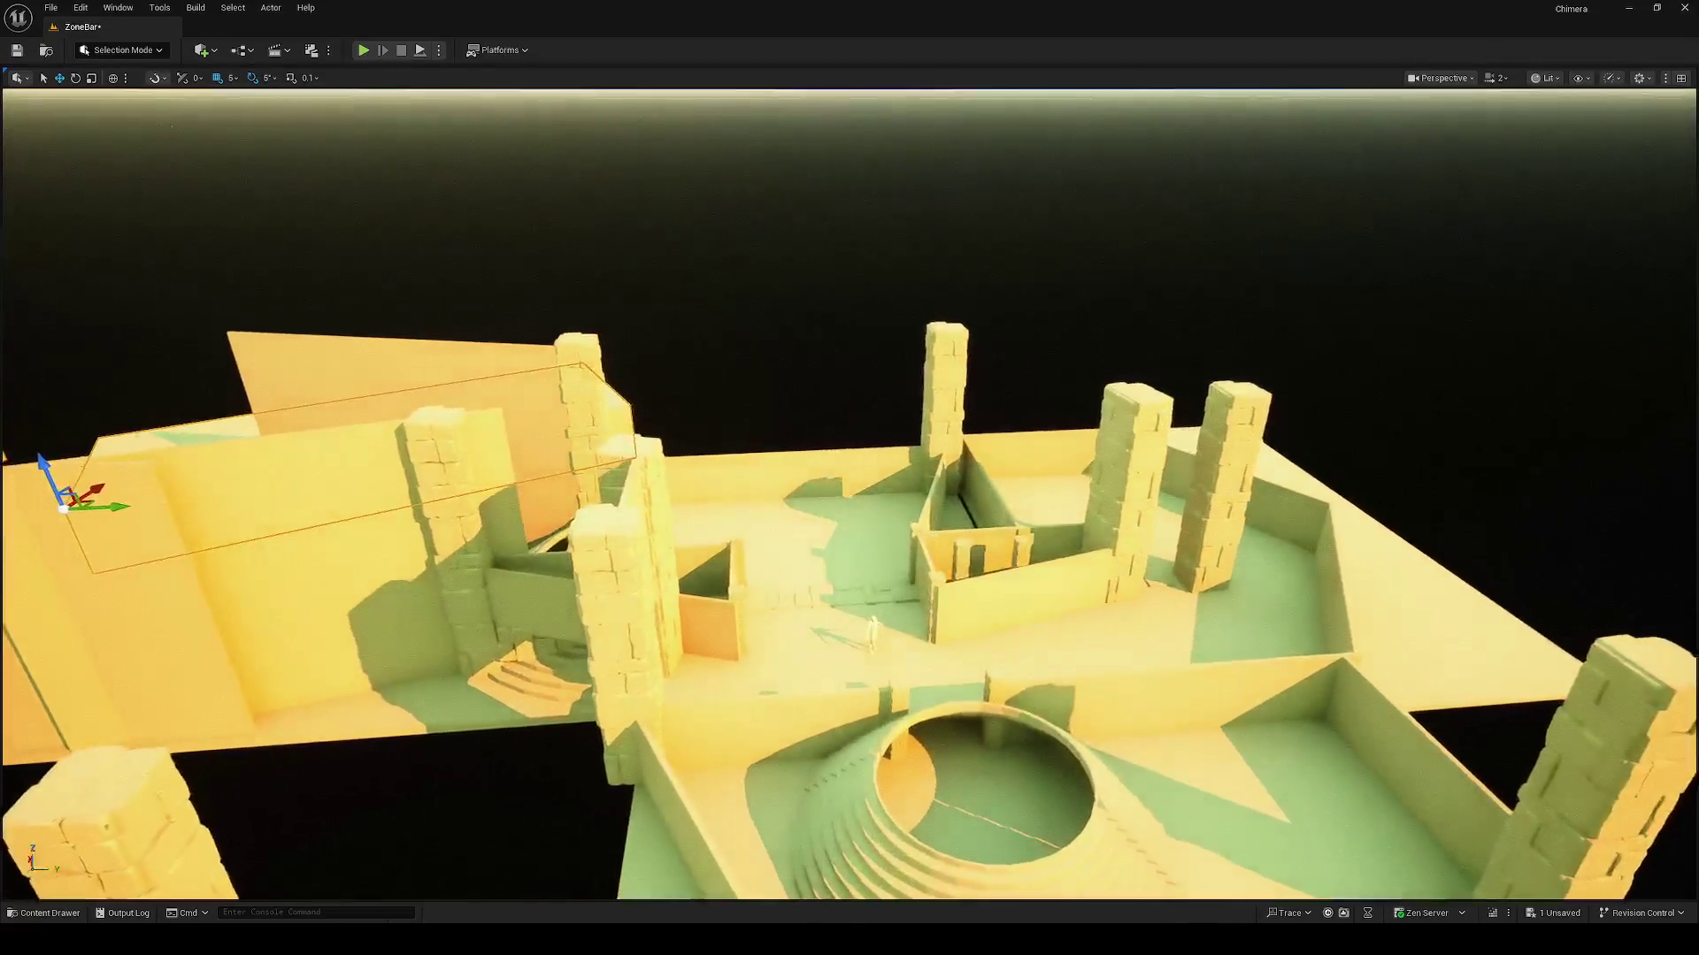
key(s)
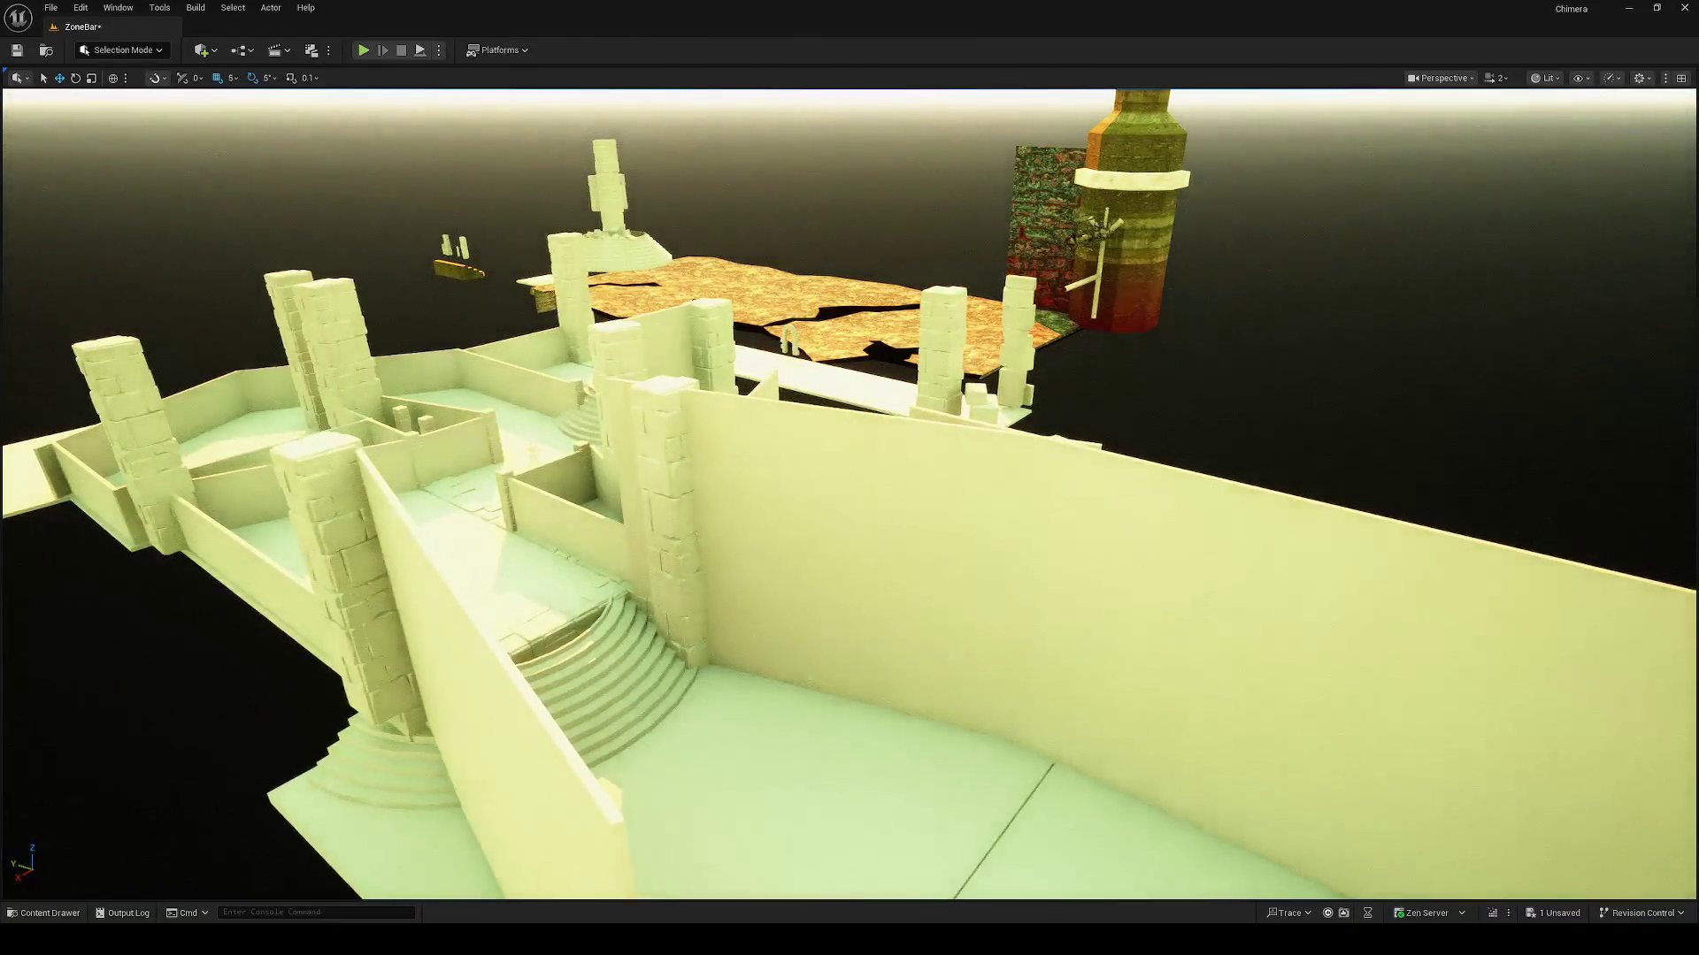
key(d)
key(w)
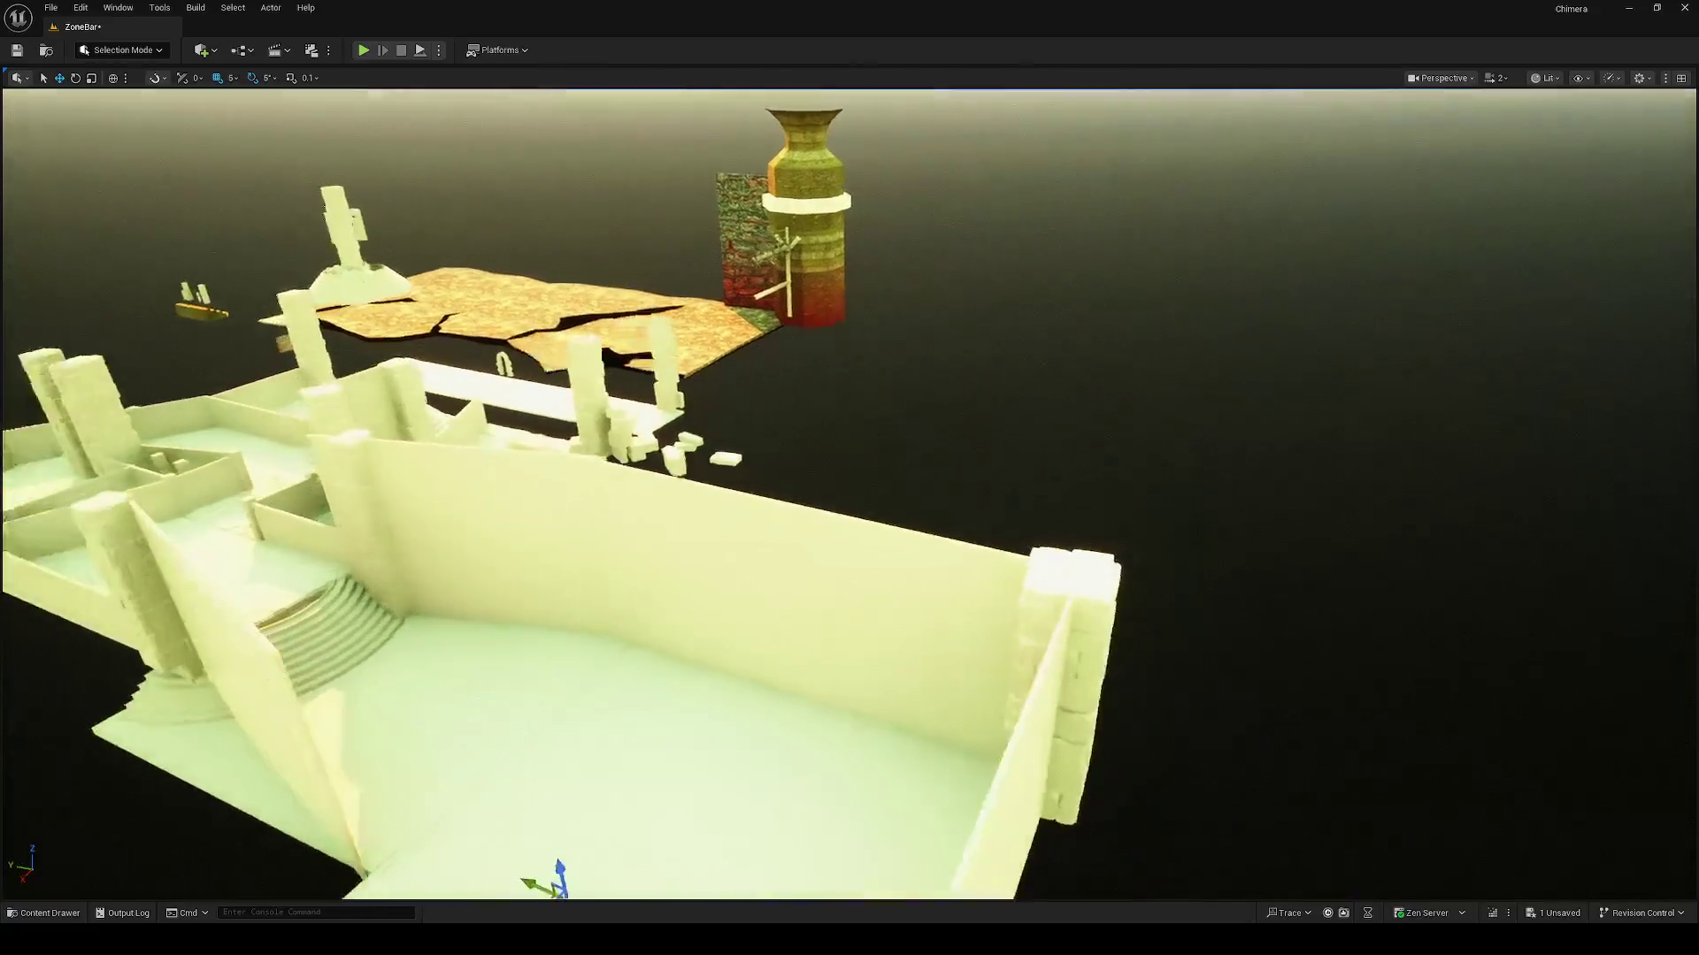
key(s)
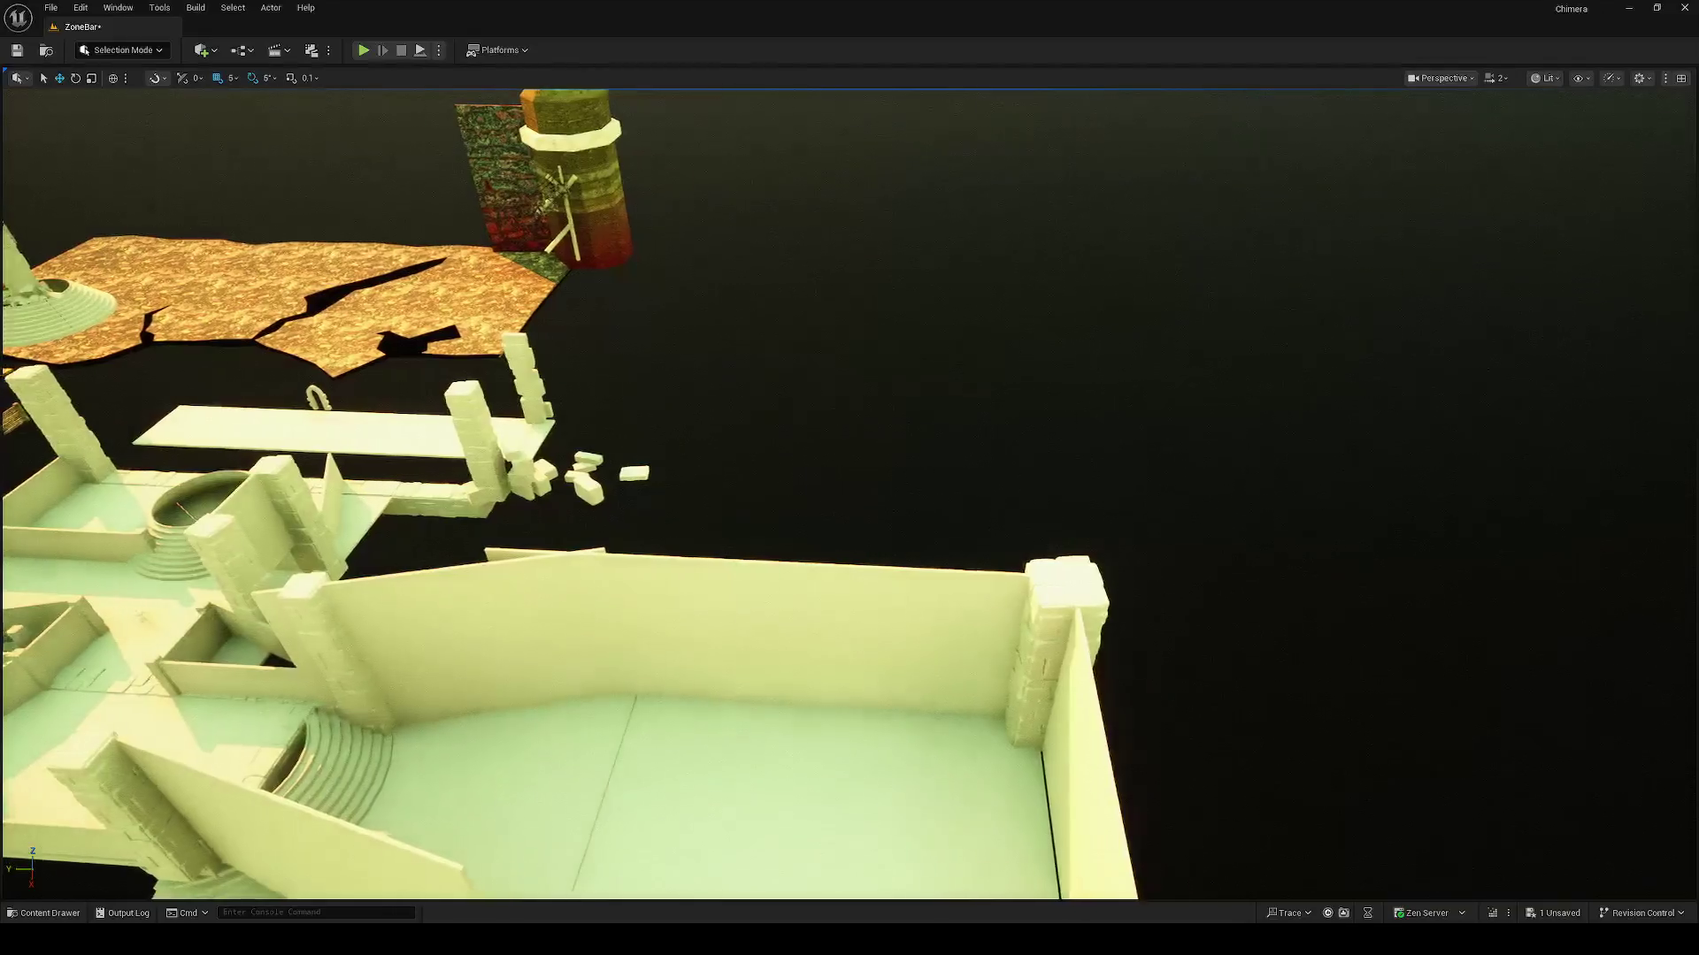
click(1056, 569)
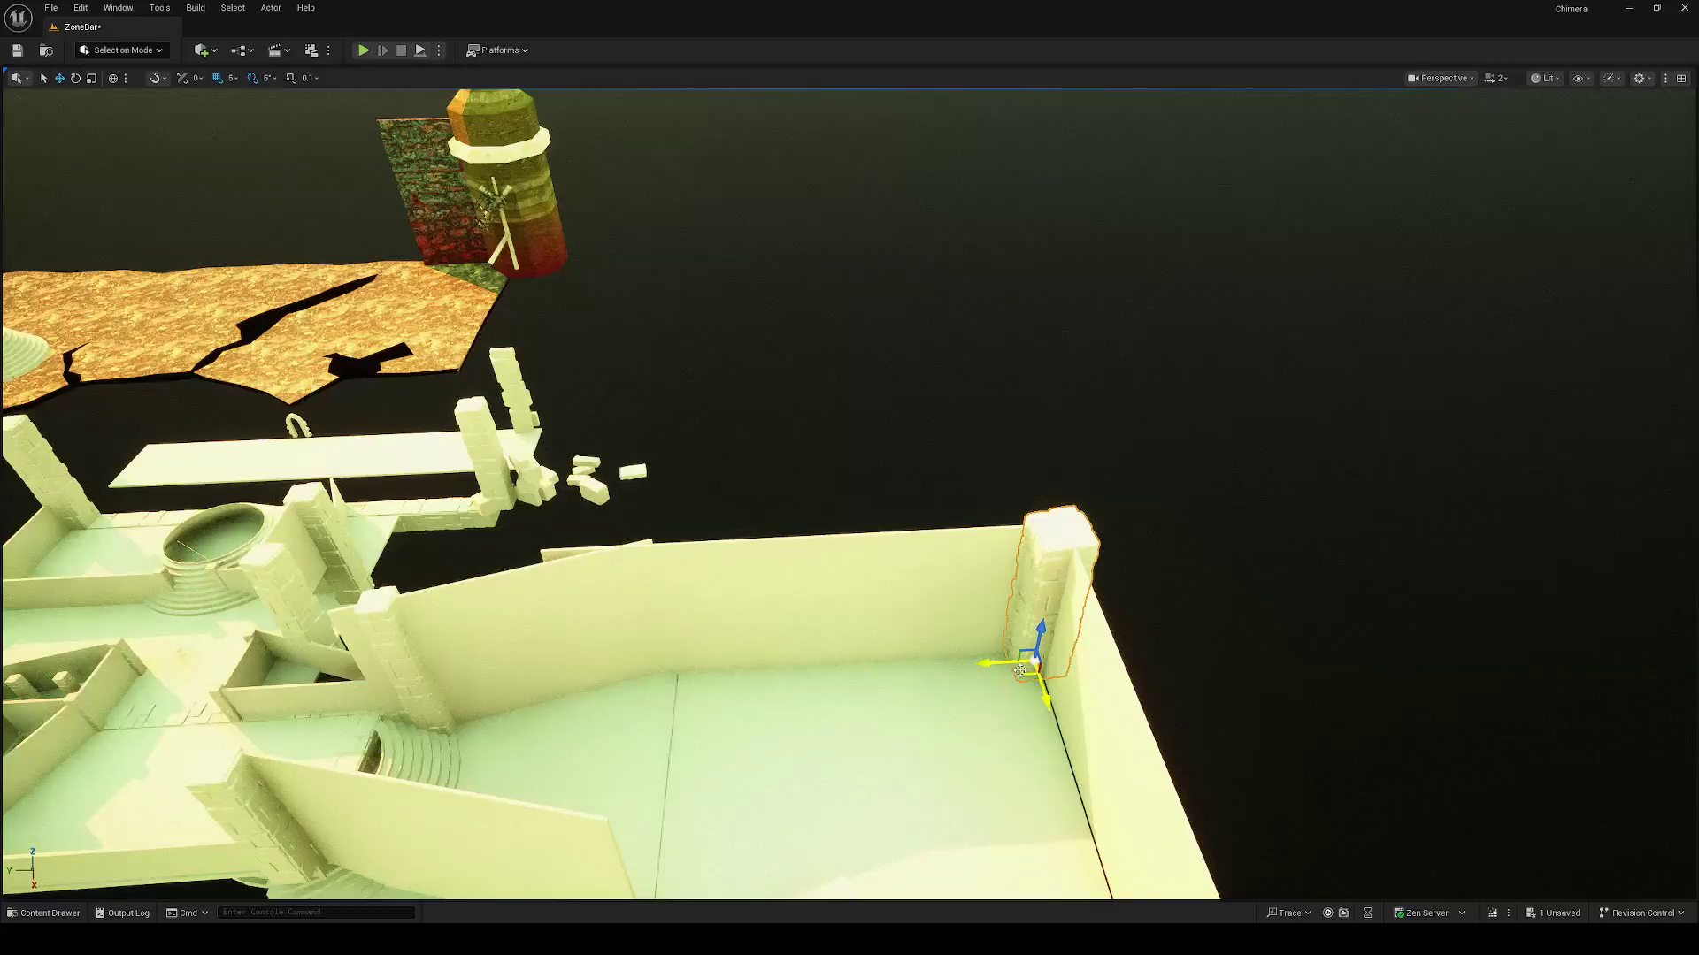
drag(1020, 670, 640, 687)
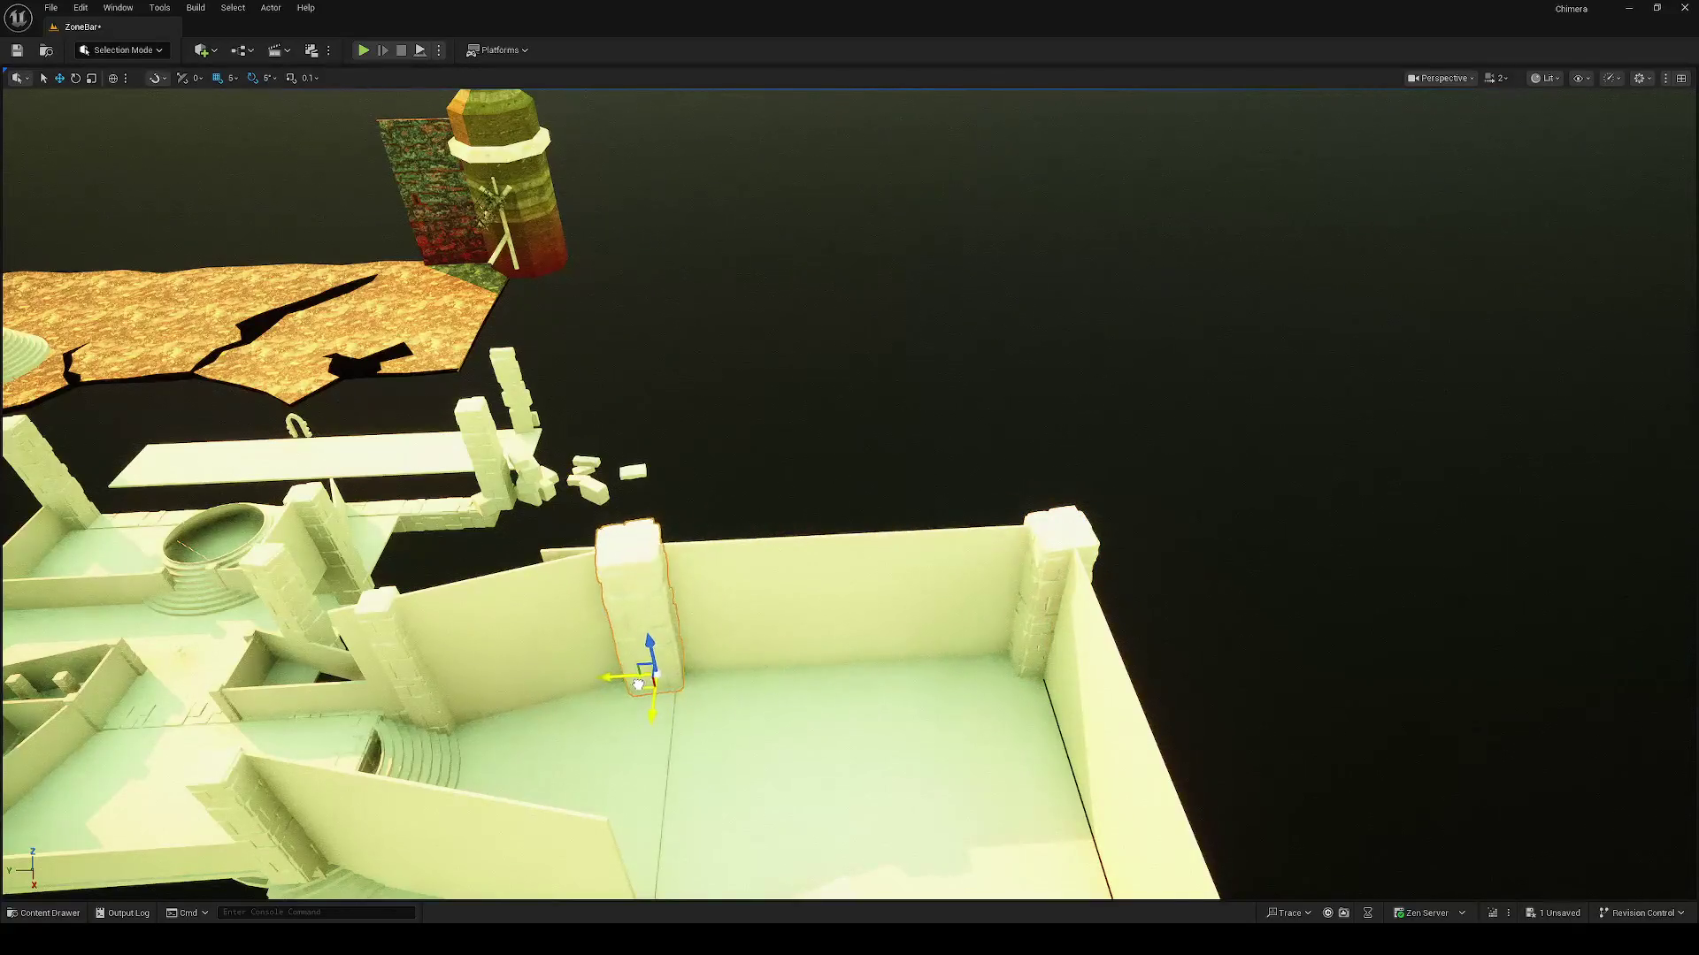
Step: Turn the new pillar about 5° and place another copy at the left wall by the entrance
key(w)
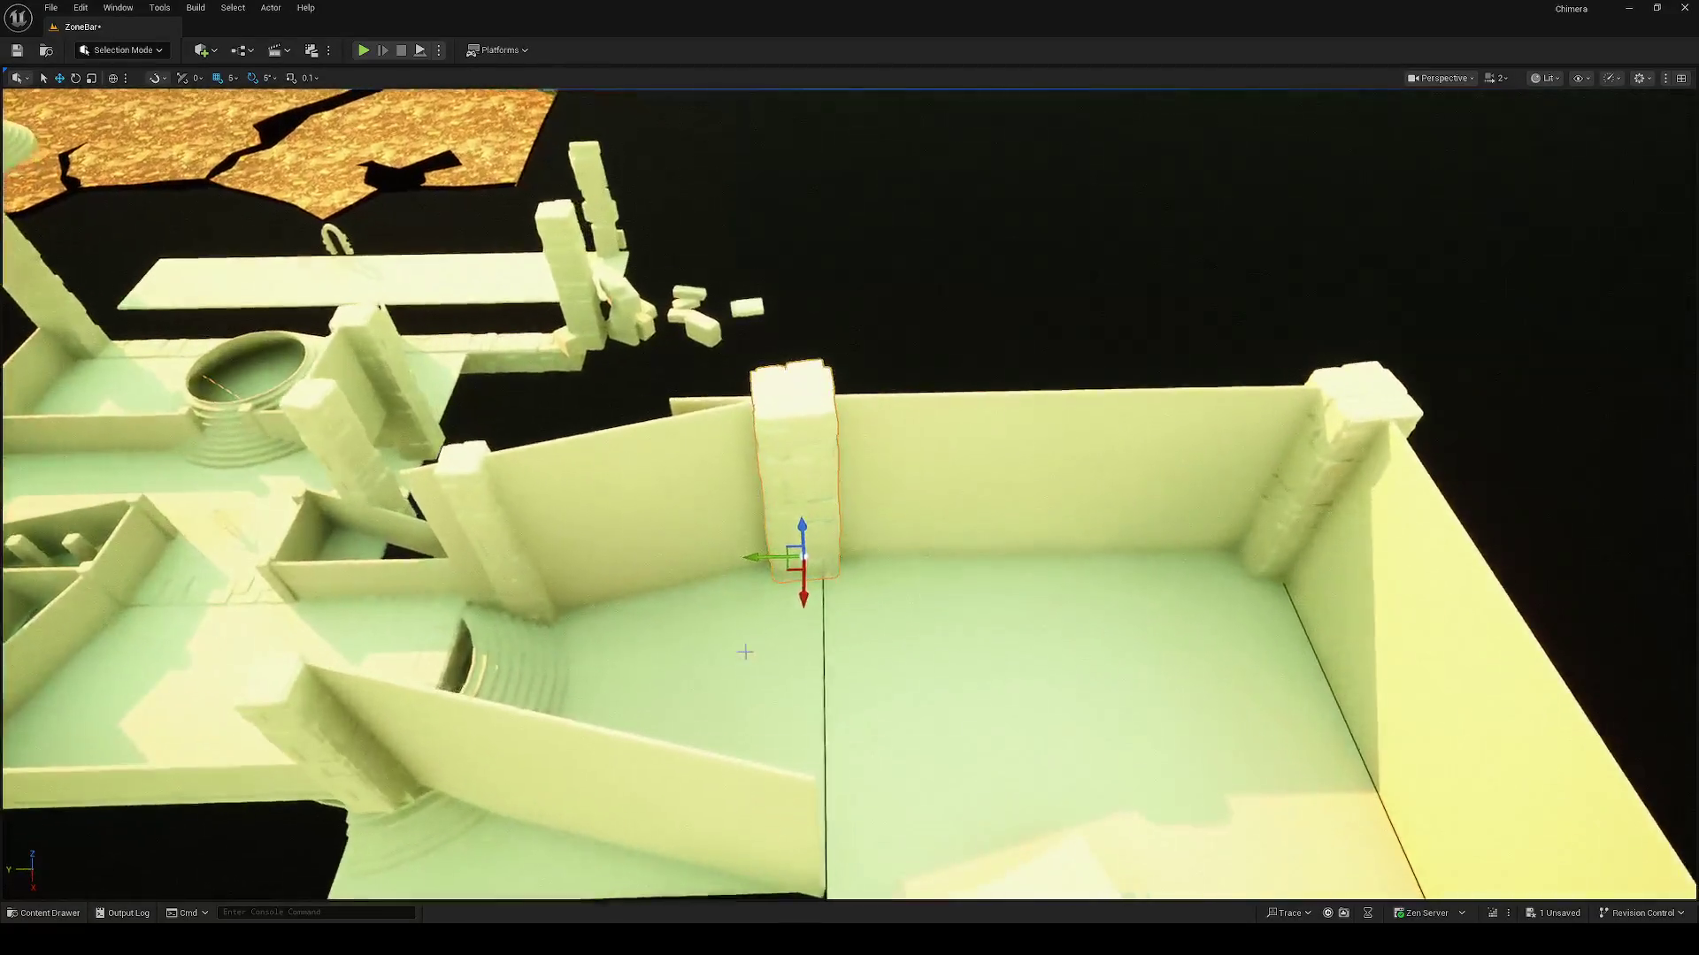
key(e)
drag(798, 622, 807, 631)
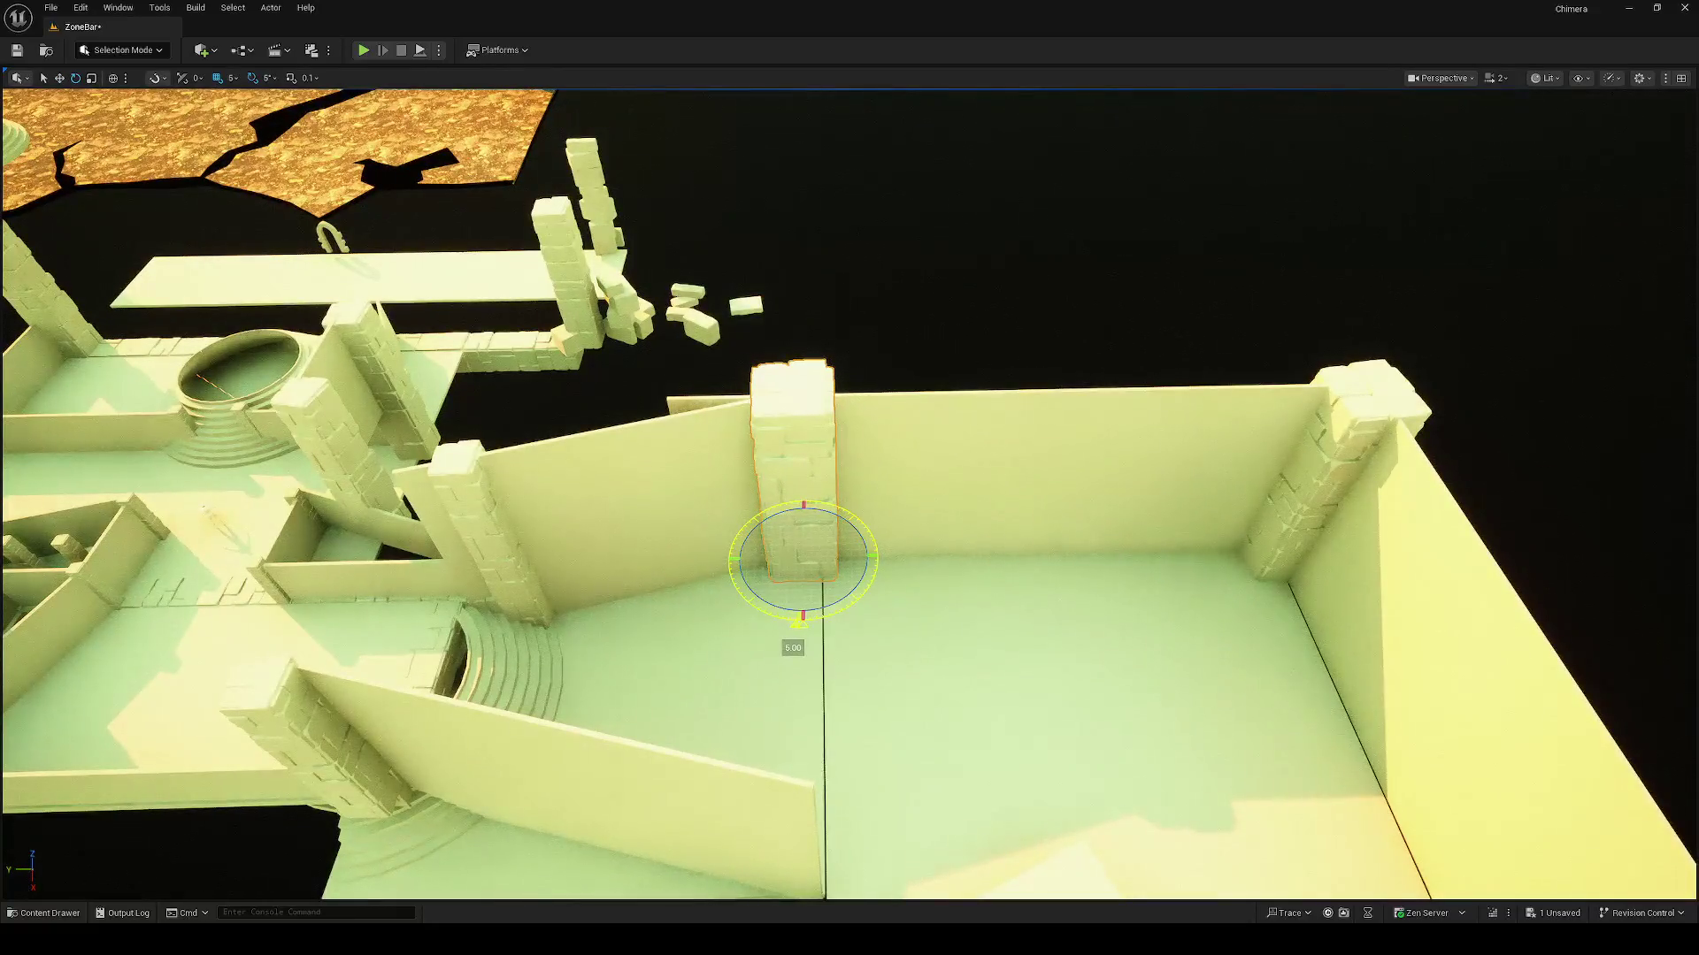
key(f)
key(w)
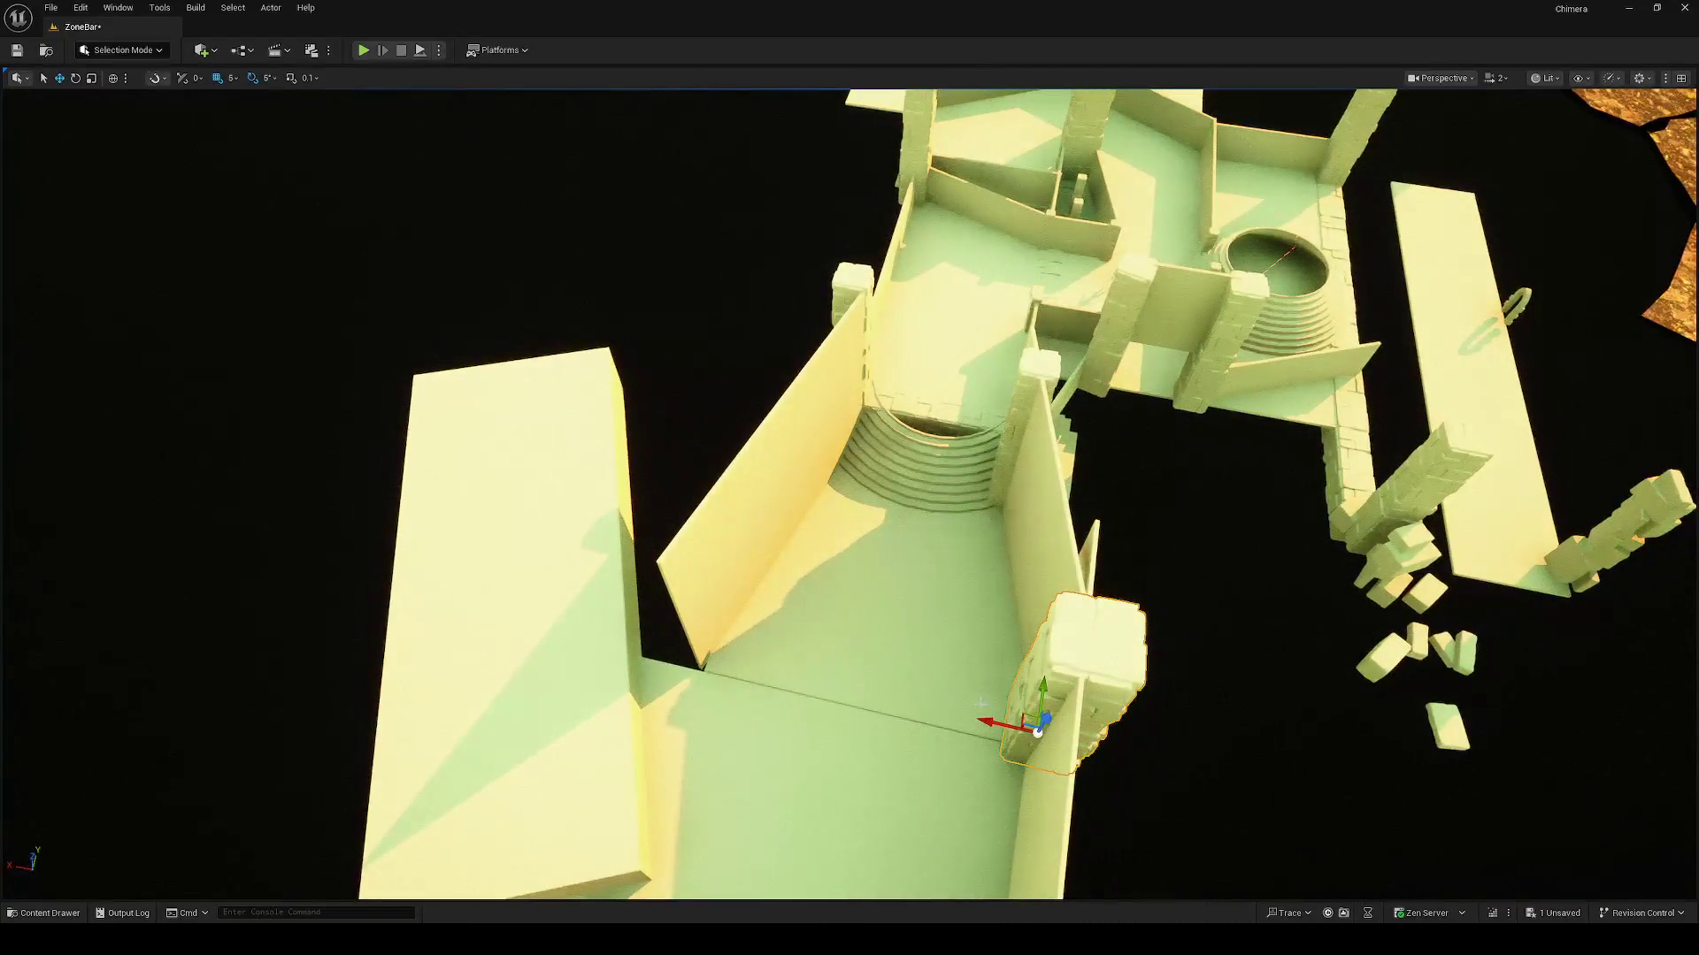
mouse_move(990, 721)
alt+mouse_down()
mouse_move(815, 679)
mouse_move(625, 678)
alt+mouse_up()
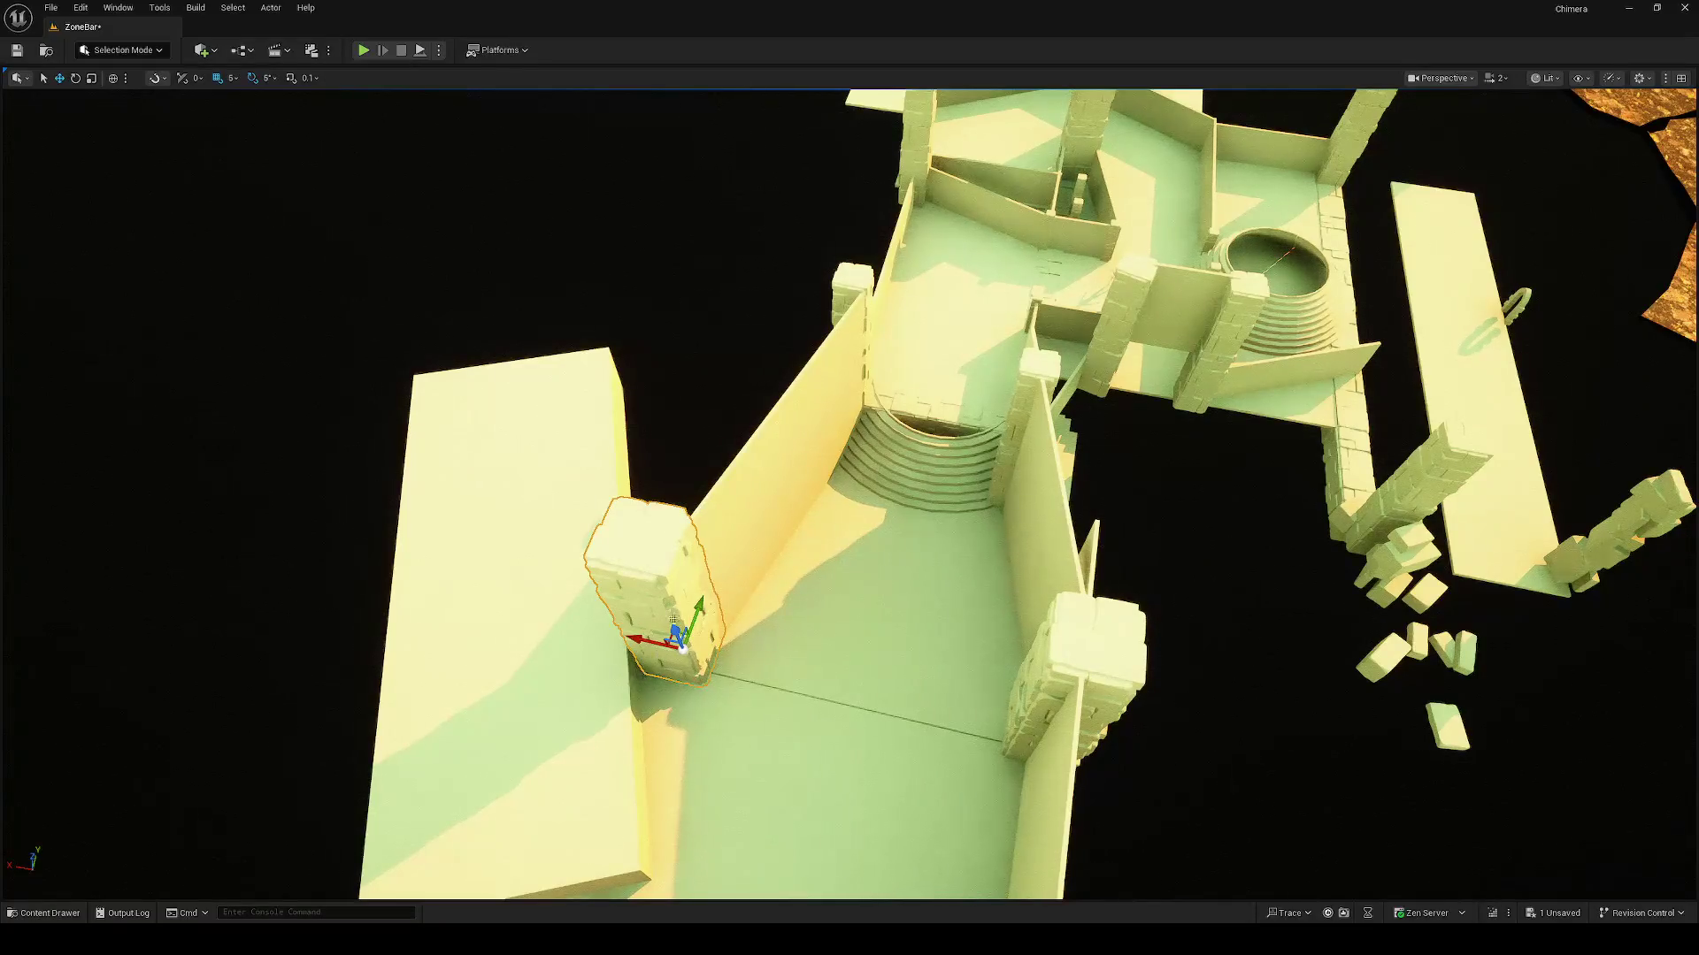
mouse_move(951, 438)
mouse_down()
mouse_move(951, 381)
mouse_move(952, 437)
mouse_up()
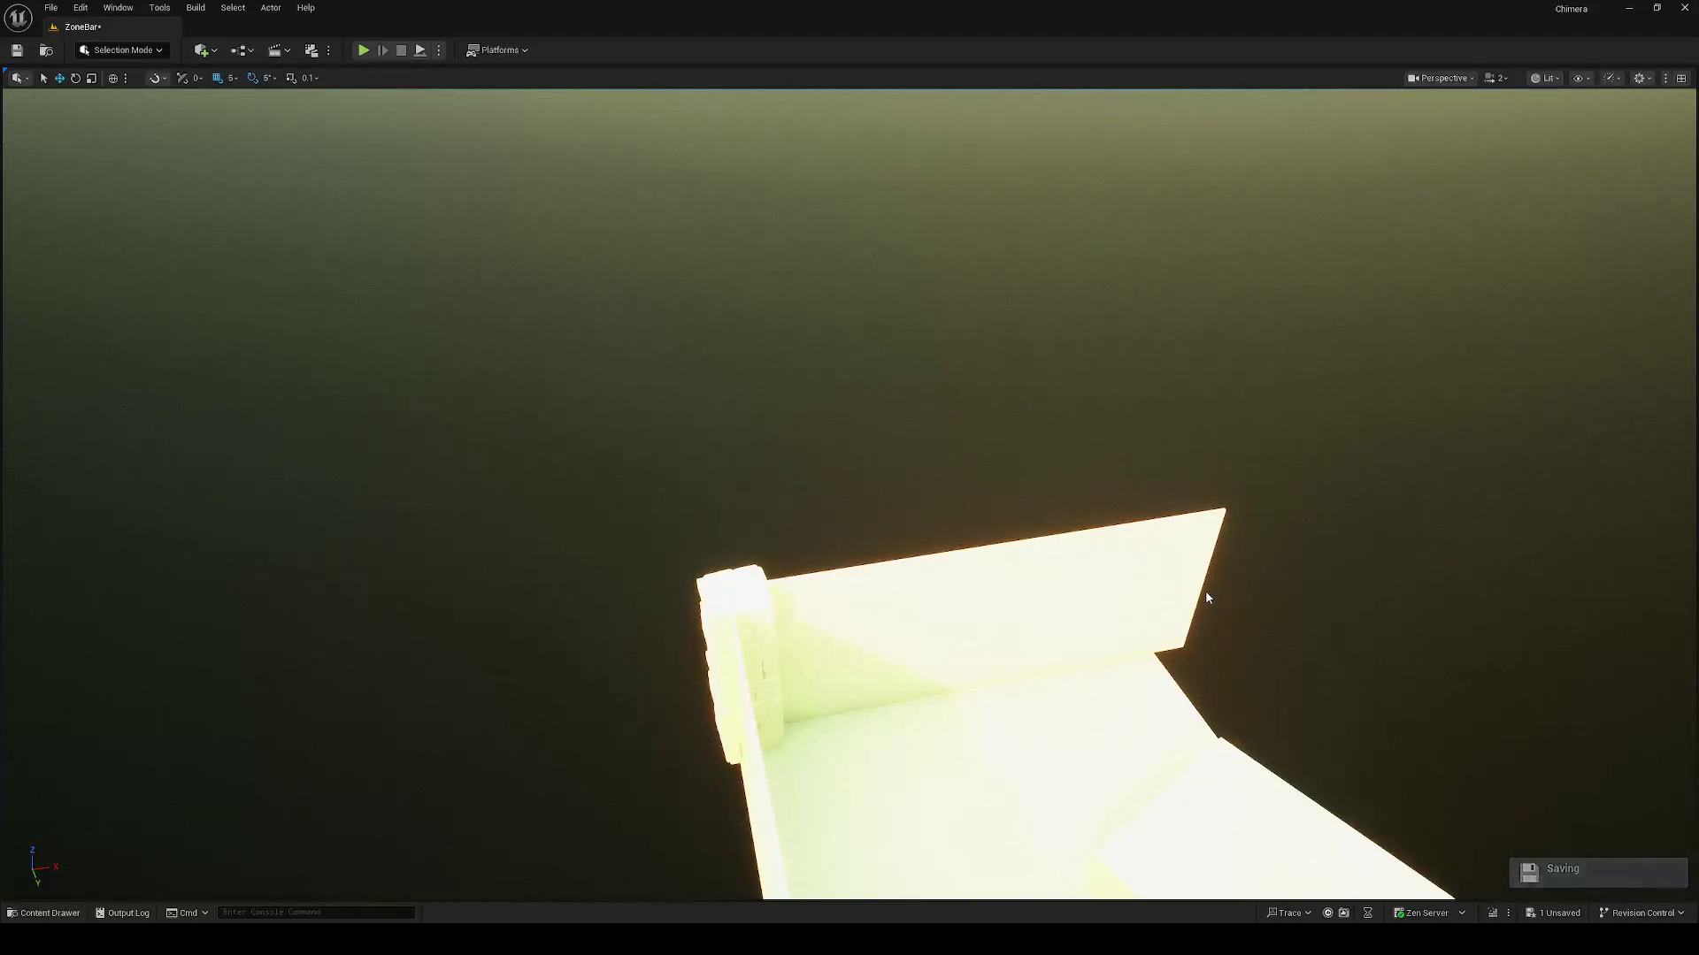
drag(1205, 598, 1192, 576)
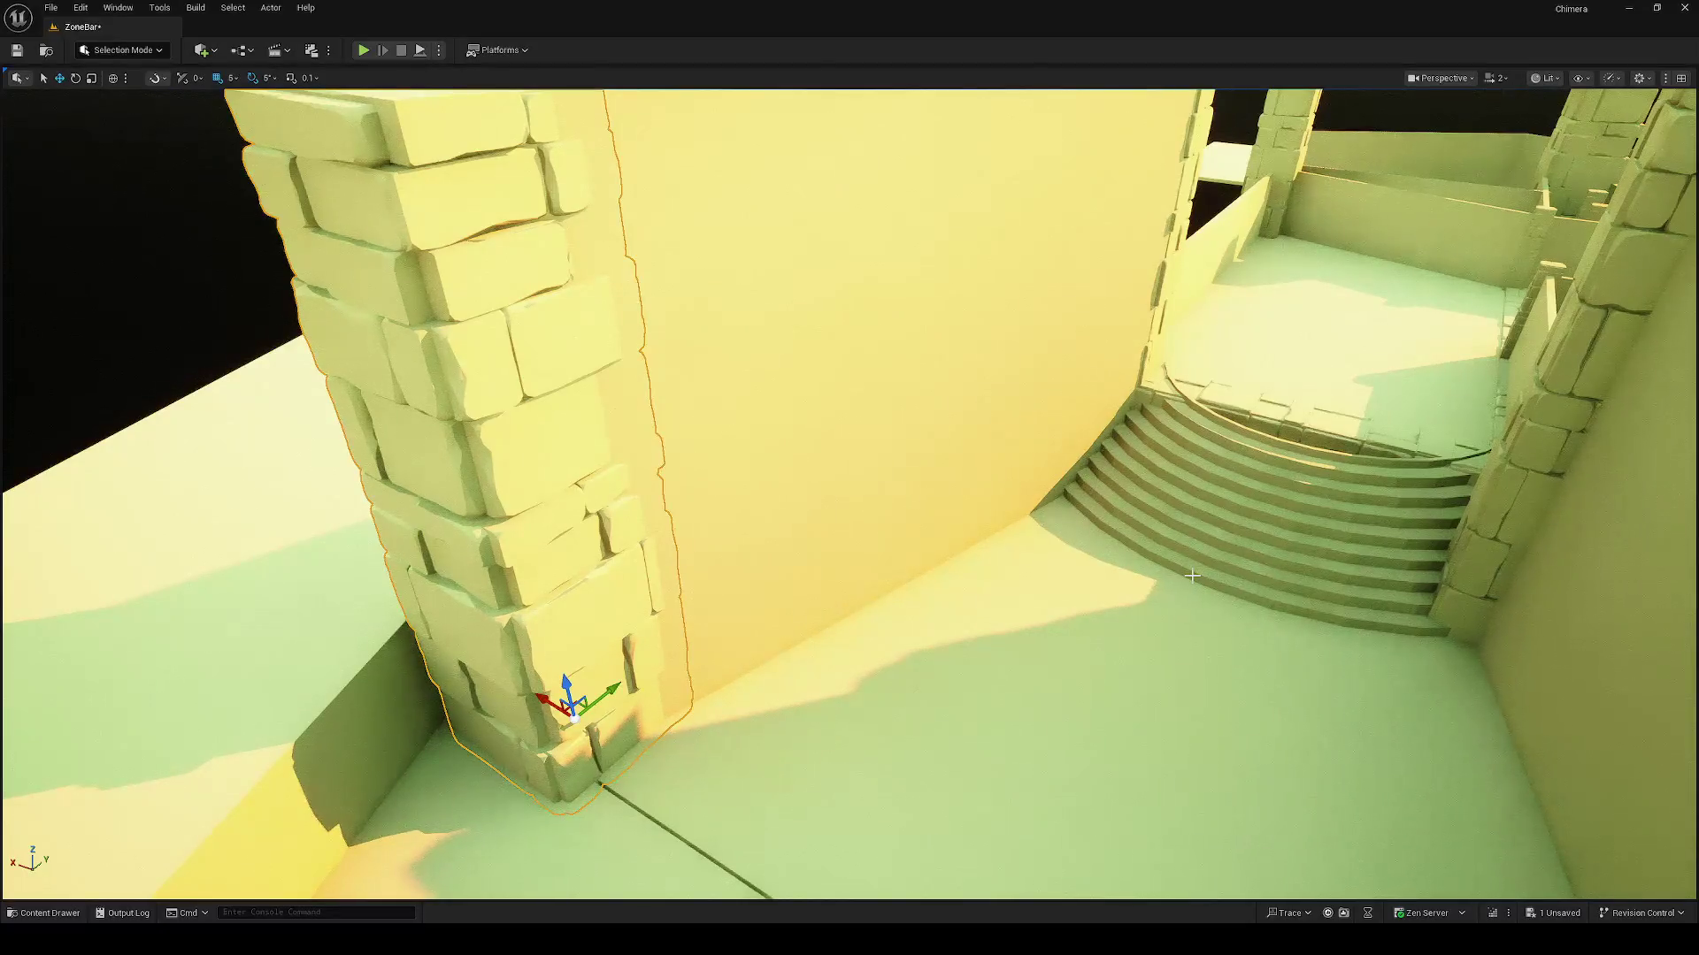
drag(1349, 549, 1629, 622)
drag(1243, 613, 1024, 584)
drag(985, 670, 952, 617)
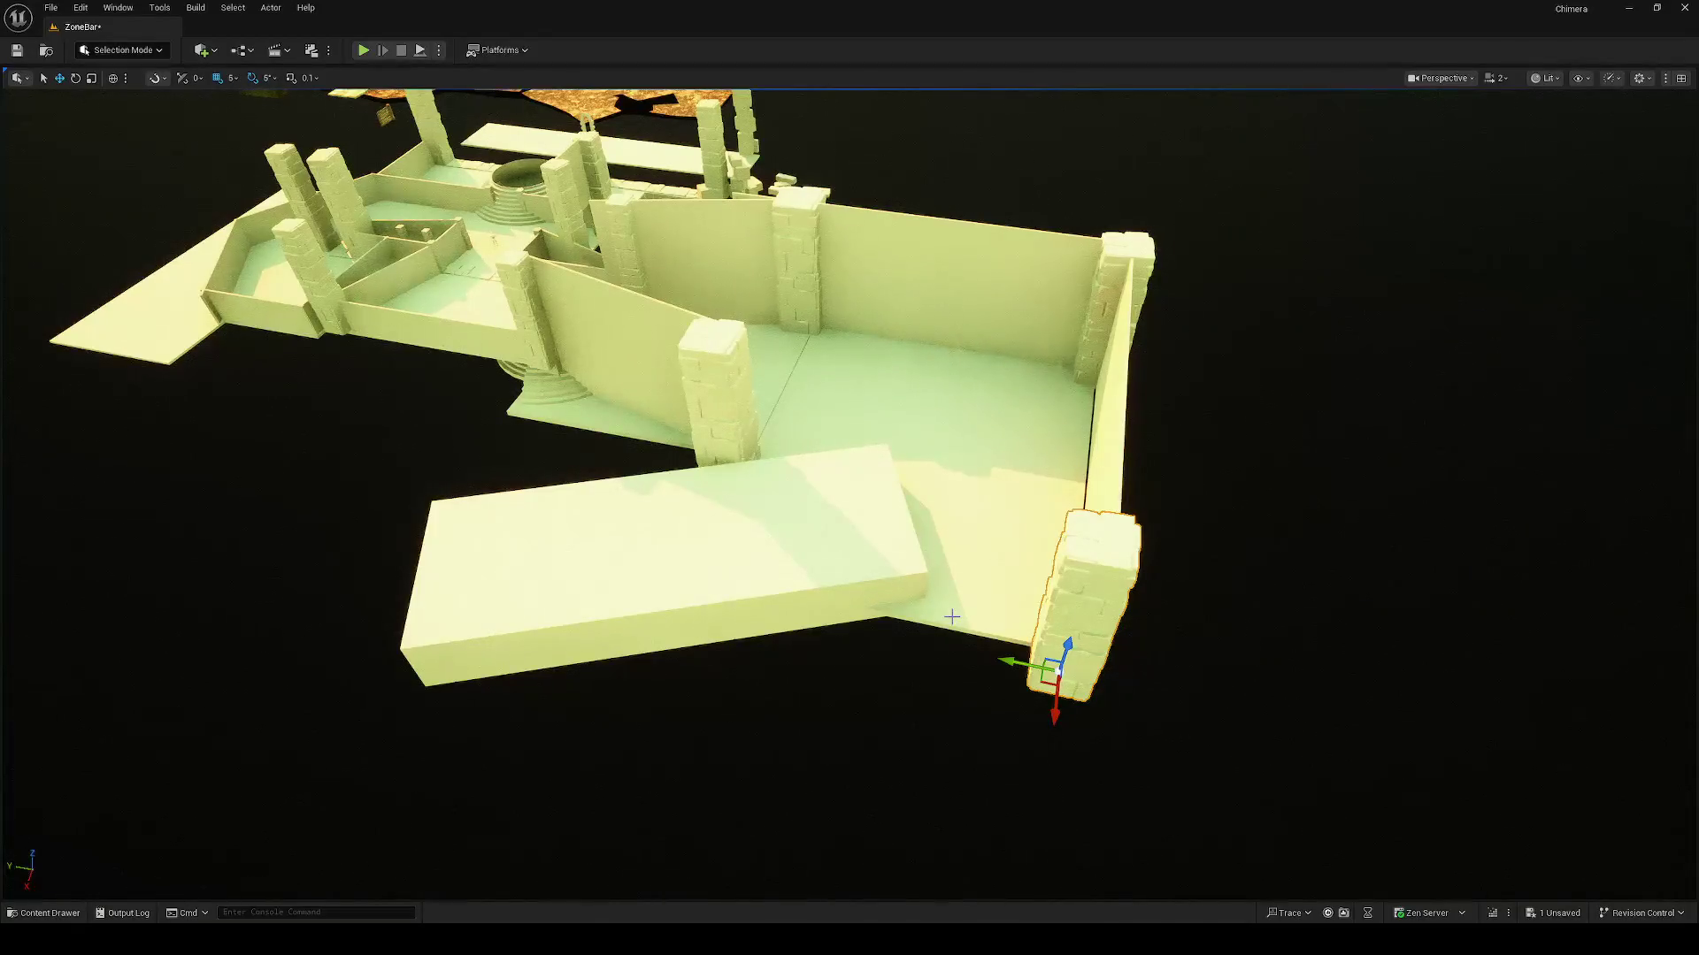
drag(908, 539, 938, 558)
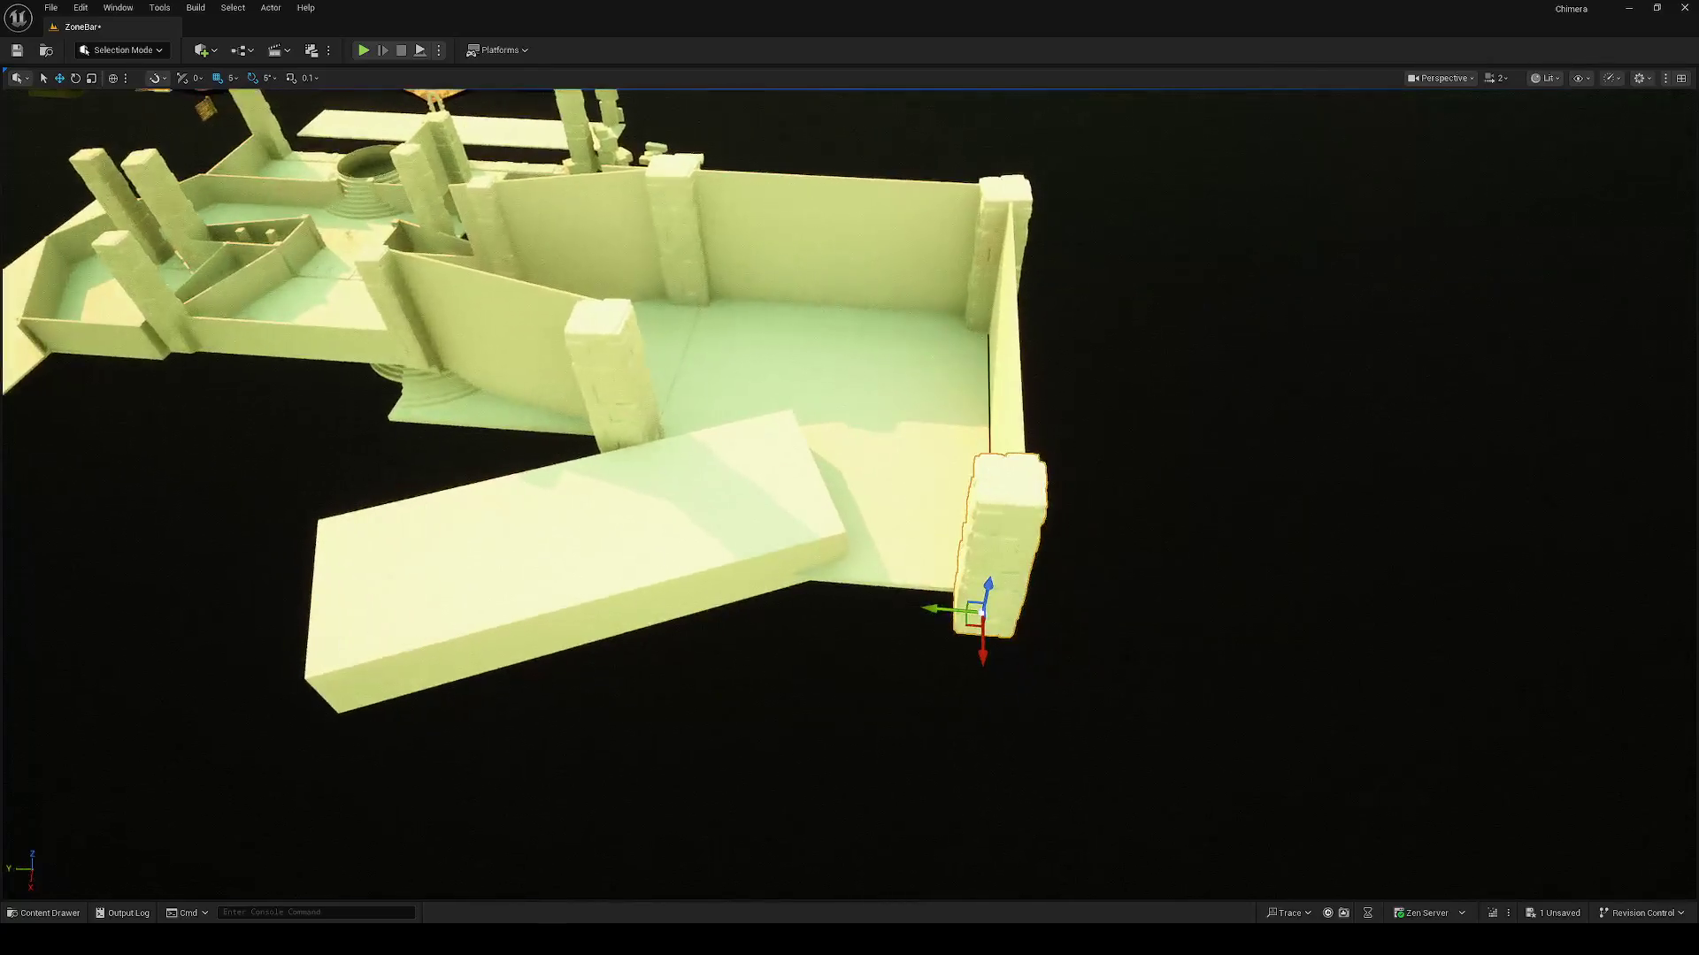
Step: Copy the pillar beside the ramp, rotate it -20°, scale it into a thin post and set it against the block
mouse_move(969, 625)
mouse_down()
mouse_move(832, 581)
mouse_move(801, 602)
mouse_move(874, 623)
mouse_up()
key(w)
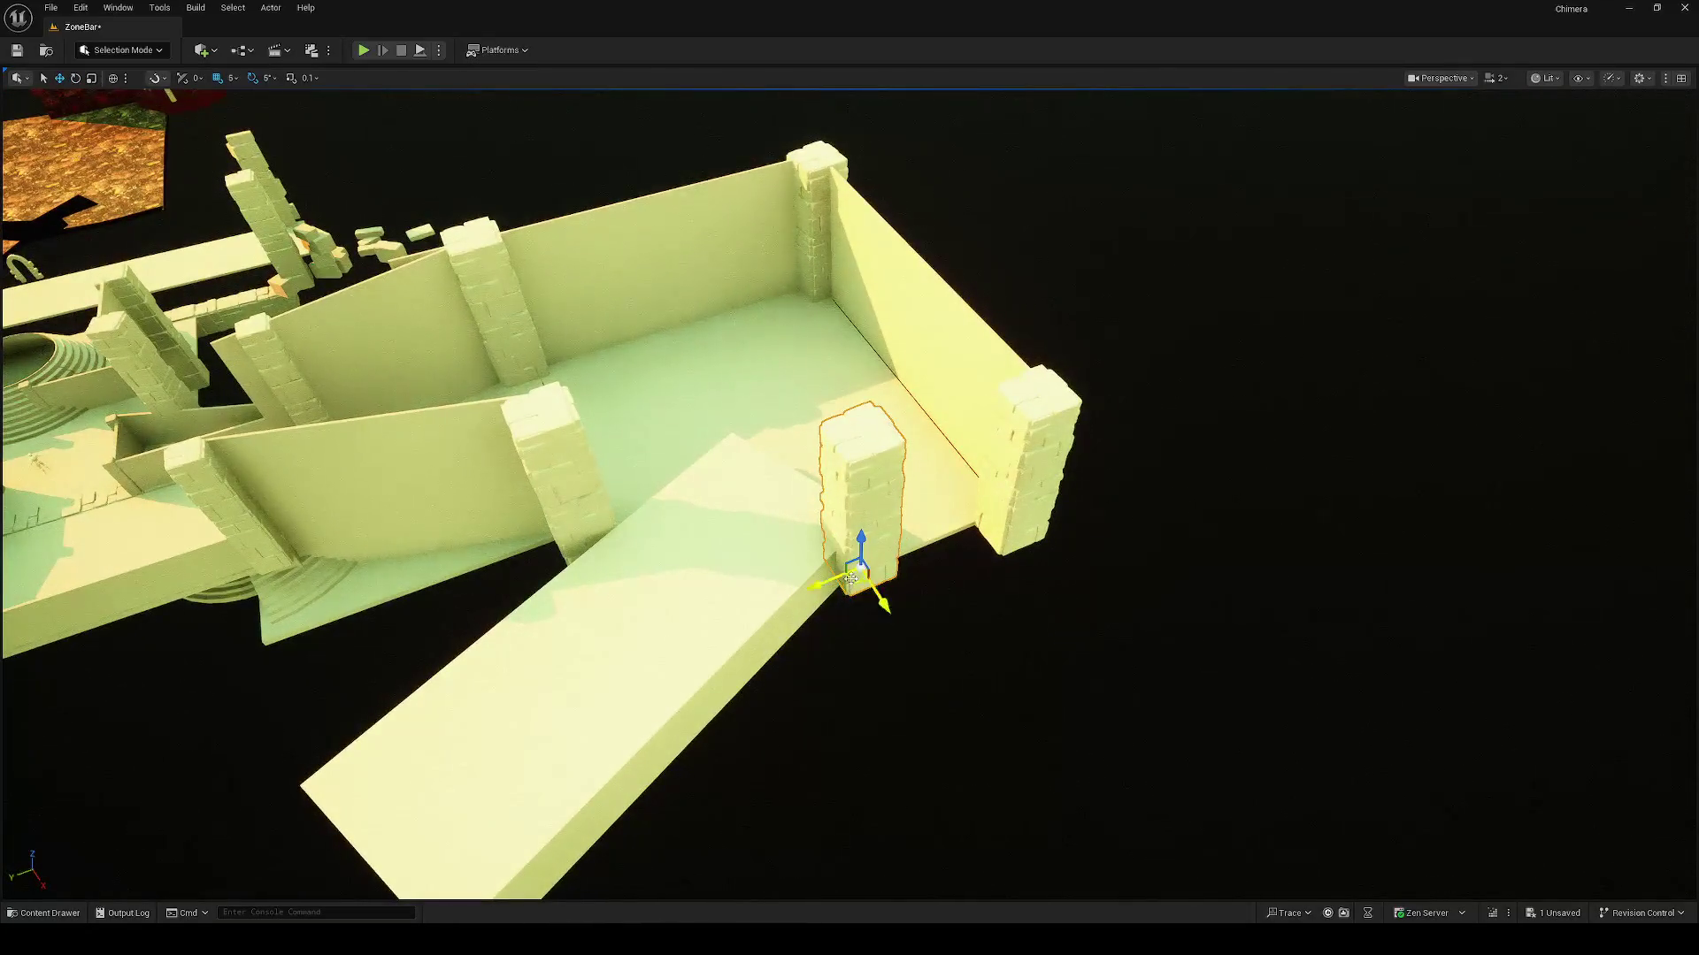
key(e)
mouse_move(862, 610)
mouse_down()
mouse_move(898, 642)
mouse_move(927, 609)
mouse_up()
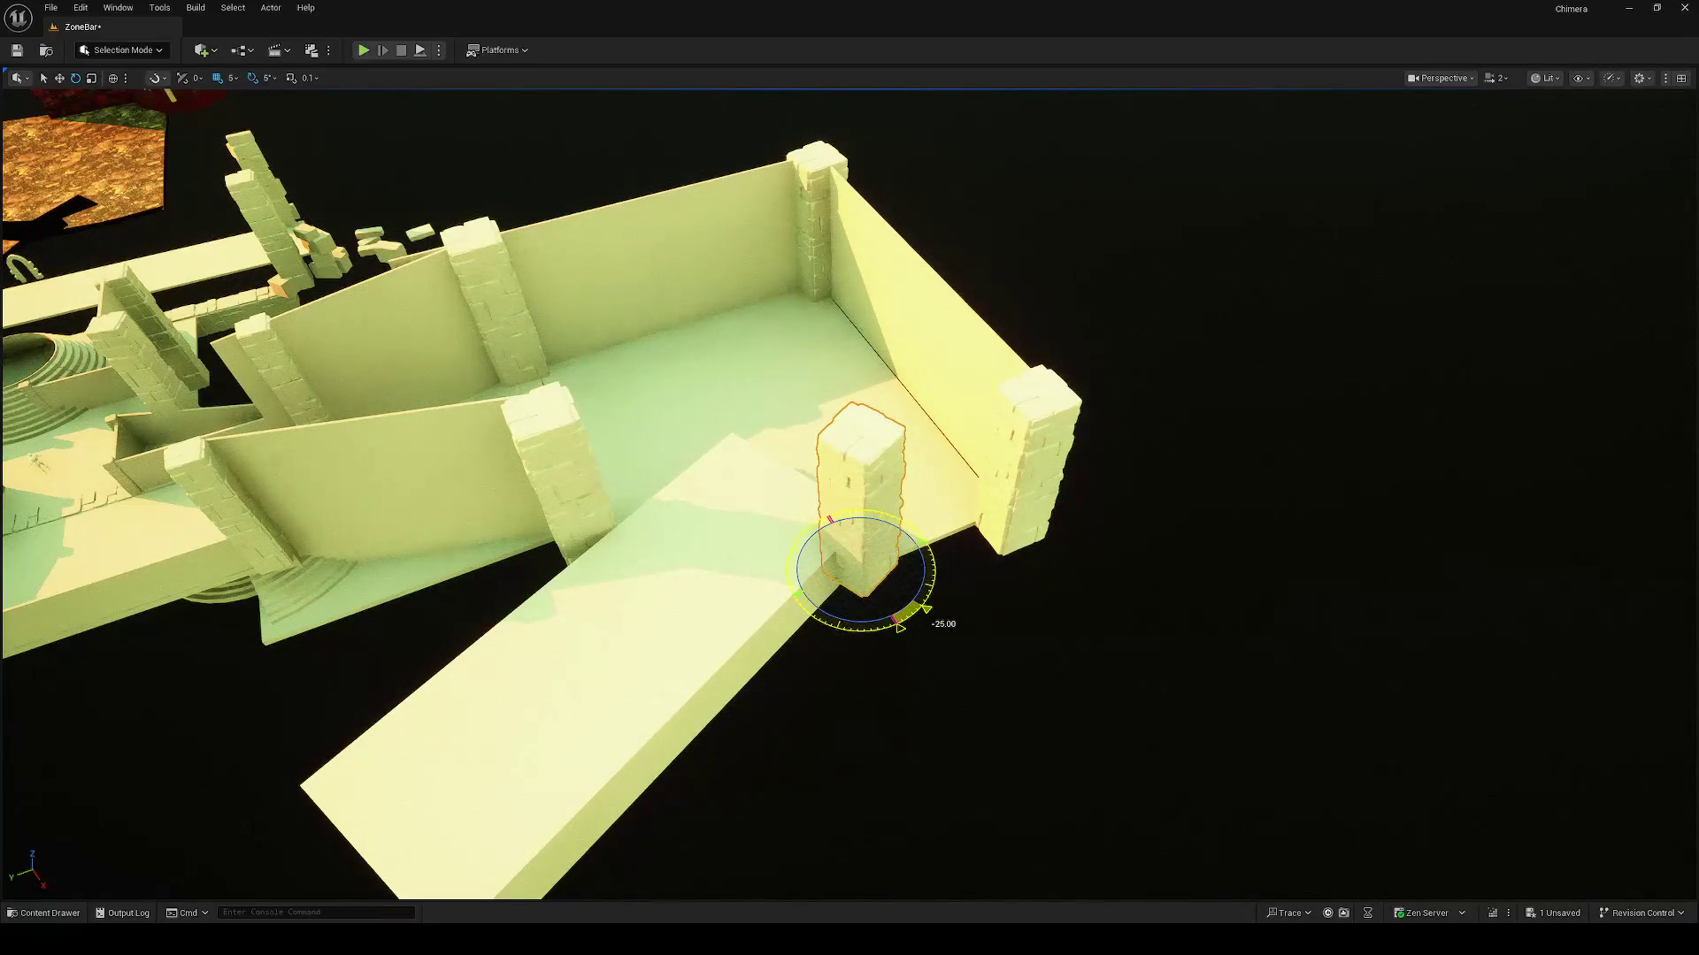
key(r)
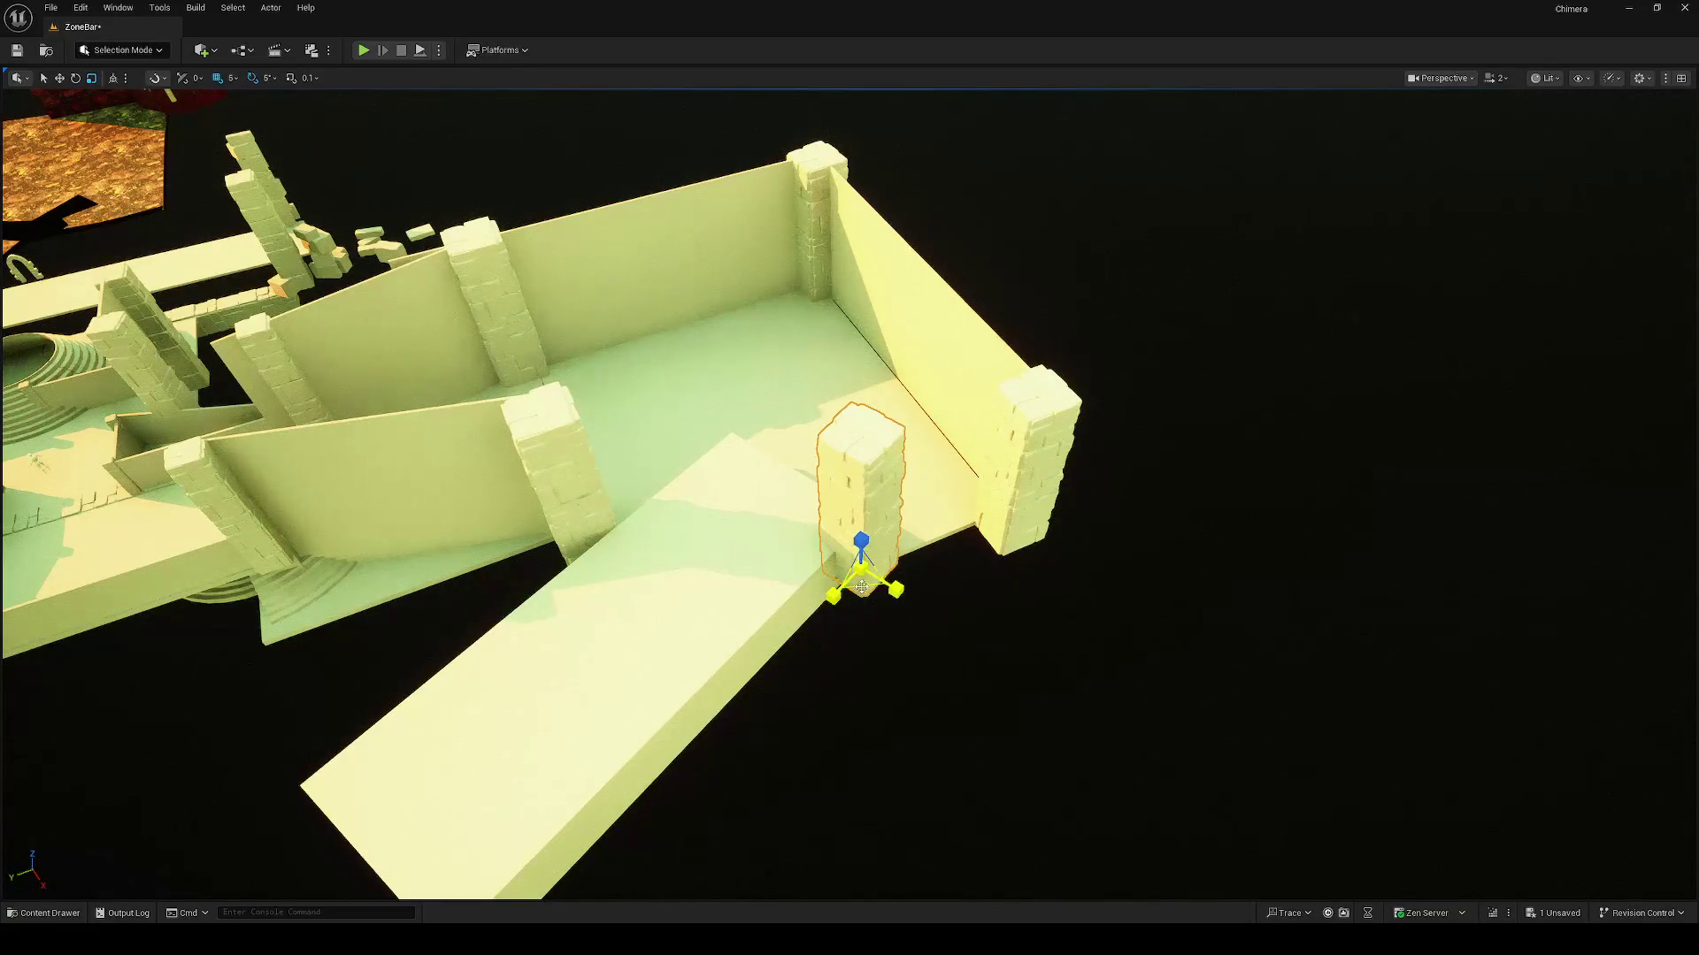
drag(862, 586, 852, 591)
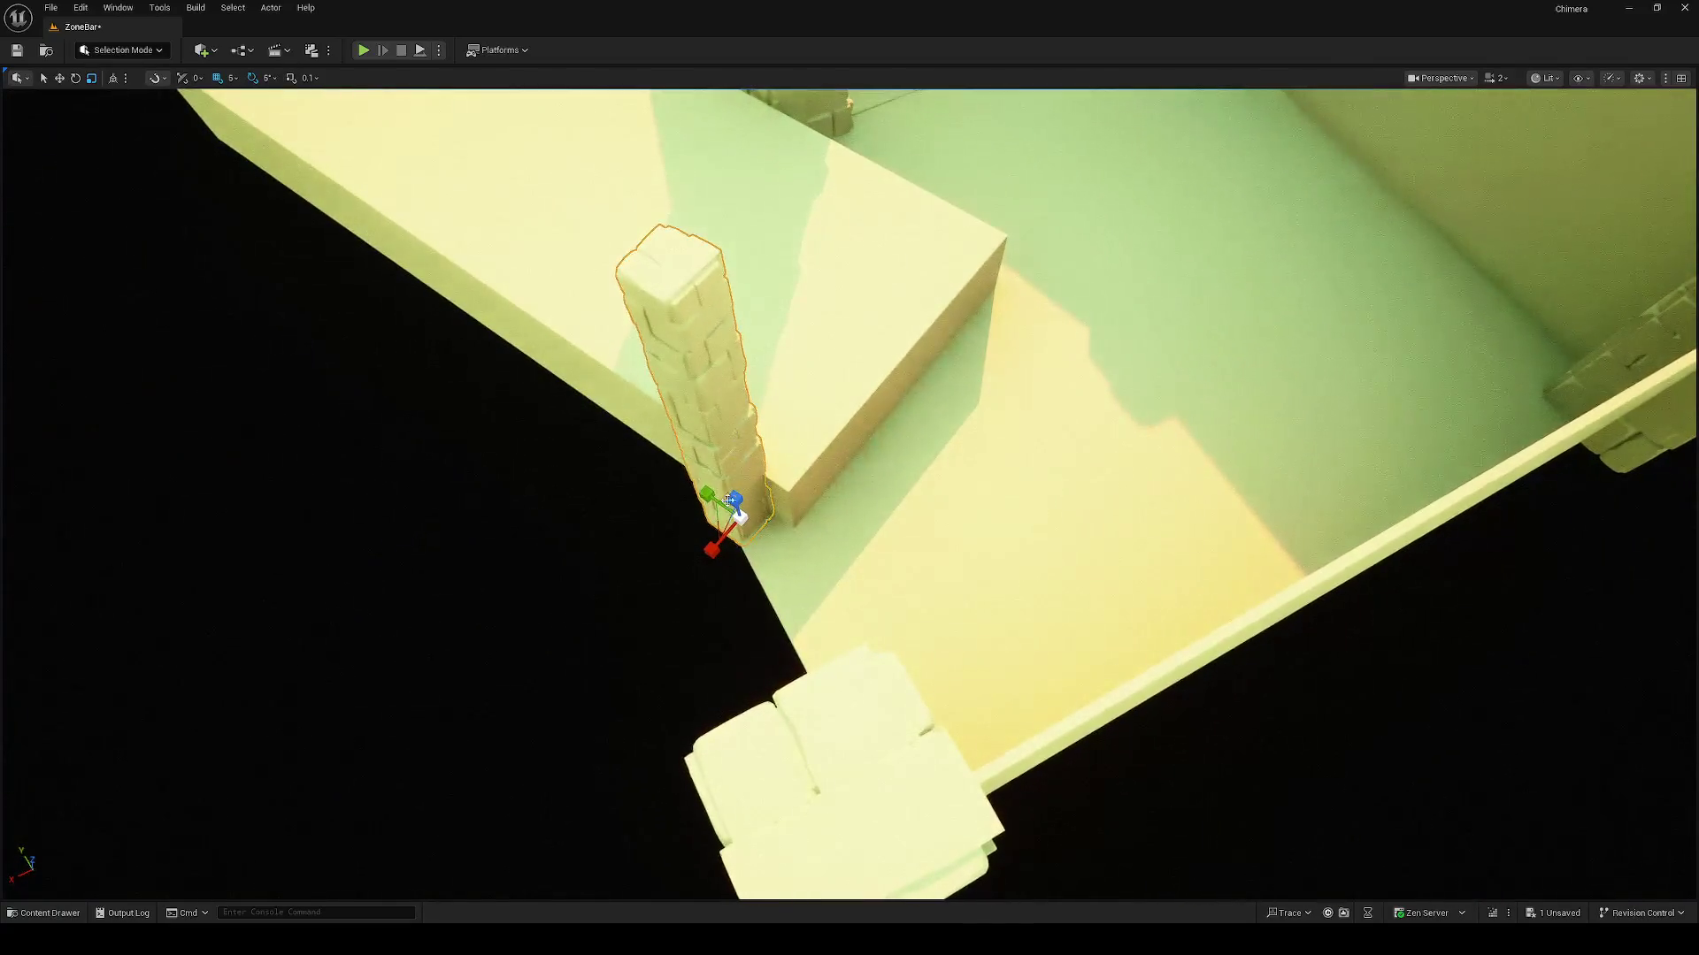
key(w)
drag(717, 514, 779, 513)
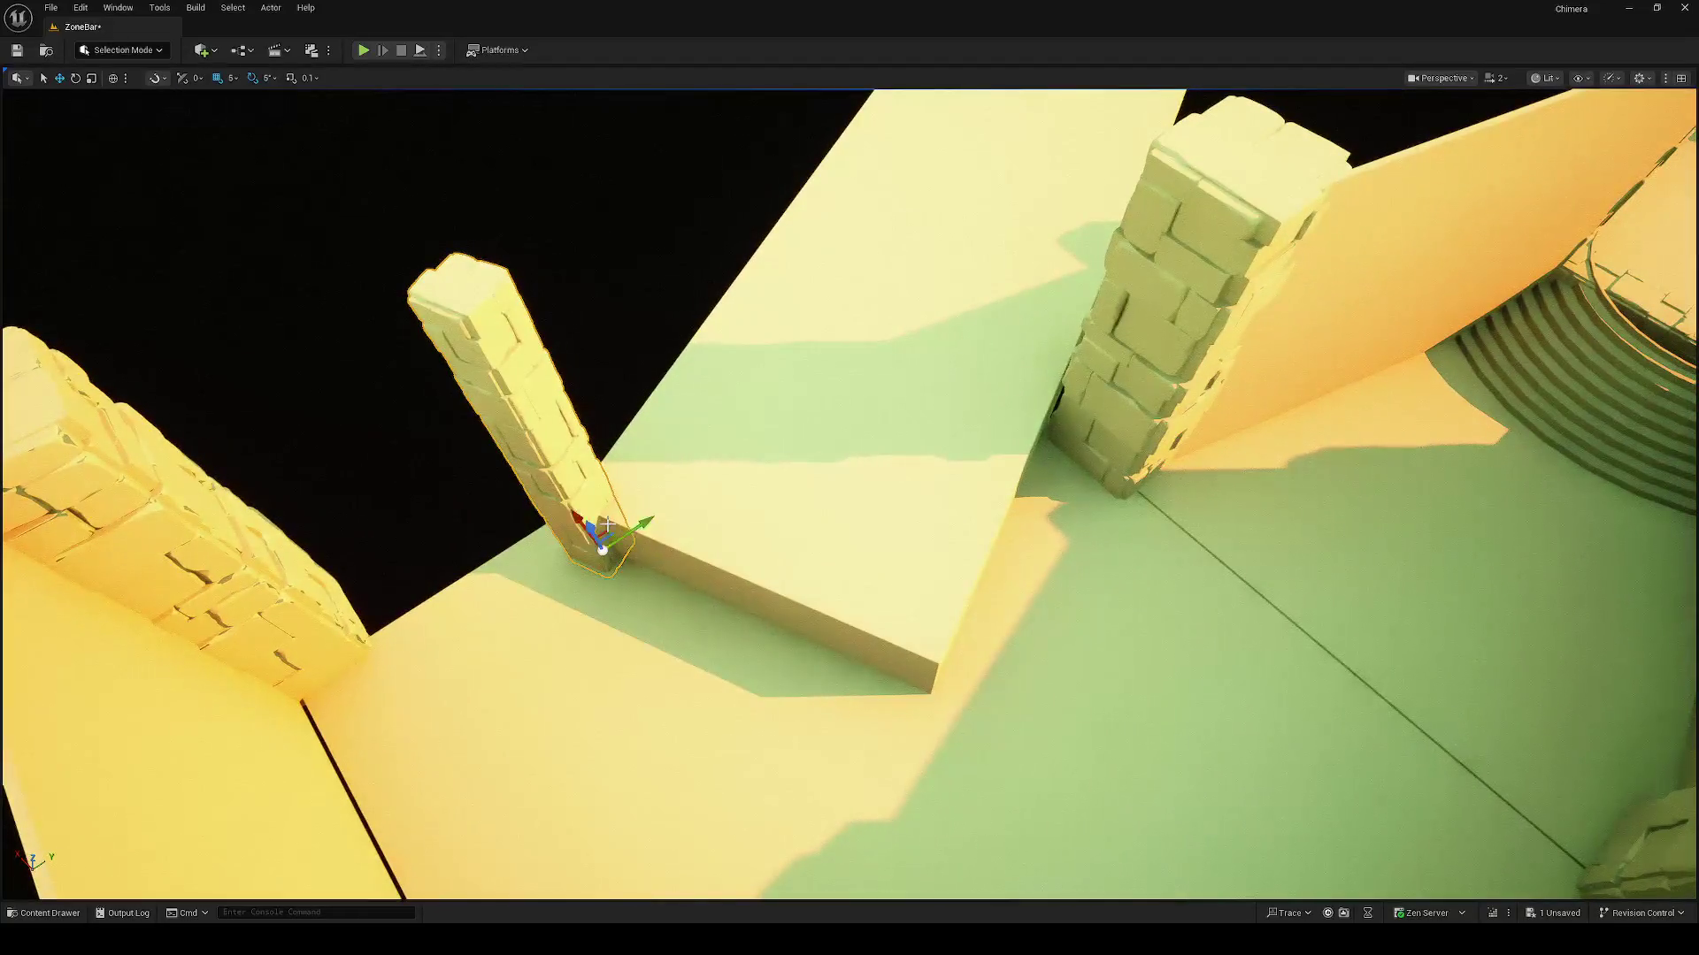
Step: Copy the post along the block's edge, delete the stray left-edge post, and add another copy
mouse_move(605, 529)
mouse_down()
mouse_move(921, 561)
mouse_move(925, 672)
mouse_up()
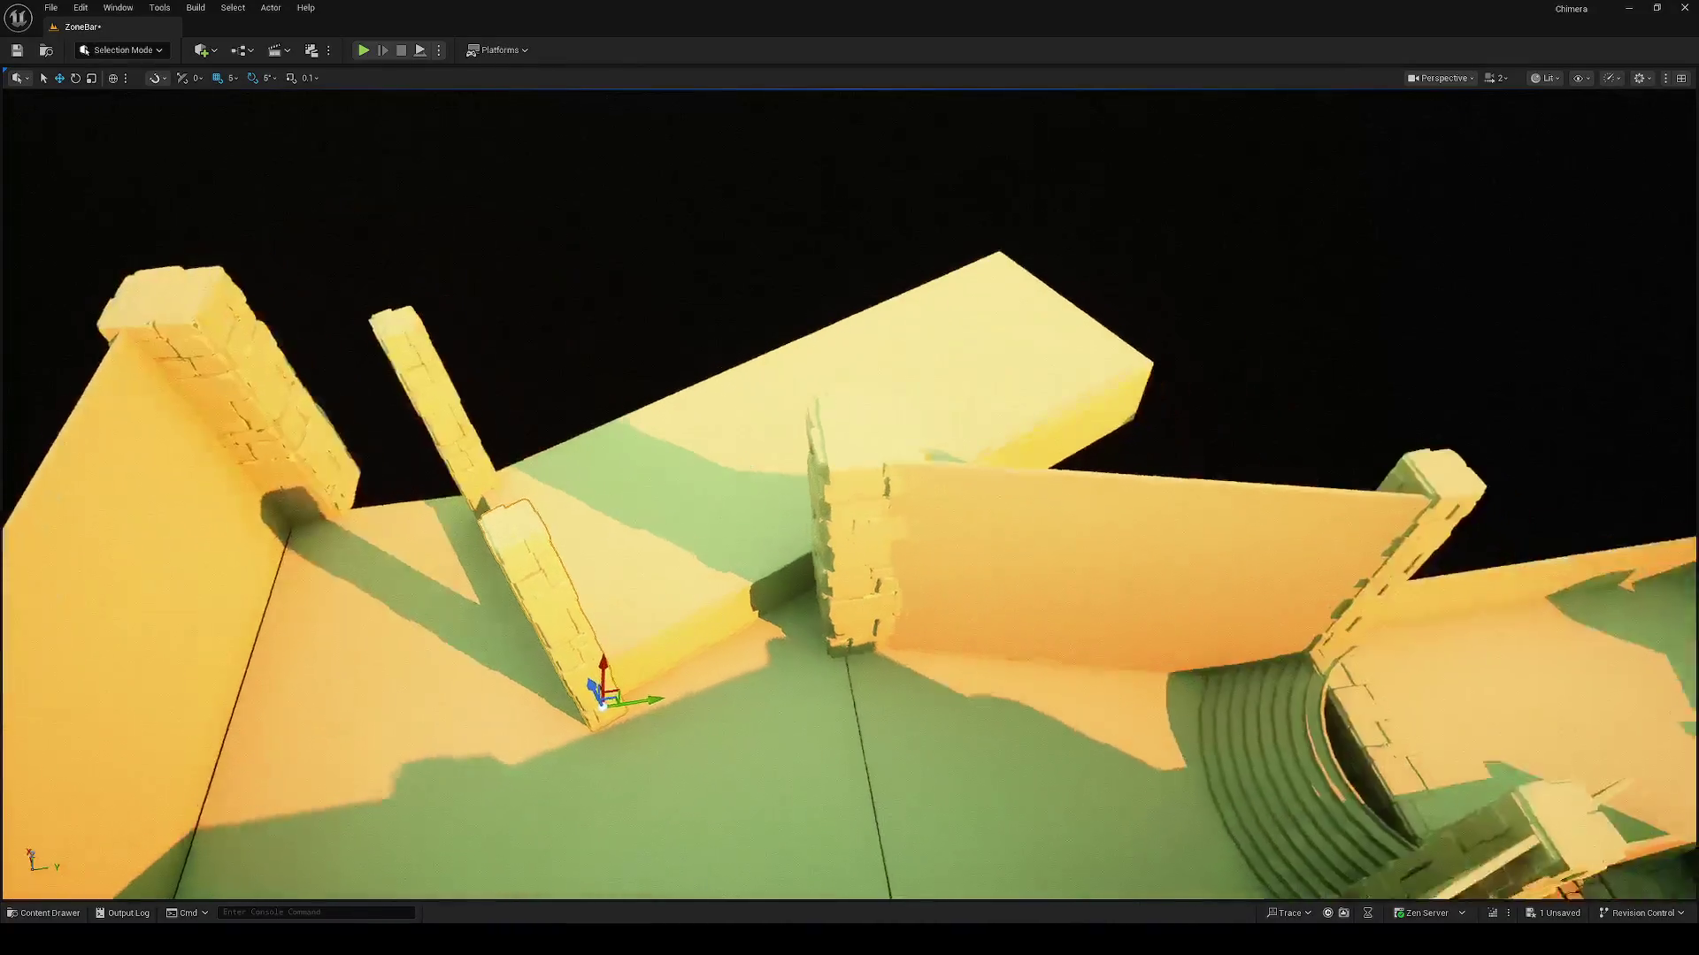
mouse_move(591, 695)
mouse_down()
mouse_move(803, 571)
mouse_move(814, 591)
mouse_up()
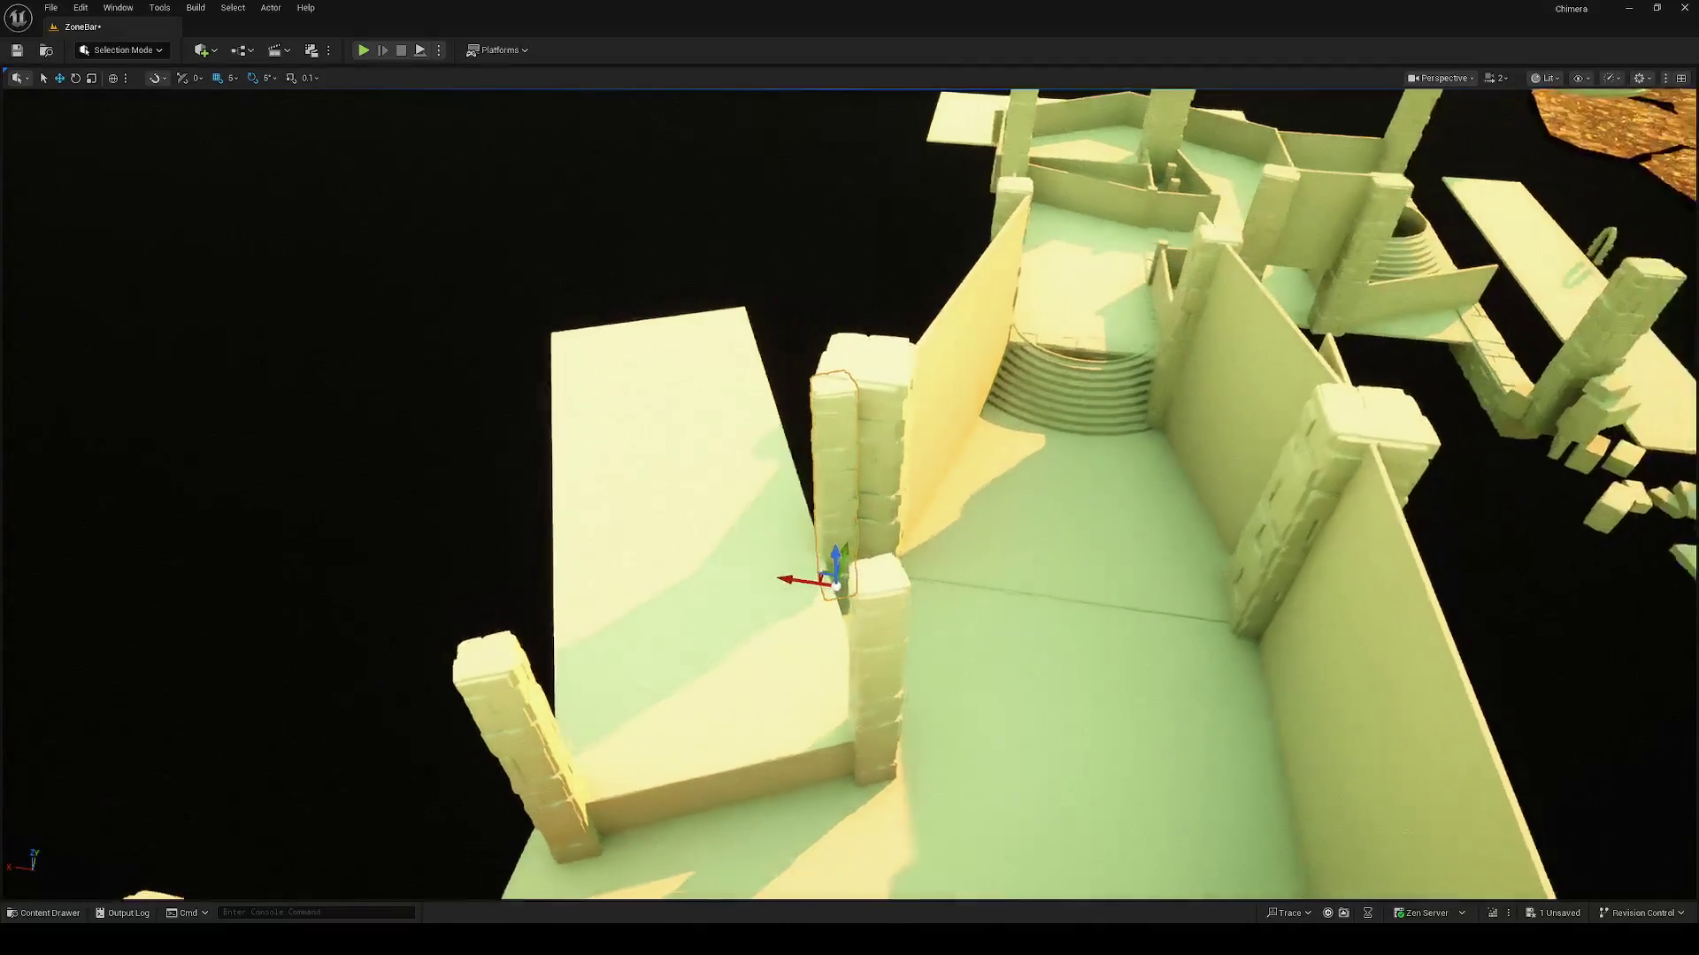
mouse_move(825, 579)
mouse_down()
mouse_move(575, 579)
mouse_move(578, 601)
mouse_up()
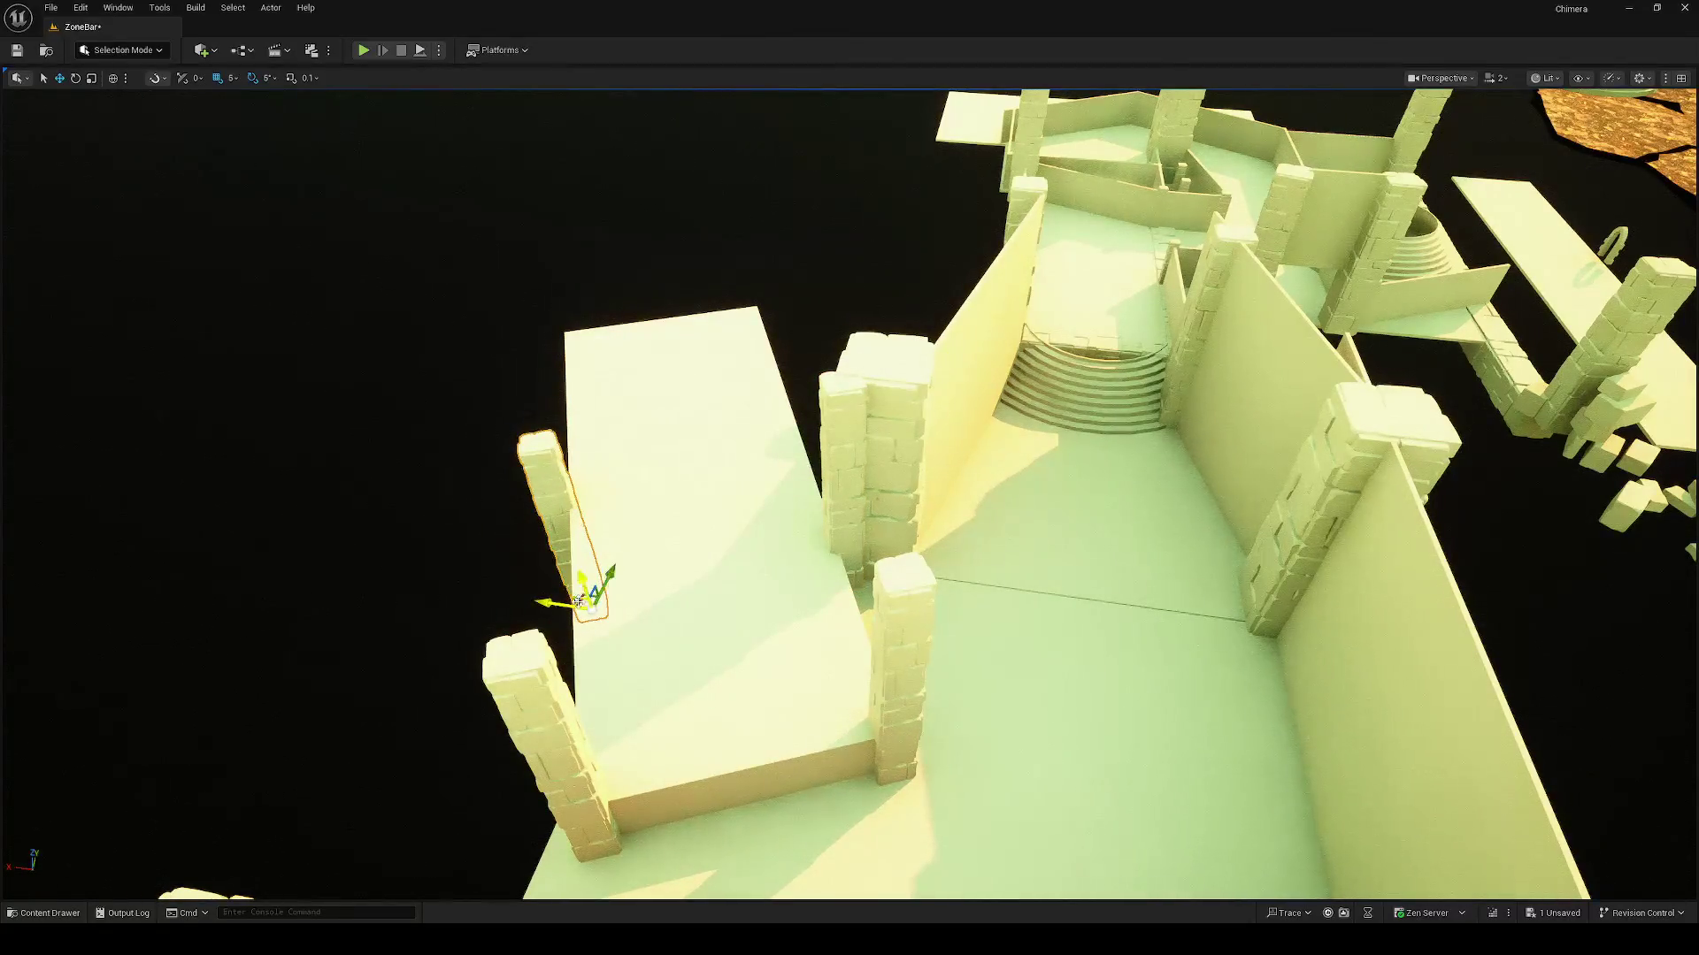
key(Delete)
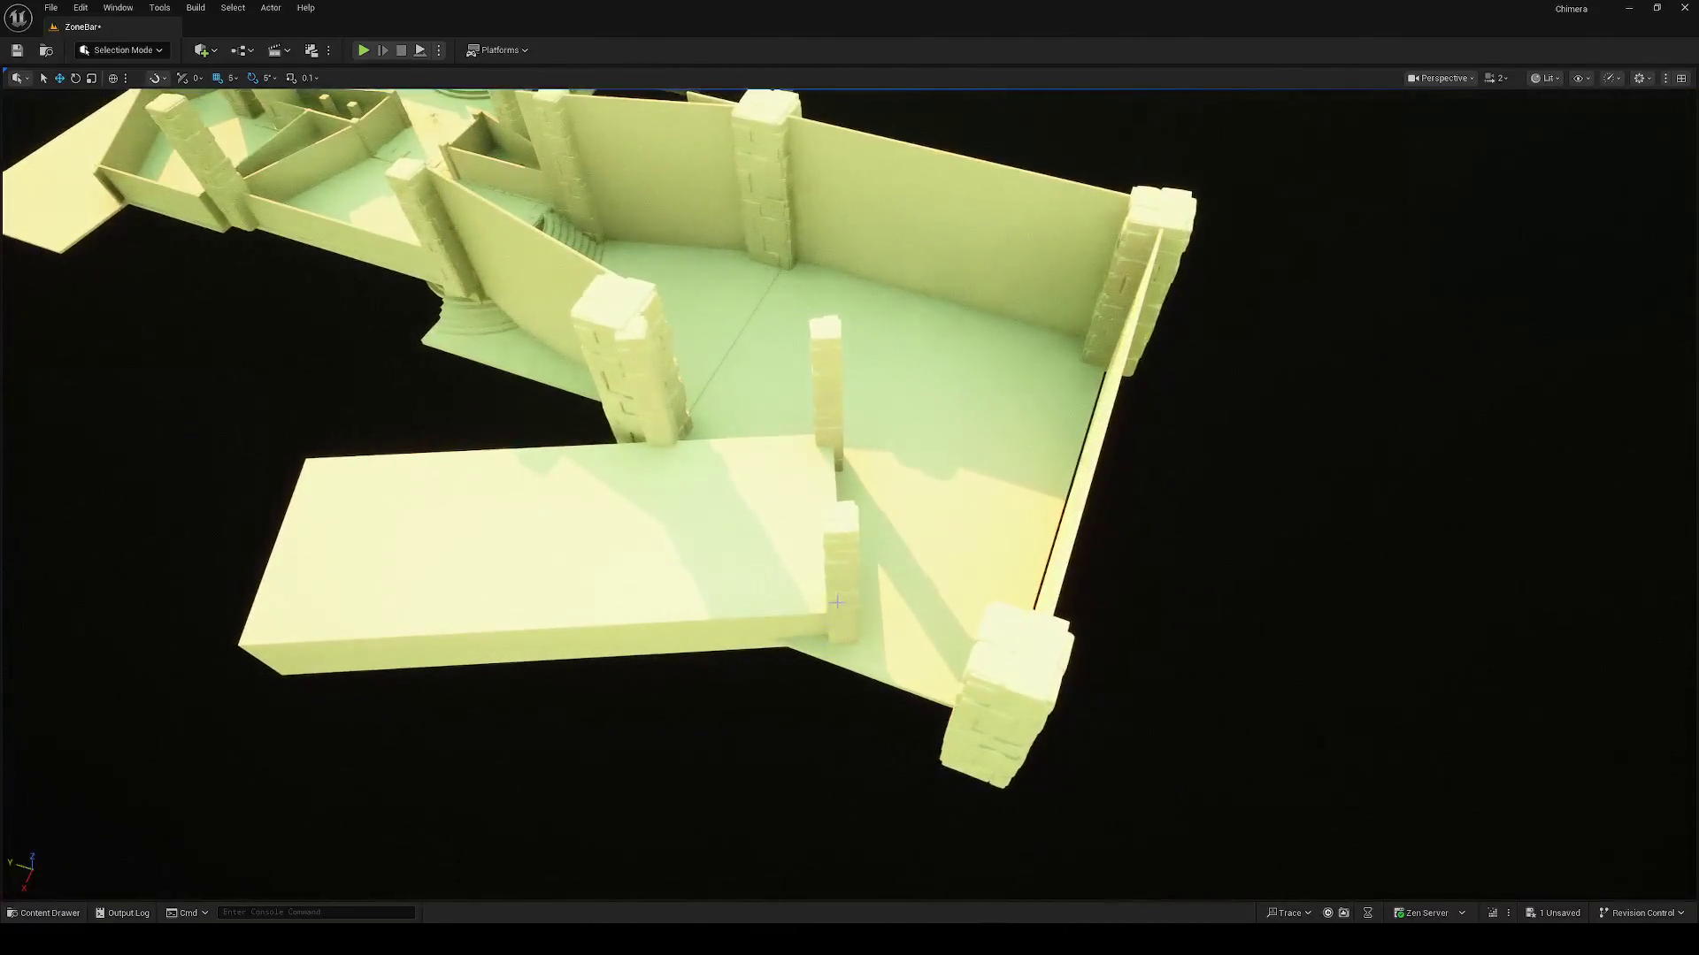
click(837, 603)
mouse_move(828, 644)
alt+mouse_down()
mouse_move(595, 652)
mouse_move(680, 657)
alt+mouse_up()
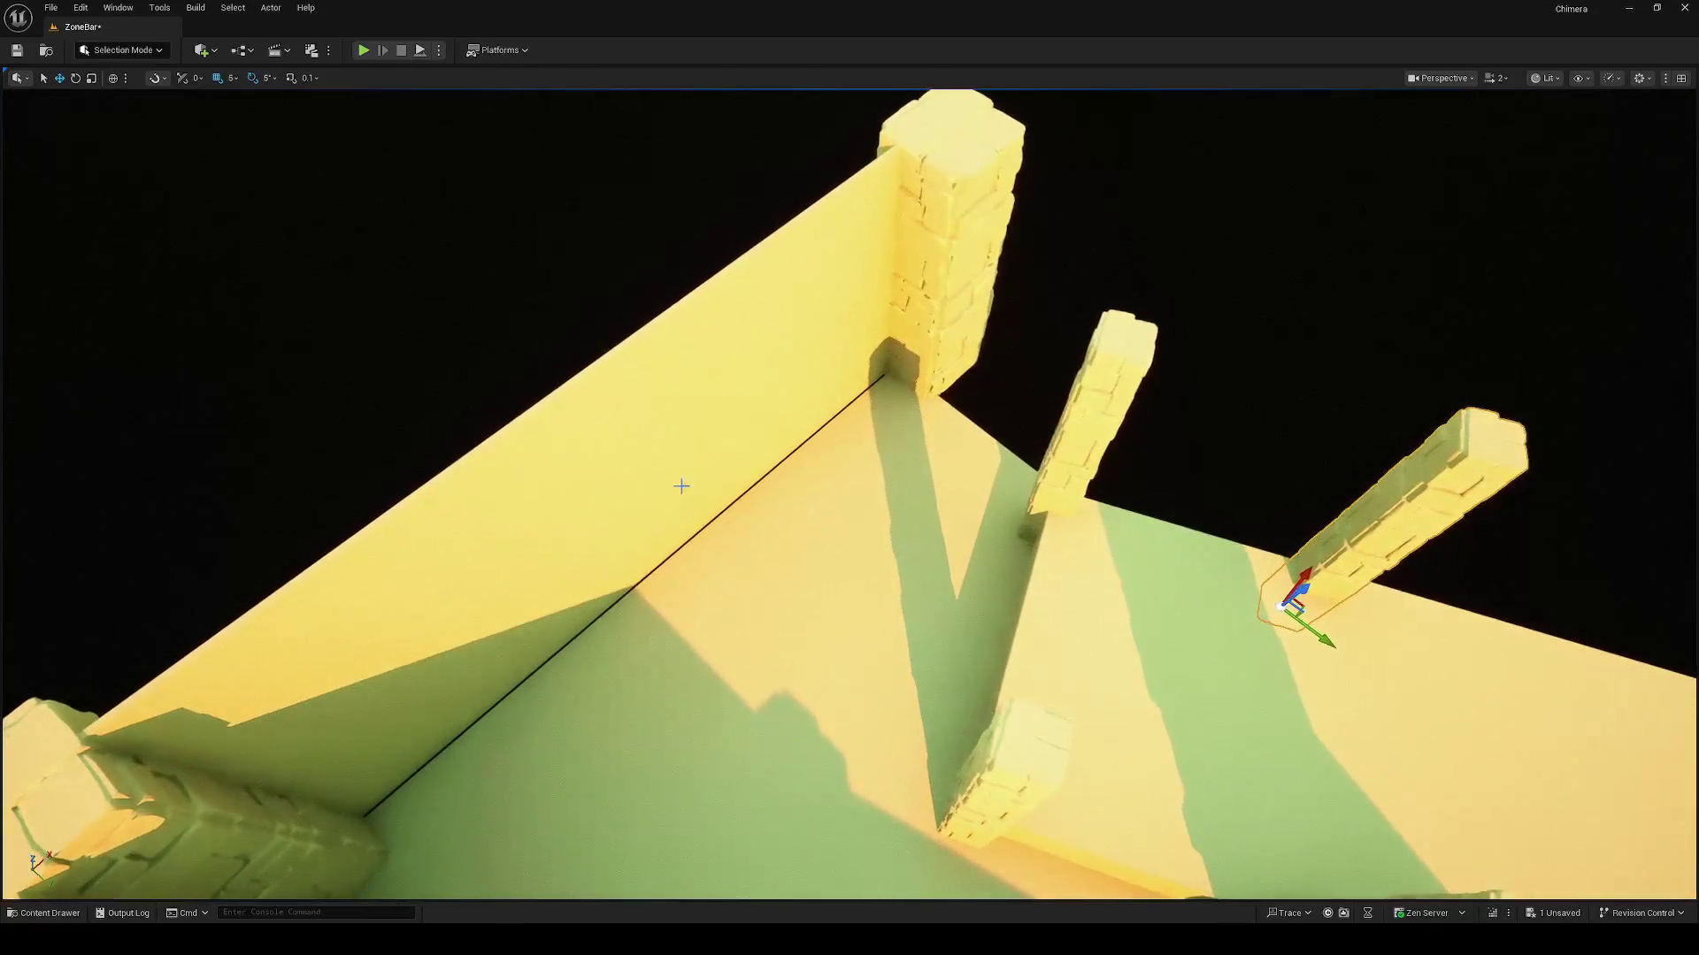
Step: Copy the thin post into a row of bars sliding toward the pillar base
click(679, 487)
click(1068, 442)
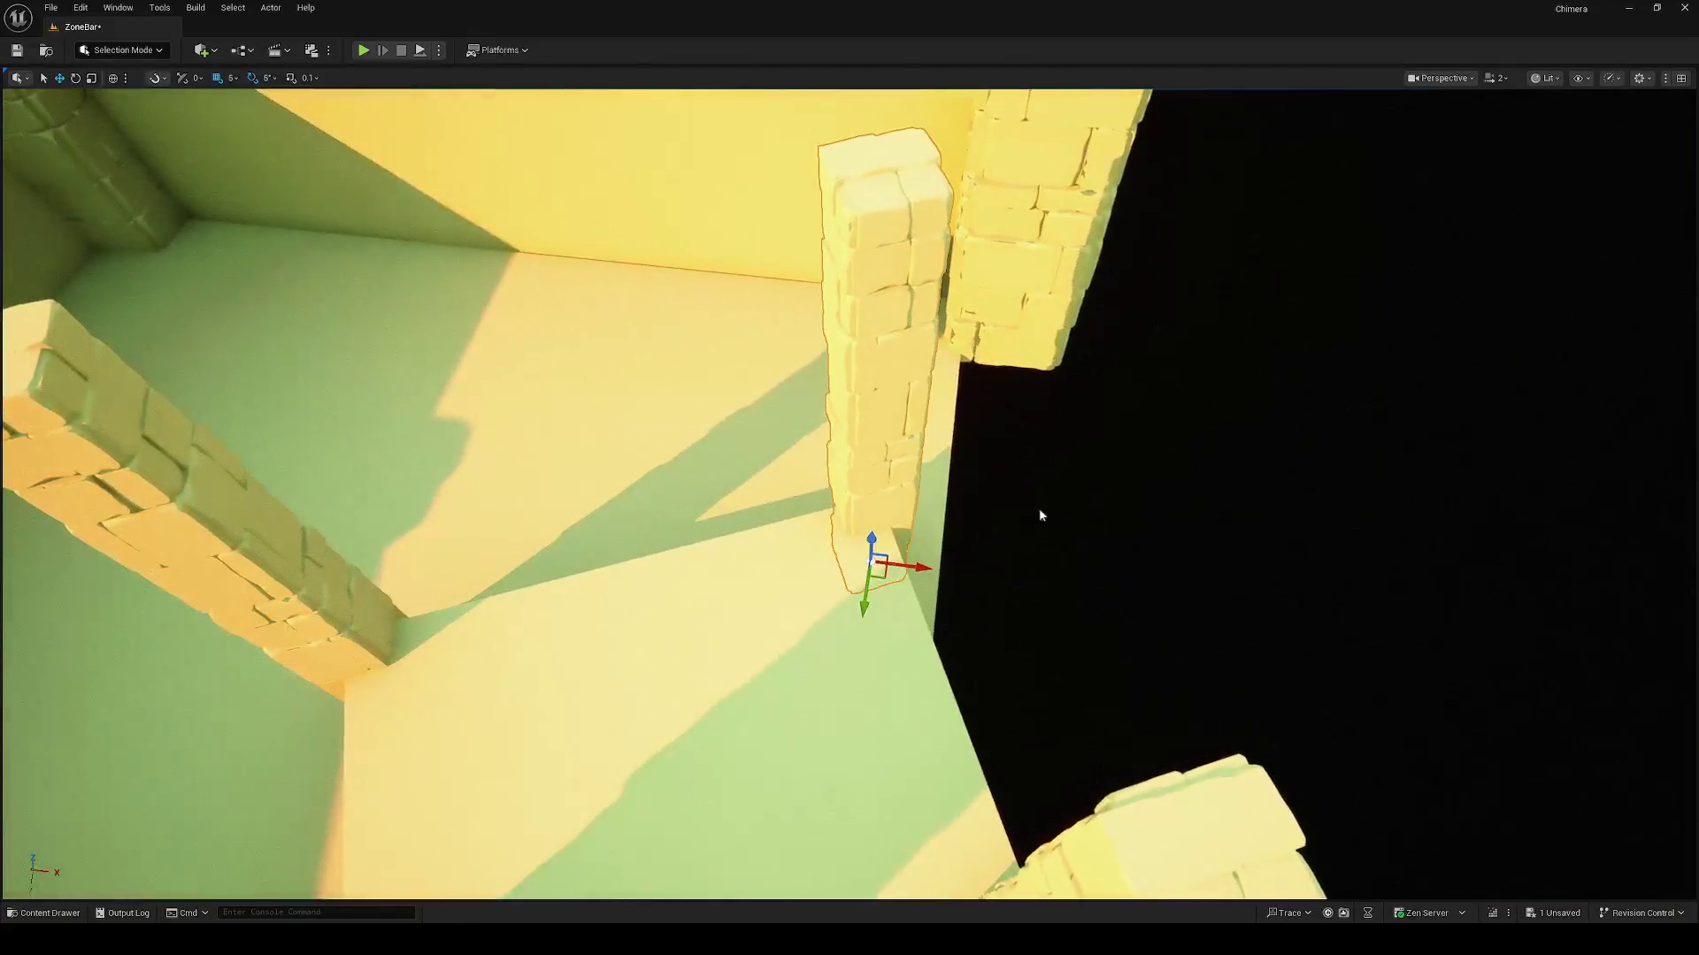
mouse_move(881, 583)
alt+mouse_down()
mouse_move(746, 563)
mouse_move(735, 595)
mouse_move(814, 632)
alt+mouse_up()
key(w)
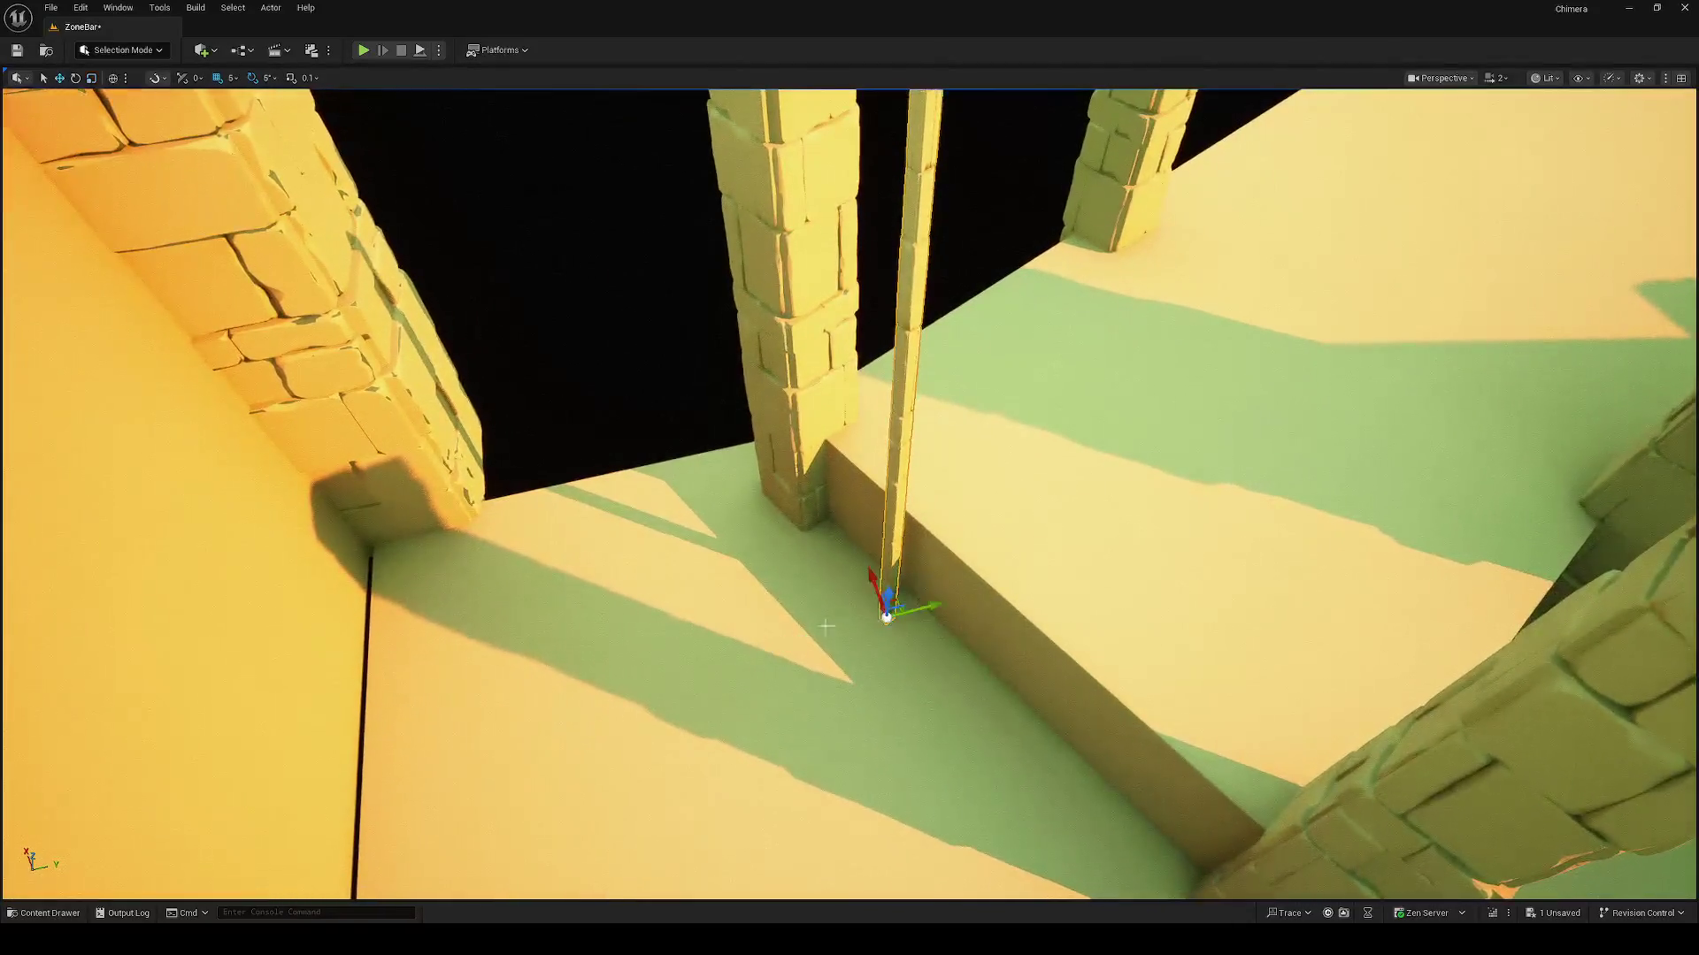
mouse_move(929, 609)
alt+mouse_down()
mouse_move(922, 577)
mouse_move(973, 539)
mouse_move(796, 557)
mouse_move(876, 752)
mouse_move(890, 711)
mouse_move(940, 710)
mouse_move(622, 706)
alt+mouse_up()
mouse_move(792, 686)
mouse_down()
mouse_move(822, 619)
mouse_move(907, 708)
mouse_move(634, 693)
mouse_up()
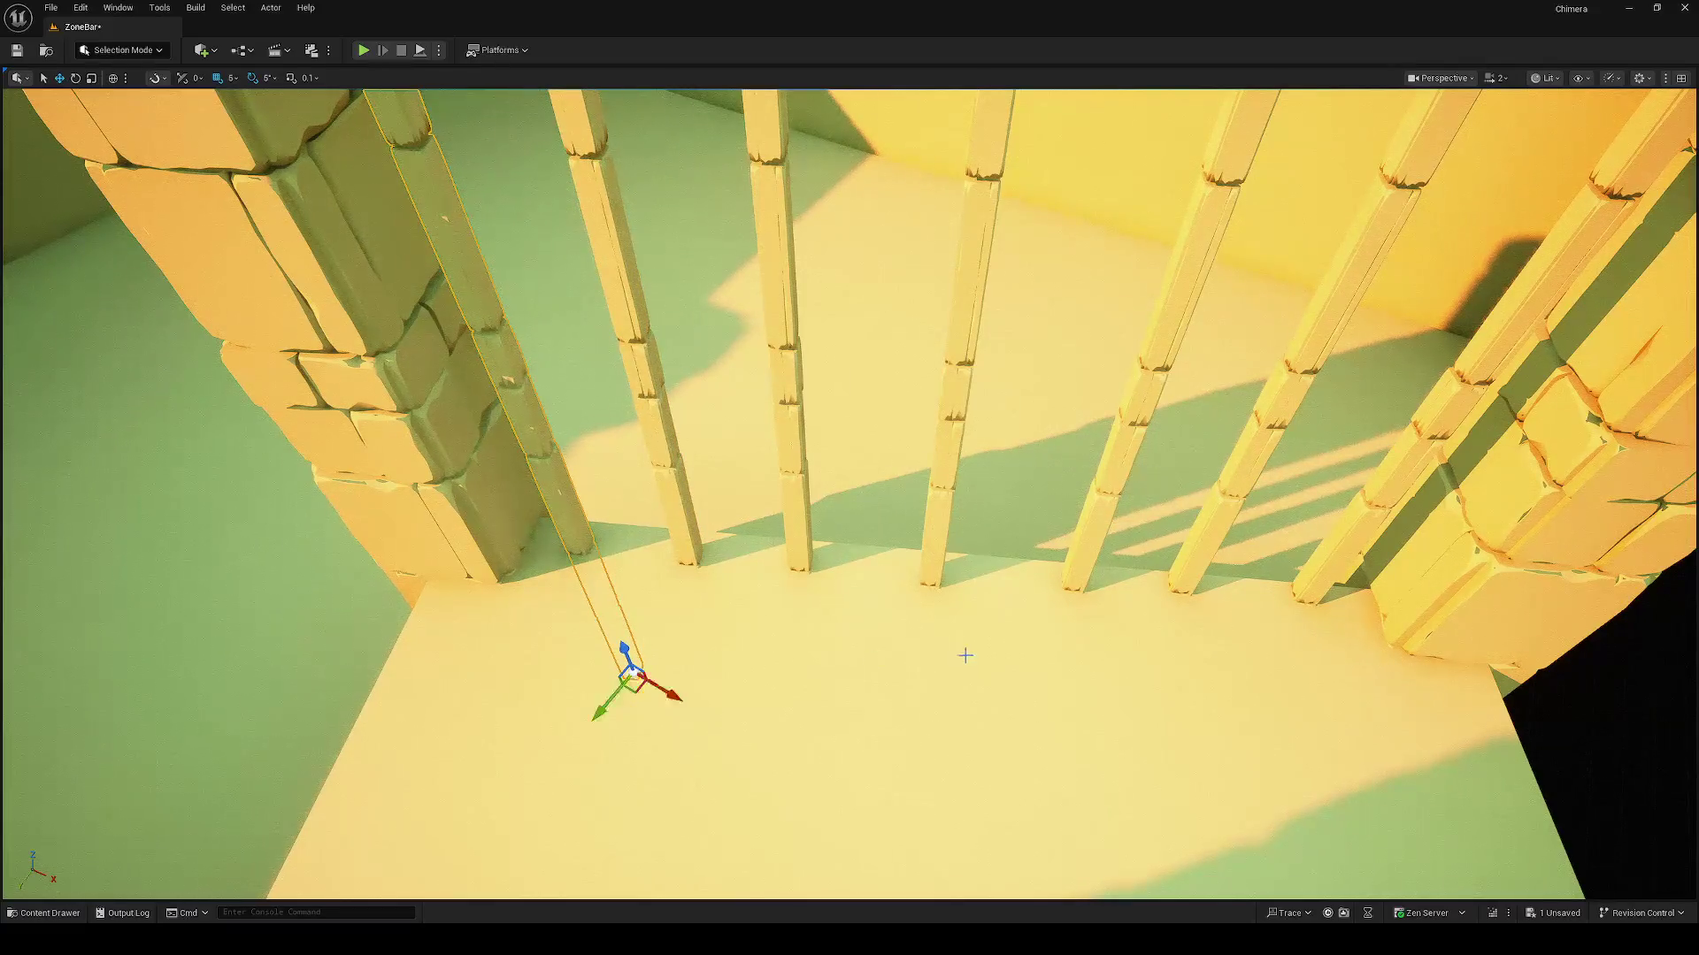
scroll(966, 656, down, 5)
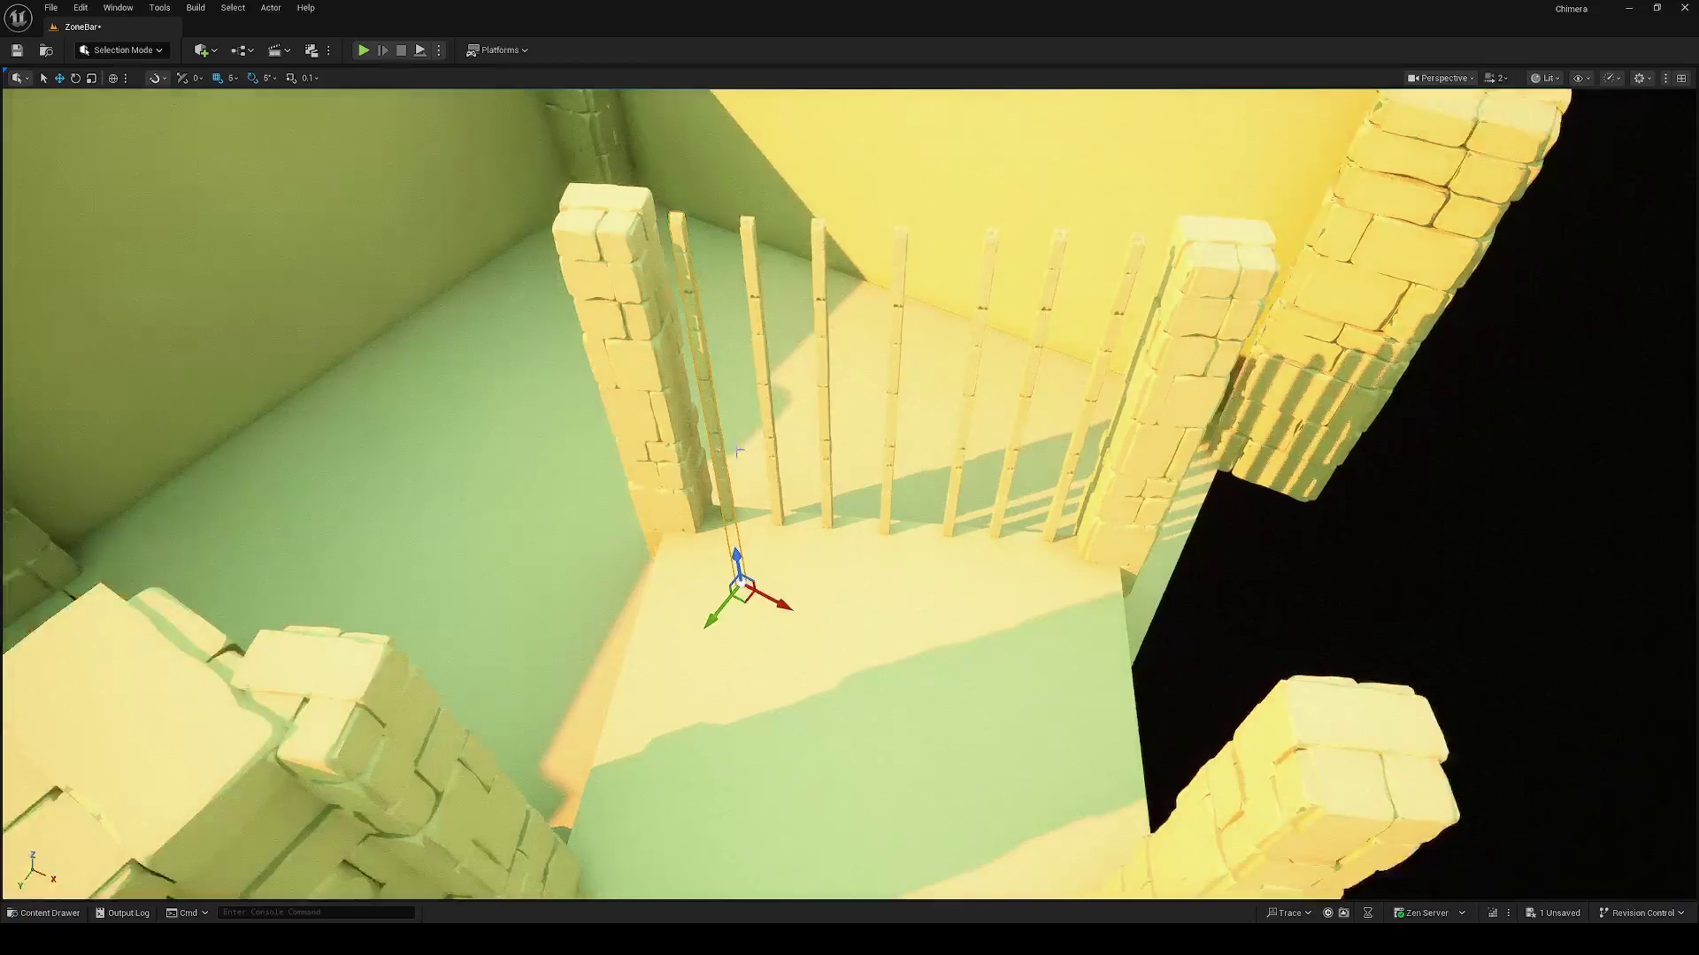
drag(739, 452, 649, 436)
Step: Raise the stone beam and rotate it to lie level across the gate top, tilted 5°
mouse_move(680, 522)
mouse_down()
mouse_move(651, 266)
mouse_move(668, 349)
mouse_up()
key(e)
drag(659, 380, 663, 390)
drag(613, 246, 633, 234)
mouse_move(610, 343)
mouse_down()
mouse_move(699, 311)
mouse_move(619, 228)
mouse_move(677, 273)
mouse_up()
key(w)
key(e)
mouse_move(849, 478)
mouse_down()
mouse_move(708, 530)
mouse_move(496, 531)
mouse_up()
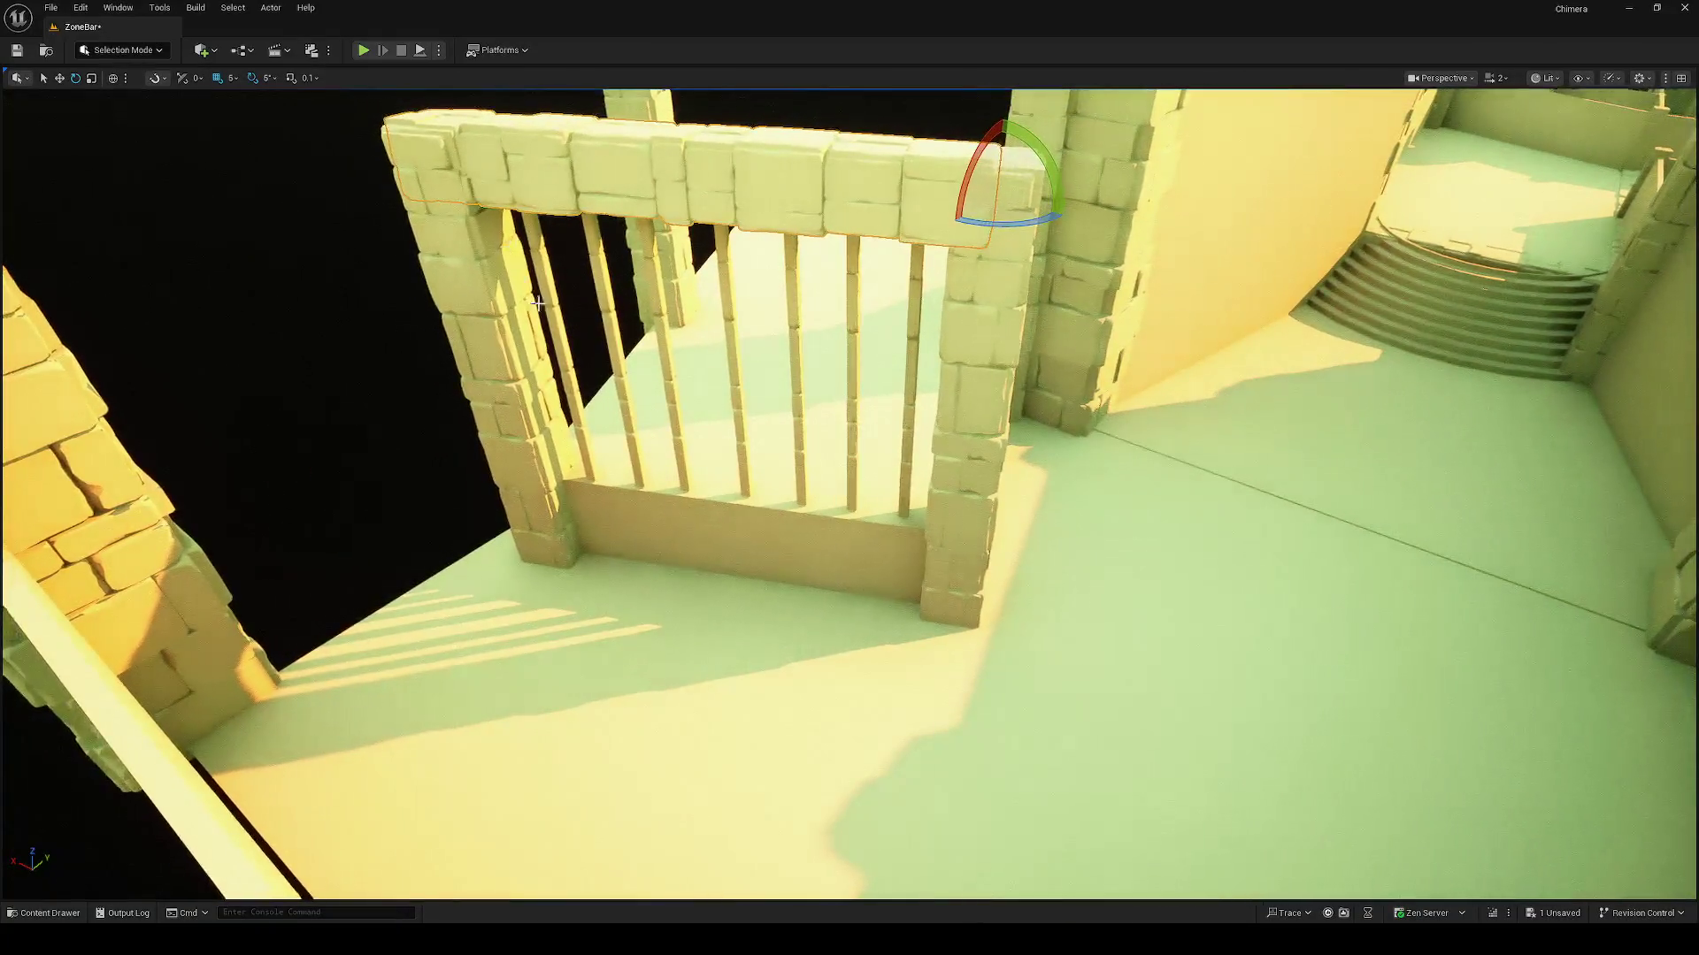
Step: Select all six gate bars
click(576, 307)
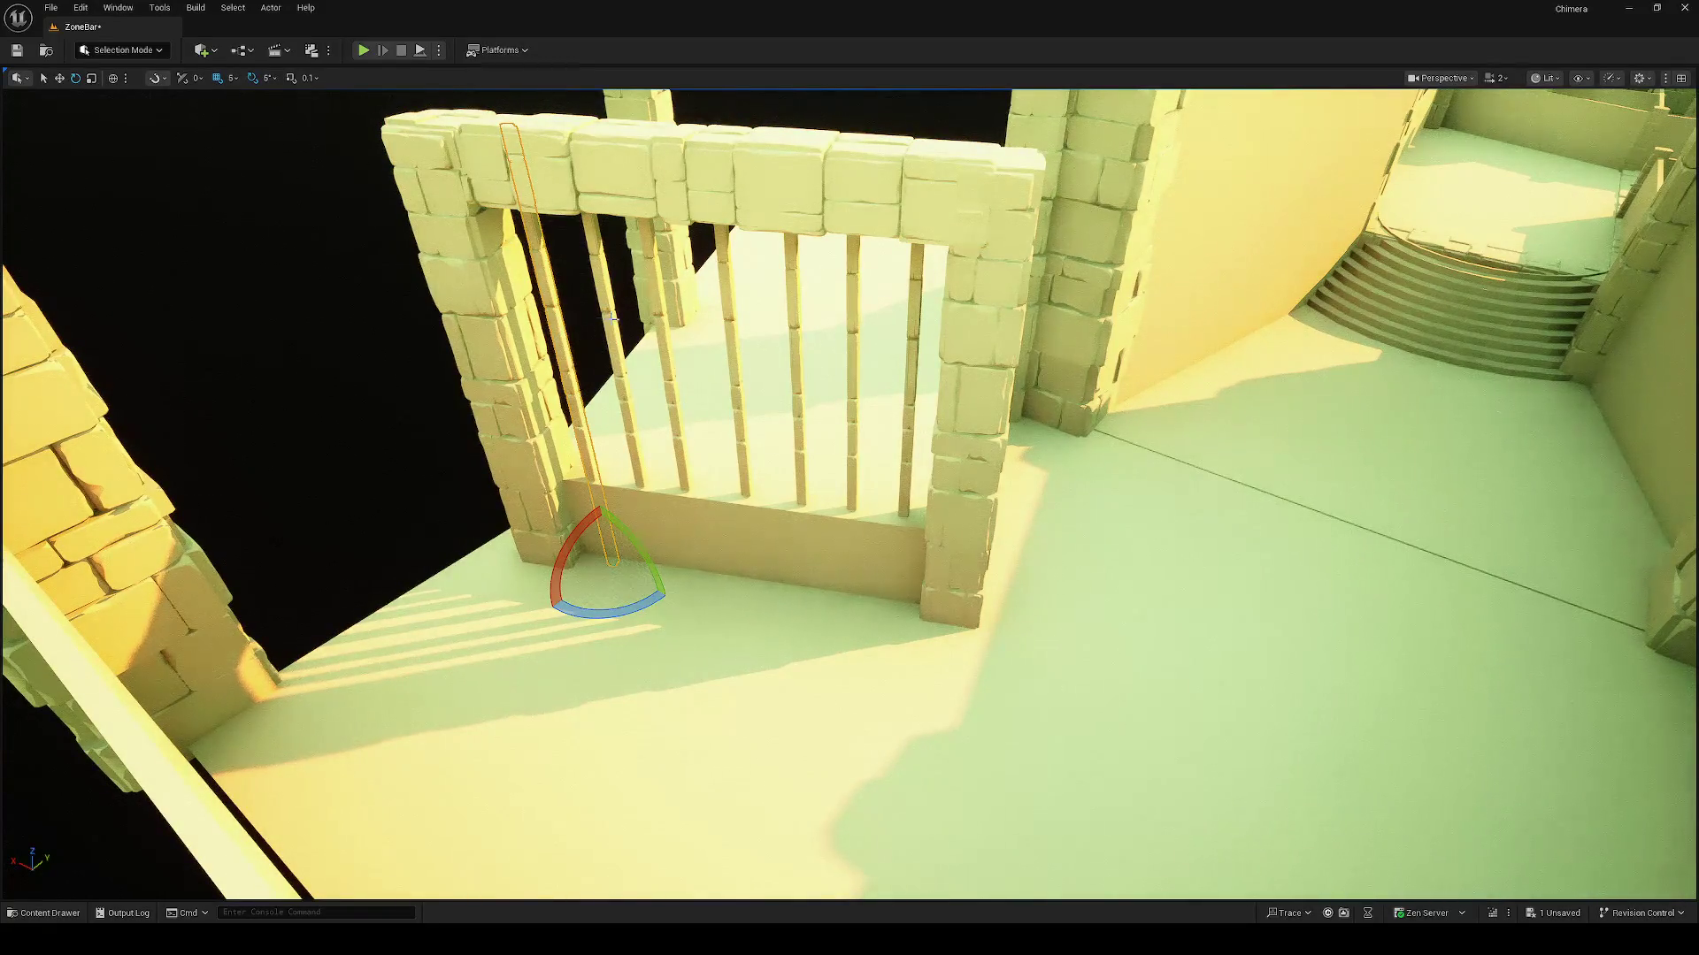
ctrl+click(612, 316)
mouse_move(665, 324)
mouse_down()
mouse_move(869, 257)
mouse_move(1123, 252)
mouse_up()
ctrl+click(822, 230)
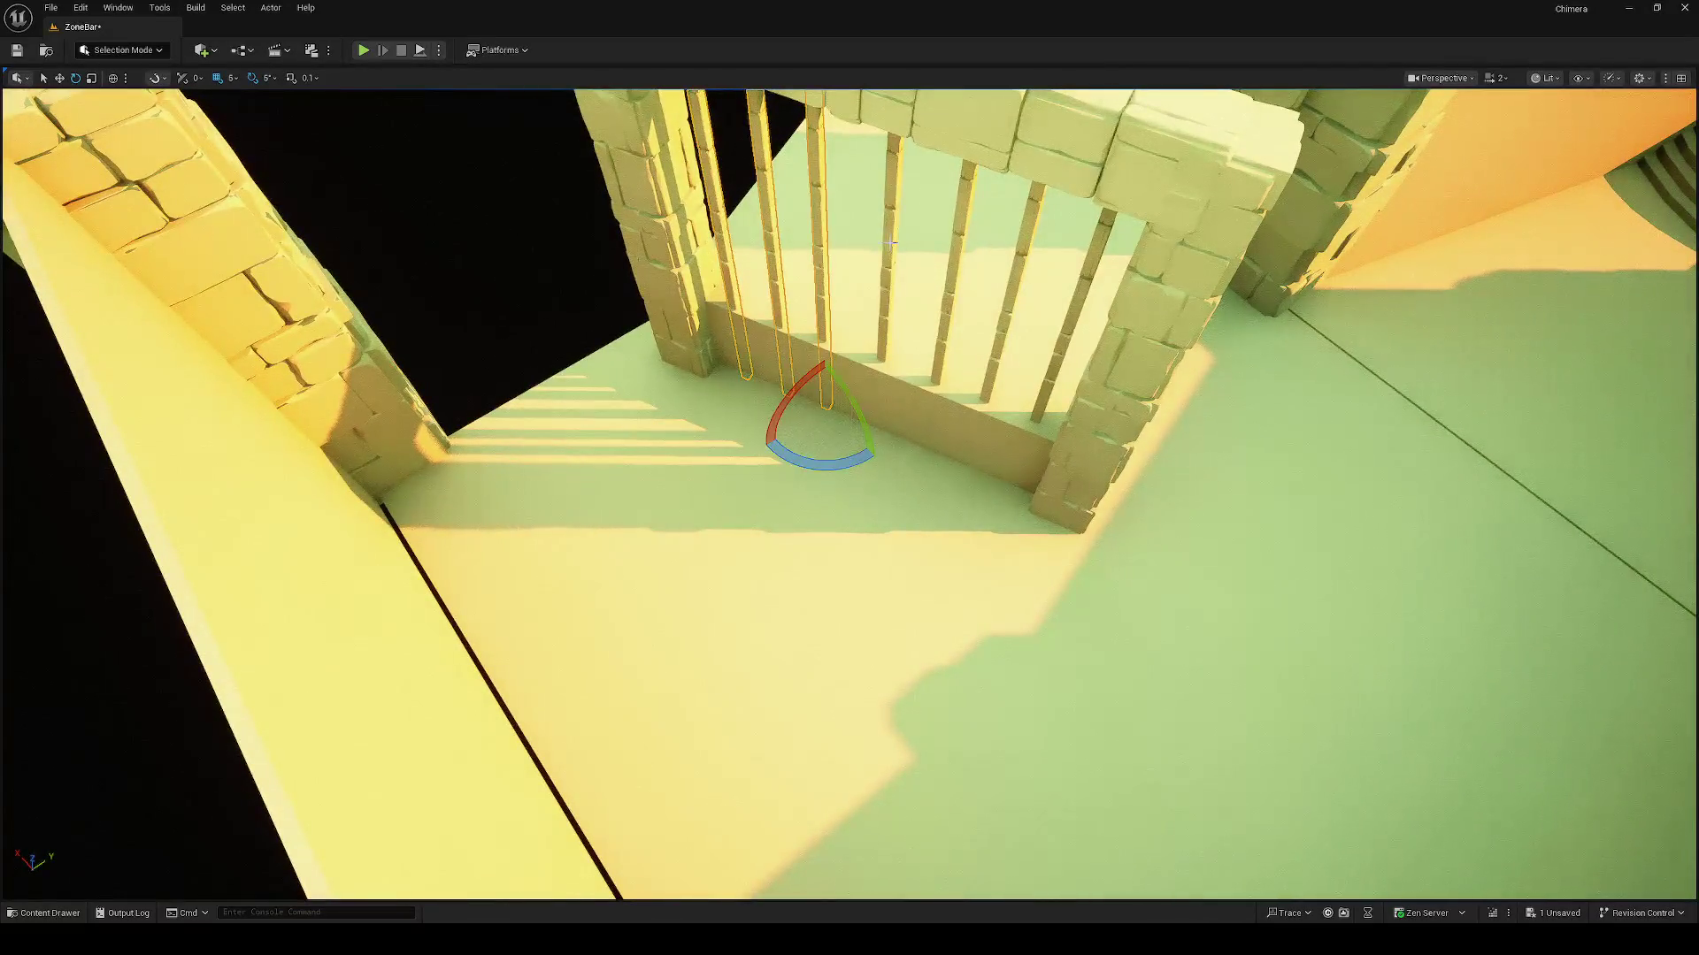
ctrl+click(890, 242)
ctrl+click(966, 212)
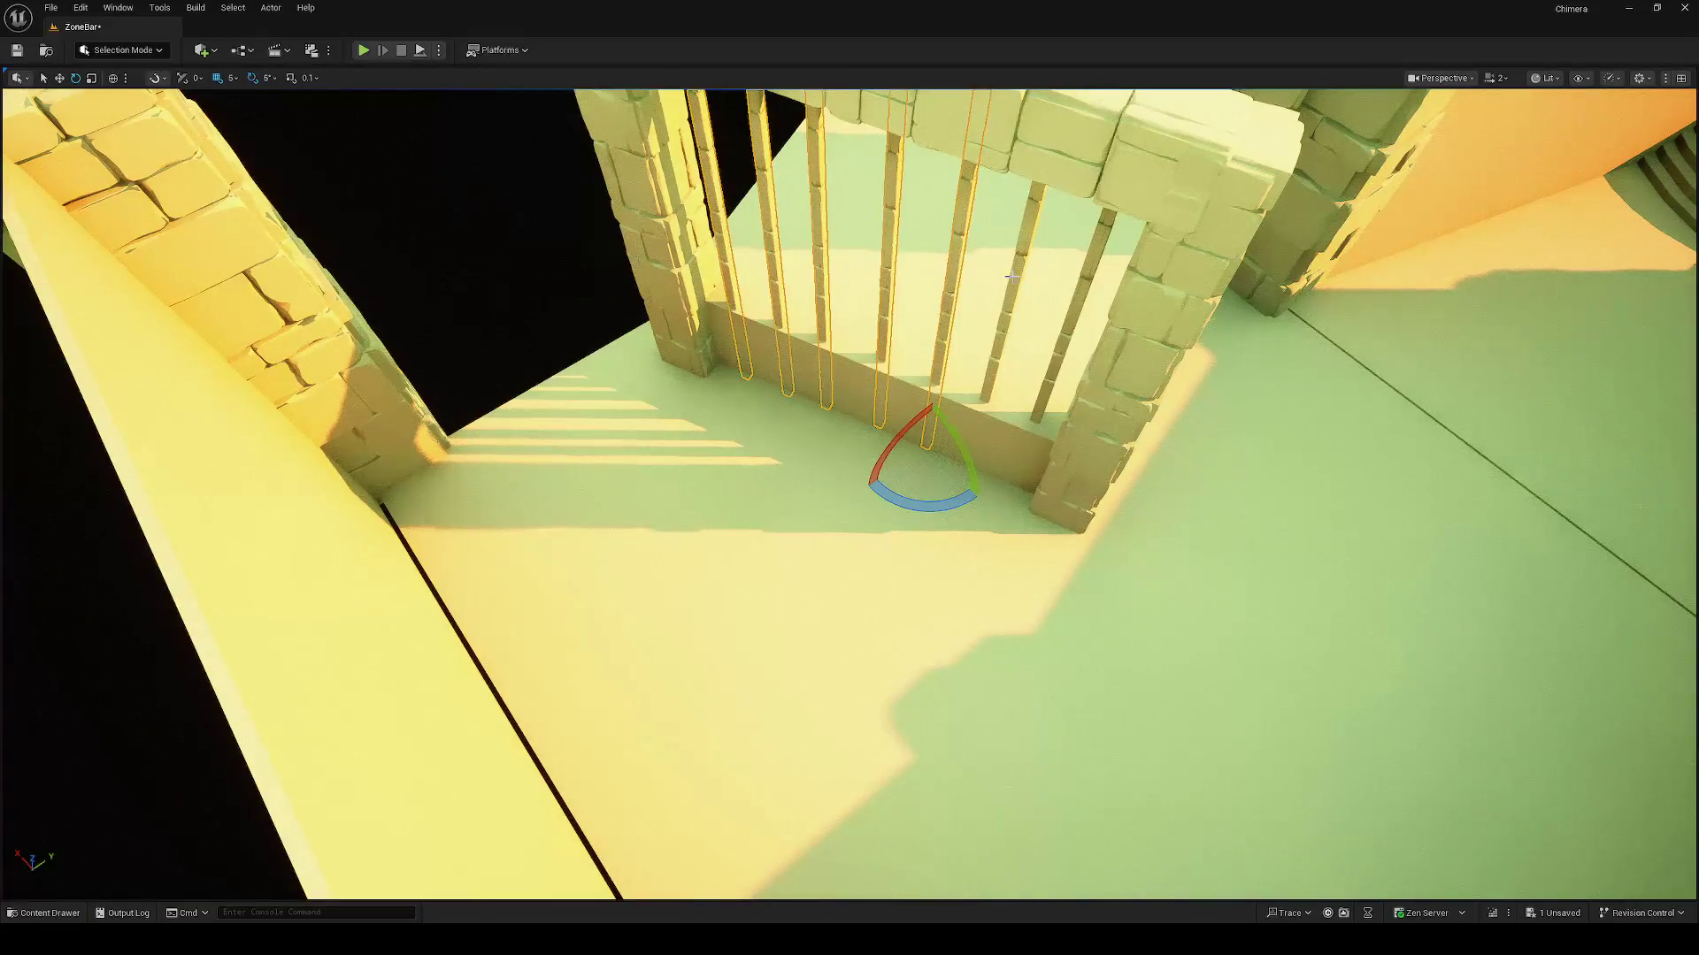
ctrl+click(1013, 276)
ctrl+click(1077, 296)
mouse_move(1078, 296)
mouse_down()
mouse_move(1009, 292)
mouse_move(1039, 284)
mouse_up()
Step: Rotate the bars -90° to stand upright and move them against the stone pillar
key(w)
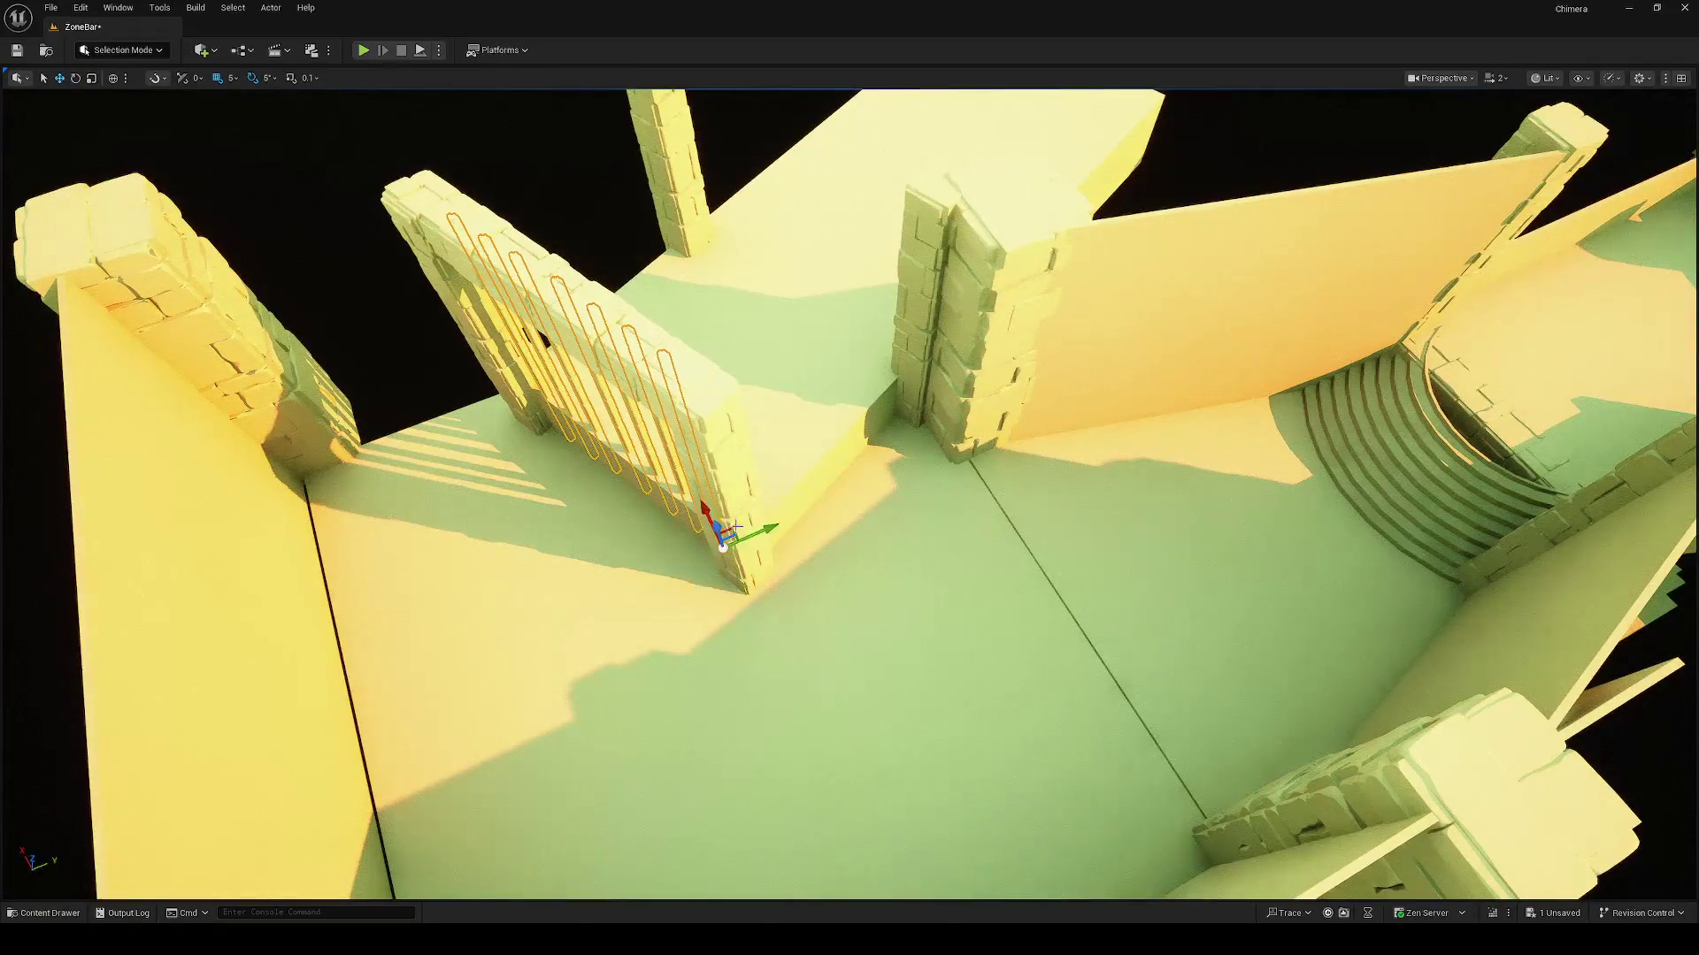
key(ctrl+z)
key(e)
drag(770, 482, 738, 501)
key(w)
drag(826, 429, 1097, 336)
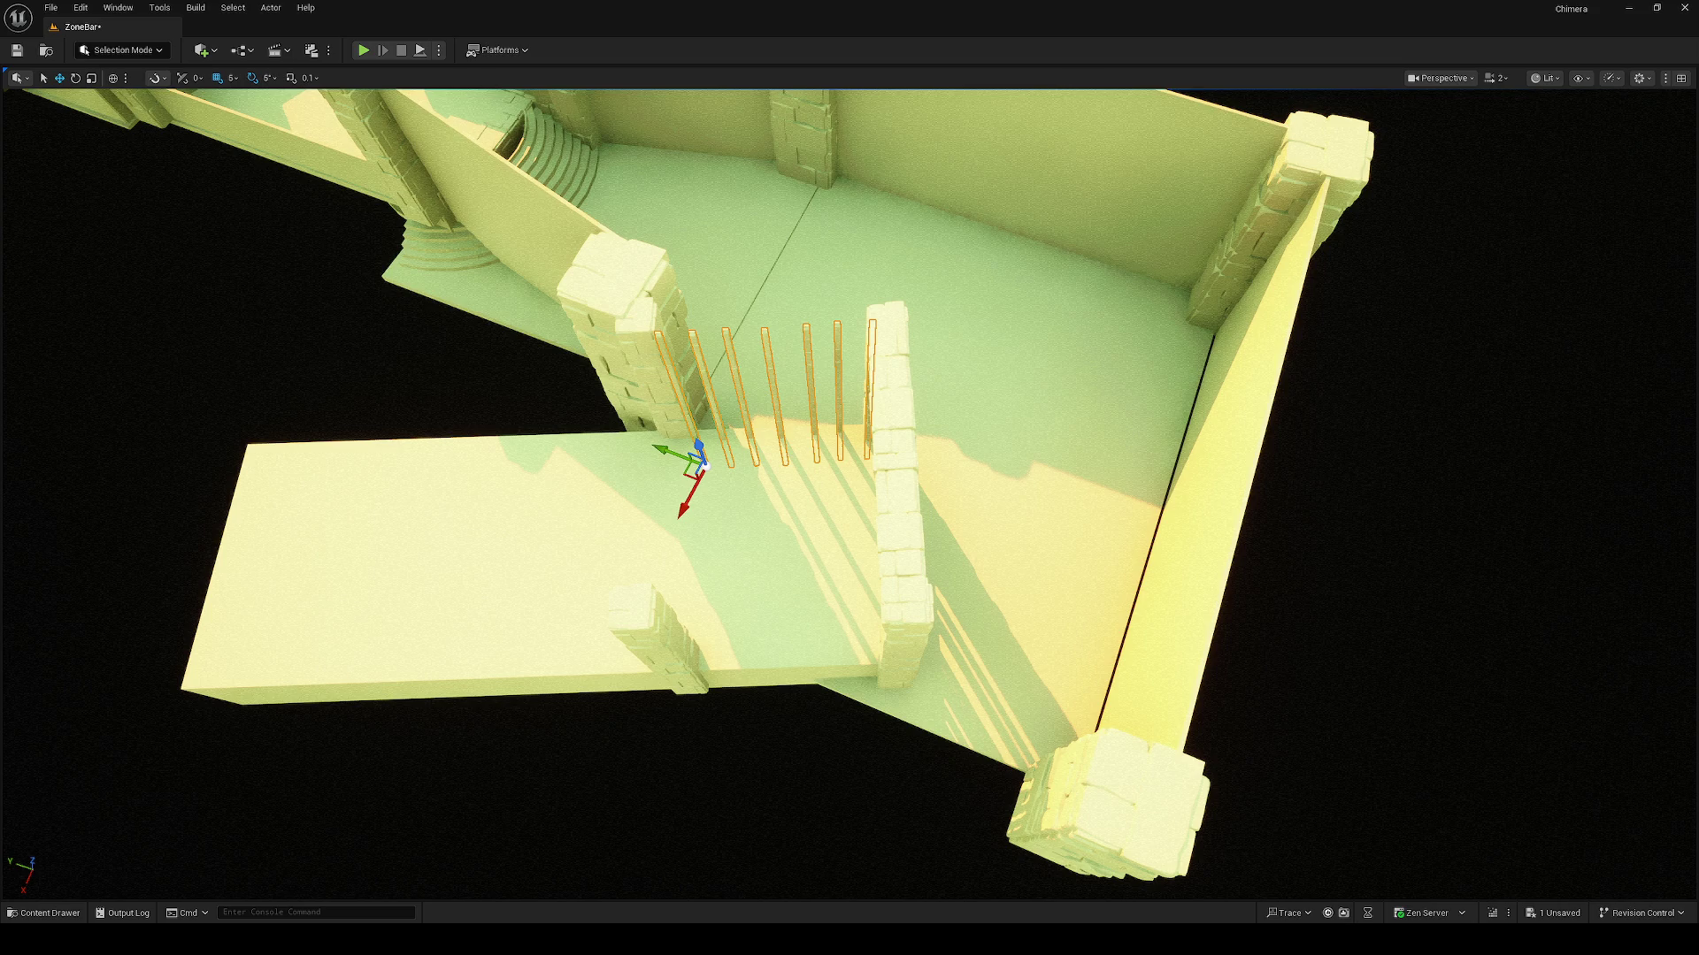
Step: Nudge the fence posts slightly left and rotate them into line
drag(1090, 379, 982, 416)
mouse_move(794, 578)
mouse_down()
mouse_move(721, 547)
mouse_move(993, 591)
mouse_move(1033, 606)
mouse_move(1028, 632)
mouse_move(999, 602)
mouse_up()
drag(730, 571, 730, 570)
scroll(746, 571, up, 5)
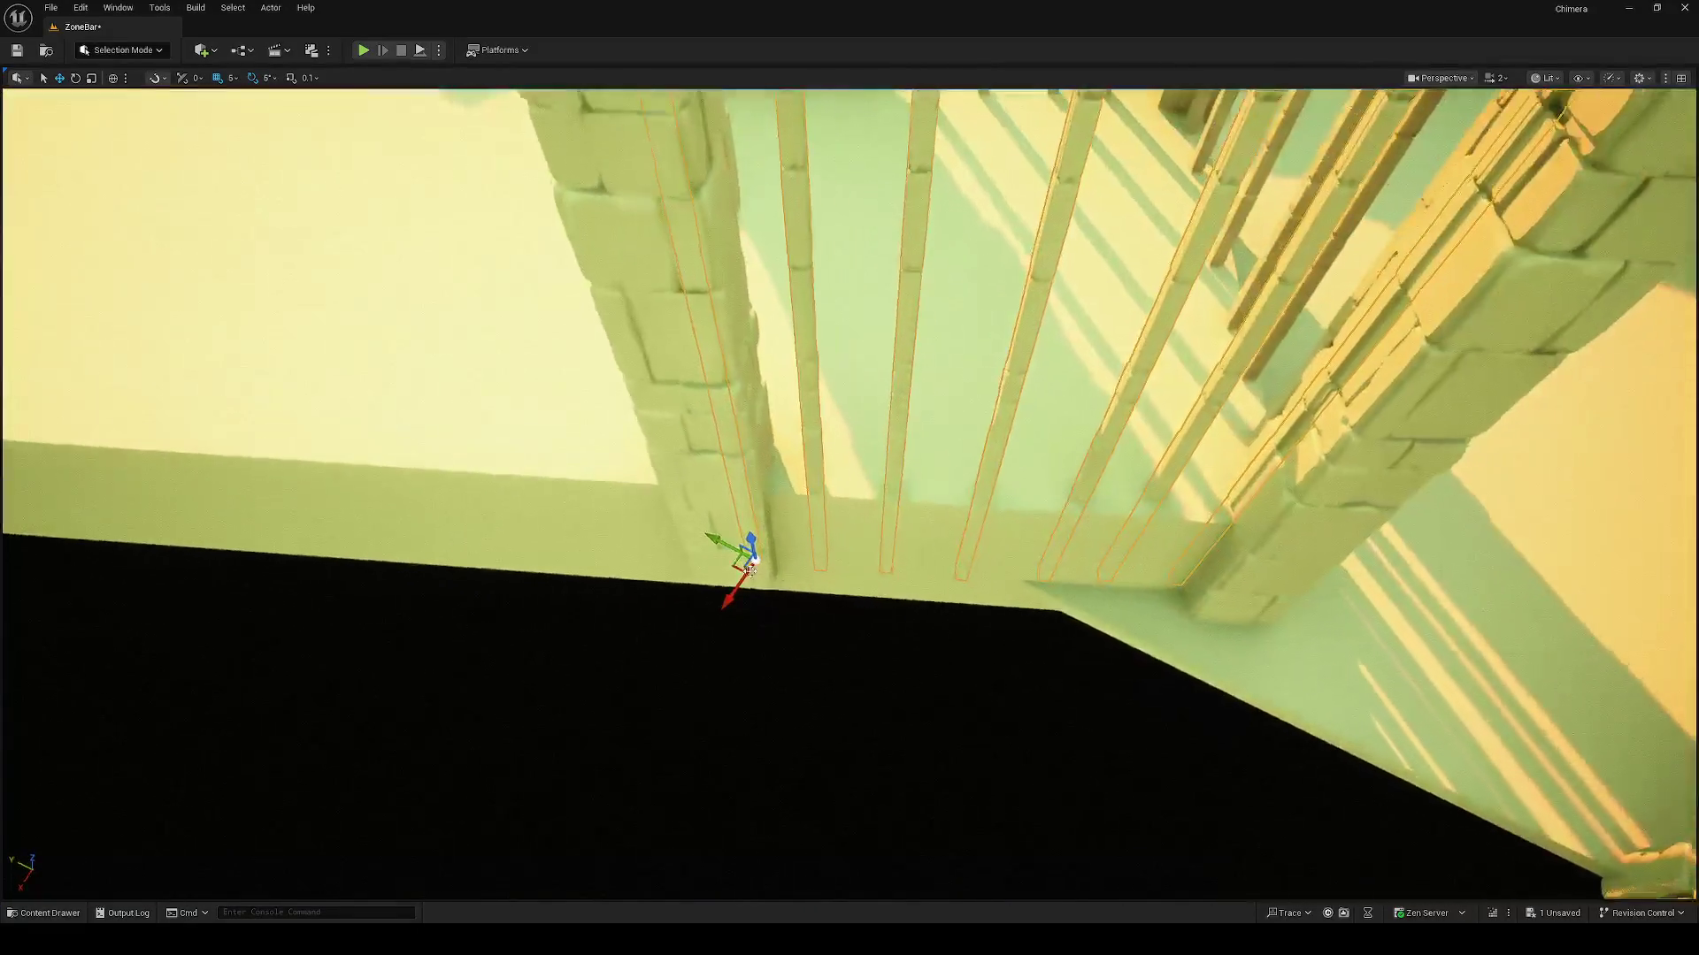
mouse_move(733, 564)
mouse_down()
mouse_move(730, 540)
mouse_move(713, 569)
mouse_up()
drag(1019, 619, 1018, 619)
key(e)
mouse_move(920, 656)
mouse_down()
mouse_move(902, 619)
mouse_move(839, 598)
mouse_move(738, 612)
mouse_up()
key(w)
Step: Raise the stone pillar beside the gate upward
click(884, 454)
mouse_move(890, 575)
mouse_down()
mouse_move(884, 277)
mouse_move(840, 350)
mouse_move(808, 368)
mouse_move(820, 323)
mouse_move(811, 352)
mouse_move(708, 390)
mouse_up()
drag(910, 331, 904, 308)
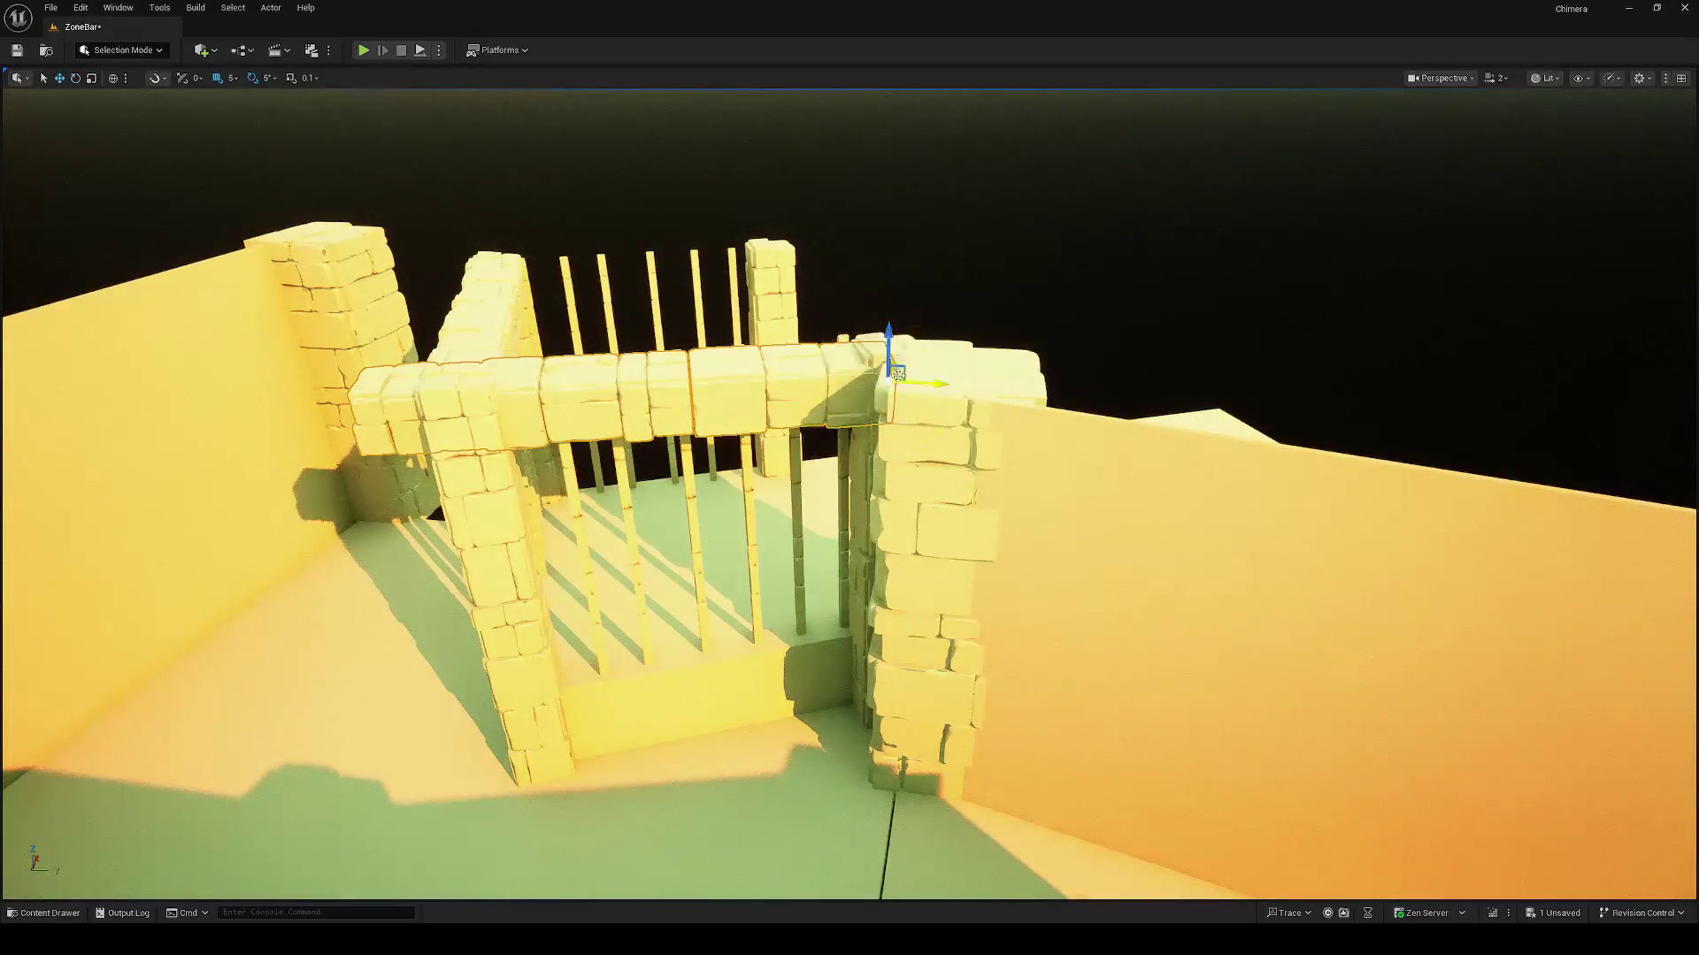
Step: Slide the stone beam right and line it up with the railing
mouse_move(921, 384)
mouse_down()
mouse_move(996, 390)
mouse_move(857, 373)
mouse_move(818, 348)
mouse_move(787, 354)
mouse_move(863, 376)
mouse_move(534, 347)
mouse_move(560, 389)
mouse_move(539, 380)
mouse_up()
key(e)
key(w)
key(e)
key(w)
key(e)
key(w)
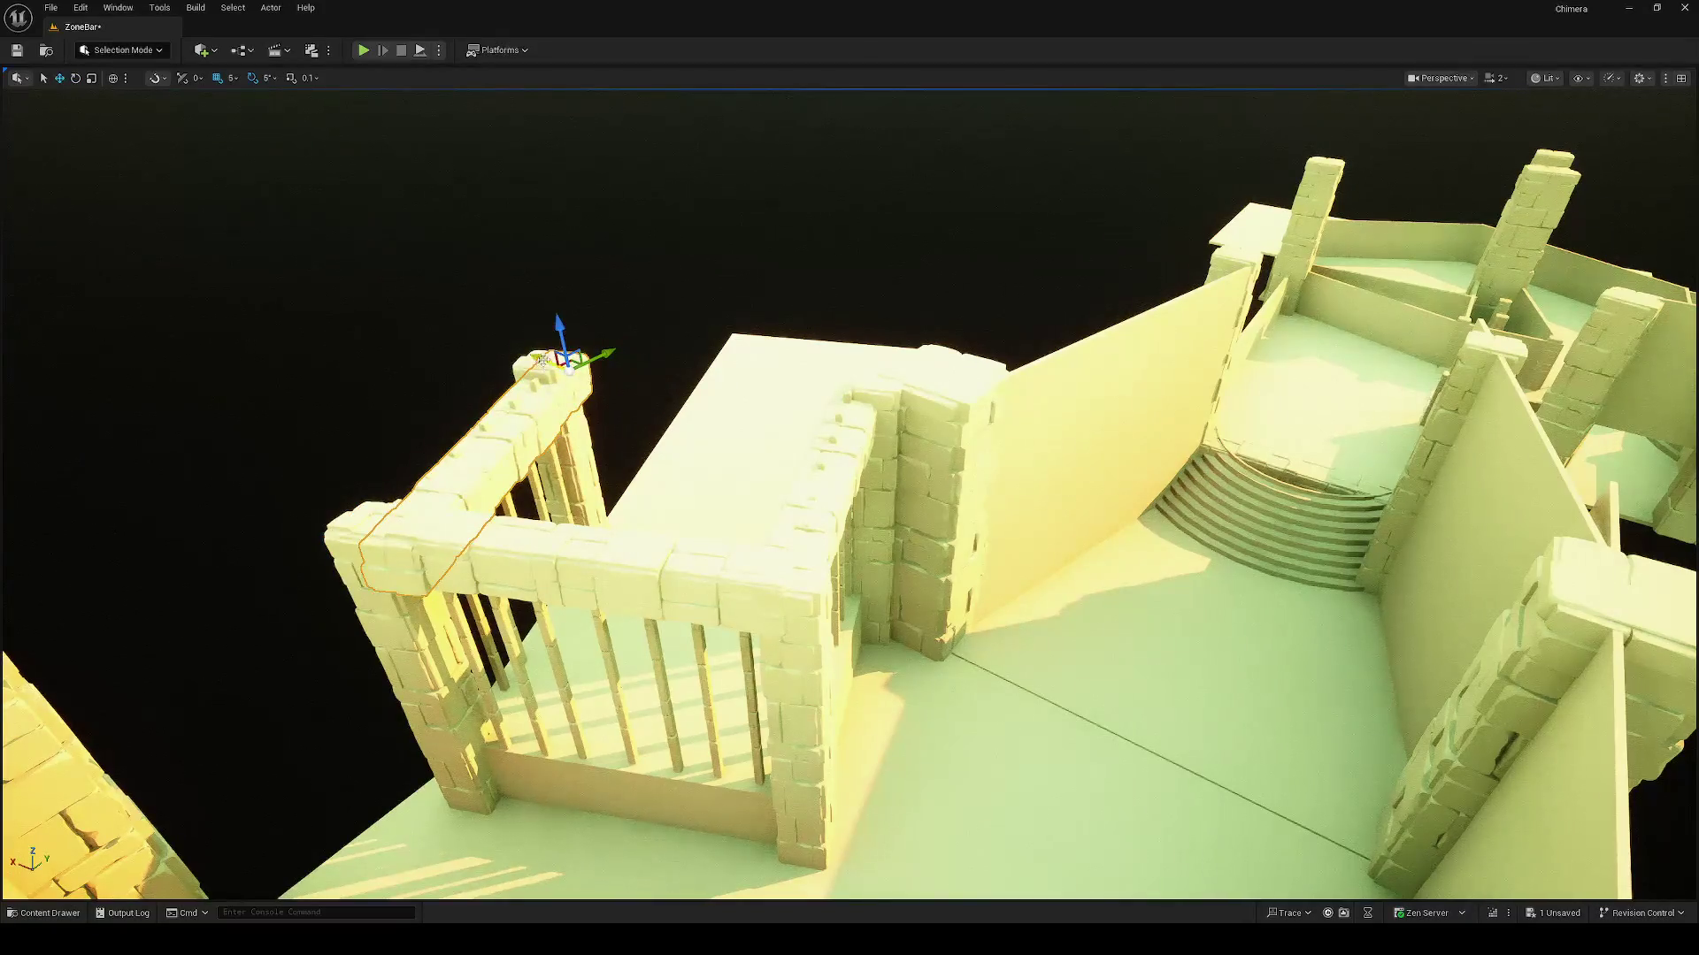
drag(528, 357, 528, 357)
click(841, 428)
drag(842, 429, 865, 432)
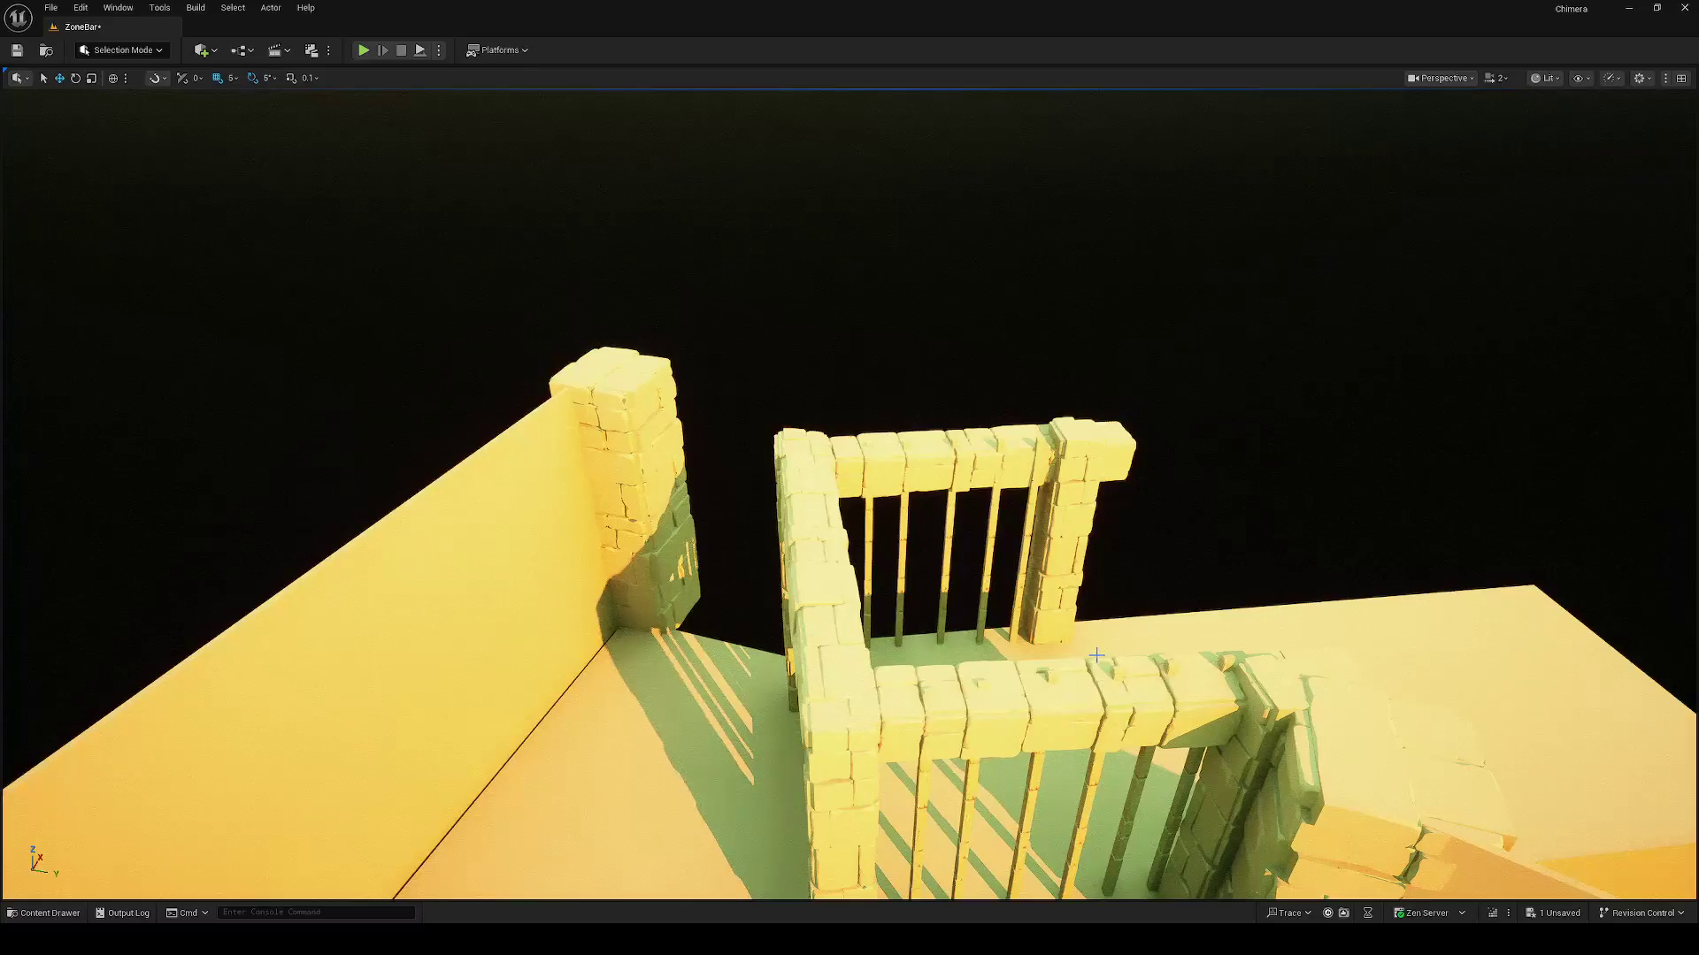
mouse_move(984, 576)
mouse_down()
mouse_move(620, 562)
mouse_move(805, 494)
mouse_up()
Step: Move the front cage beam back along the bar tops and shorten its right end
click(805, 494)
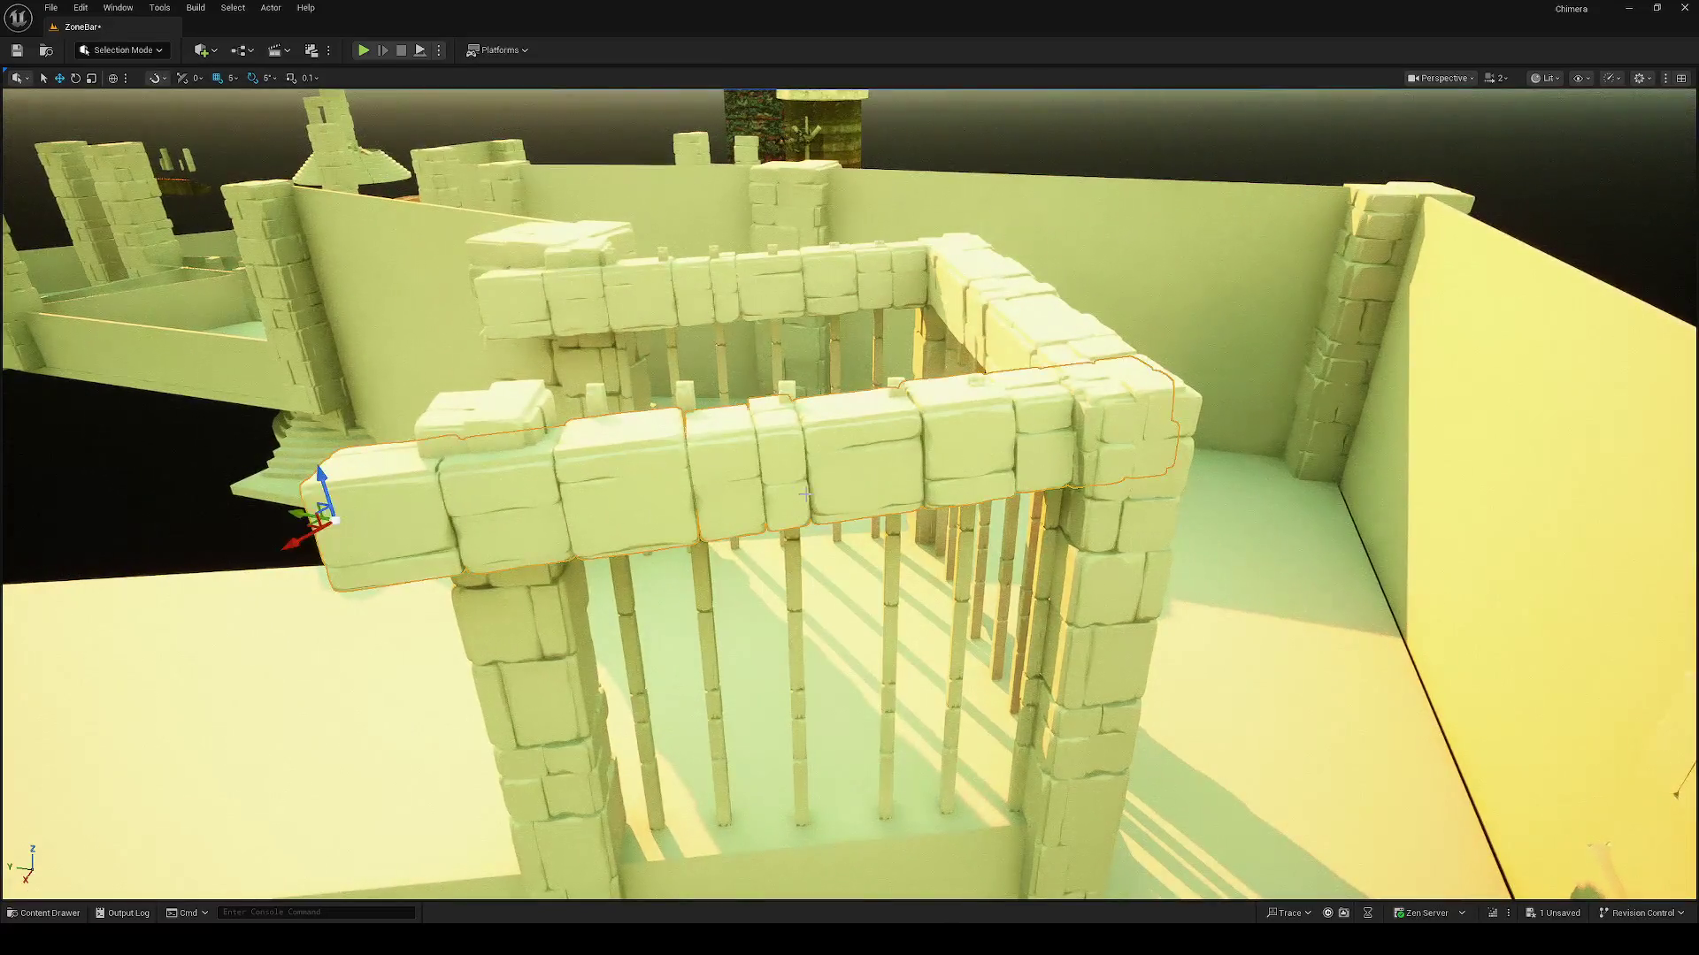
key(e)
key(w)
mouse_move(308, 527)
mouse_down()
mouse_move(429, 482)
mouse_move(442, 504)
mouse_move(433, 451)
mouse_move(451, 407)
mouse_move(394, 386)
mouse_move(518, 429)
mouse_up()
key(e)
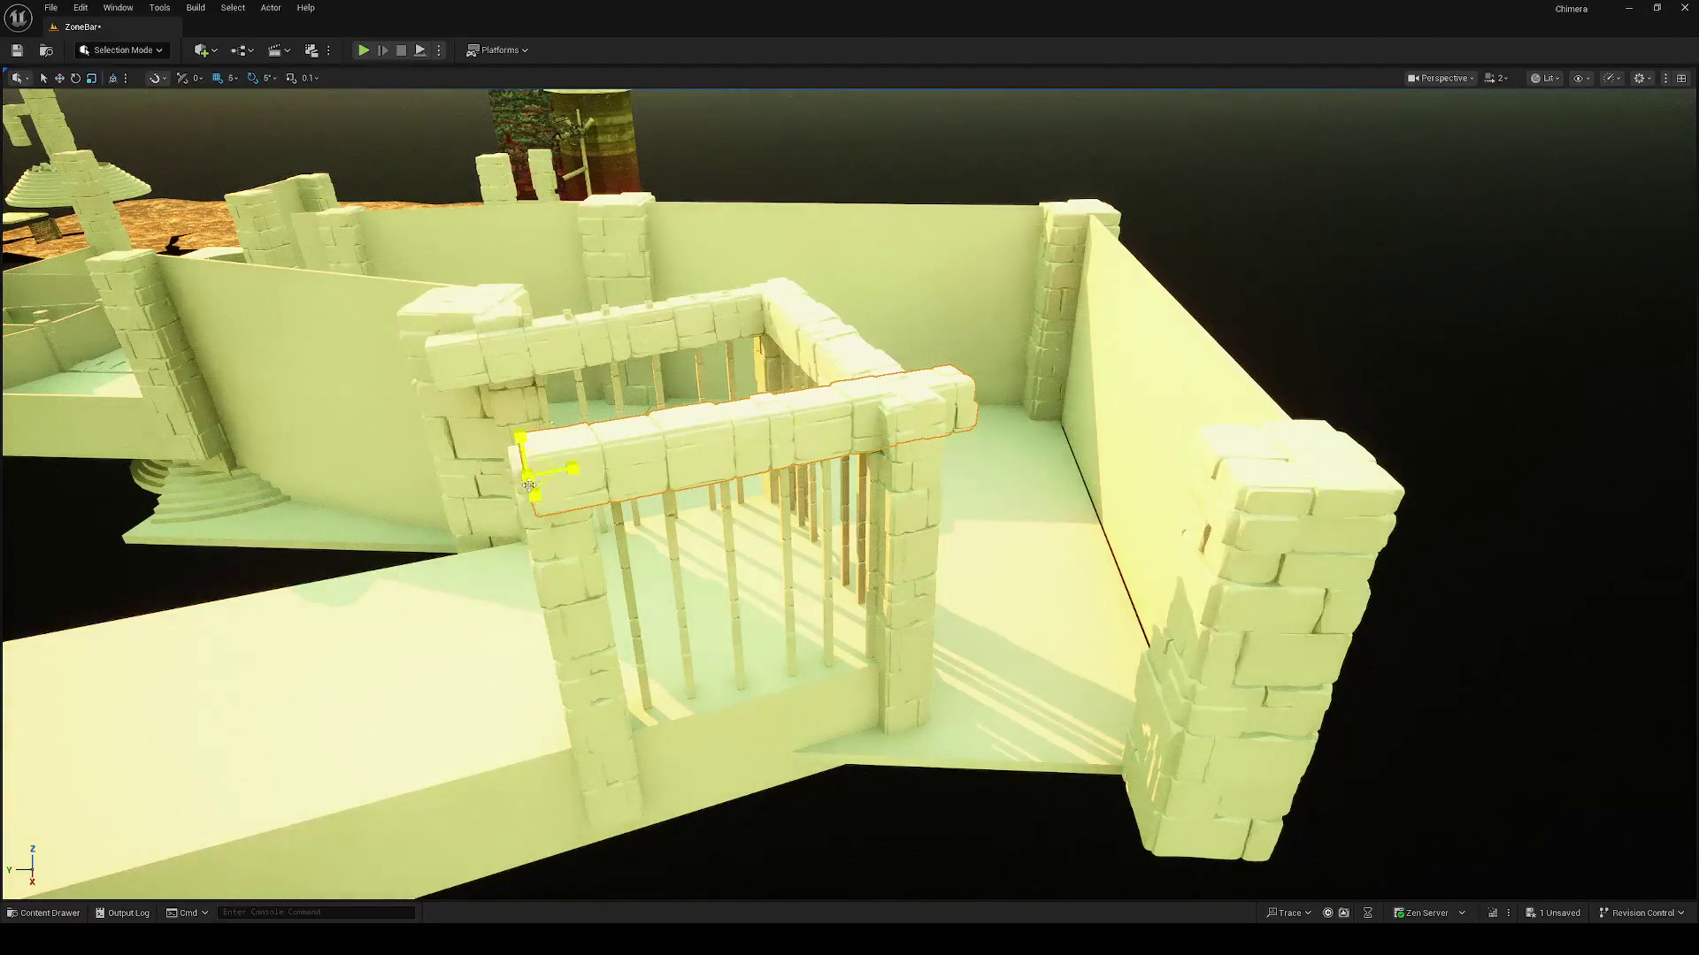
drag(569, 478, 544, 485)
Step: Lower the top beam slightly in world axes and rotate it about 5° to sit on the bars
key(e)
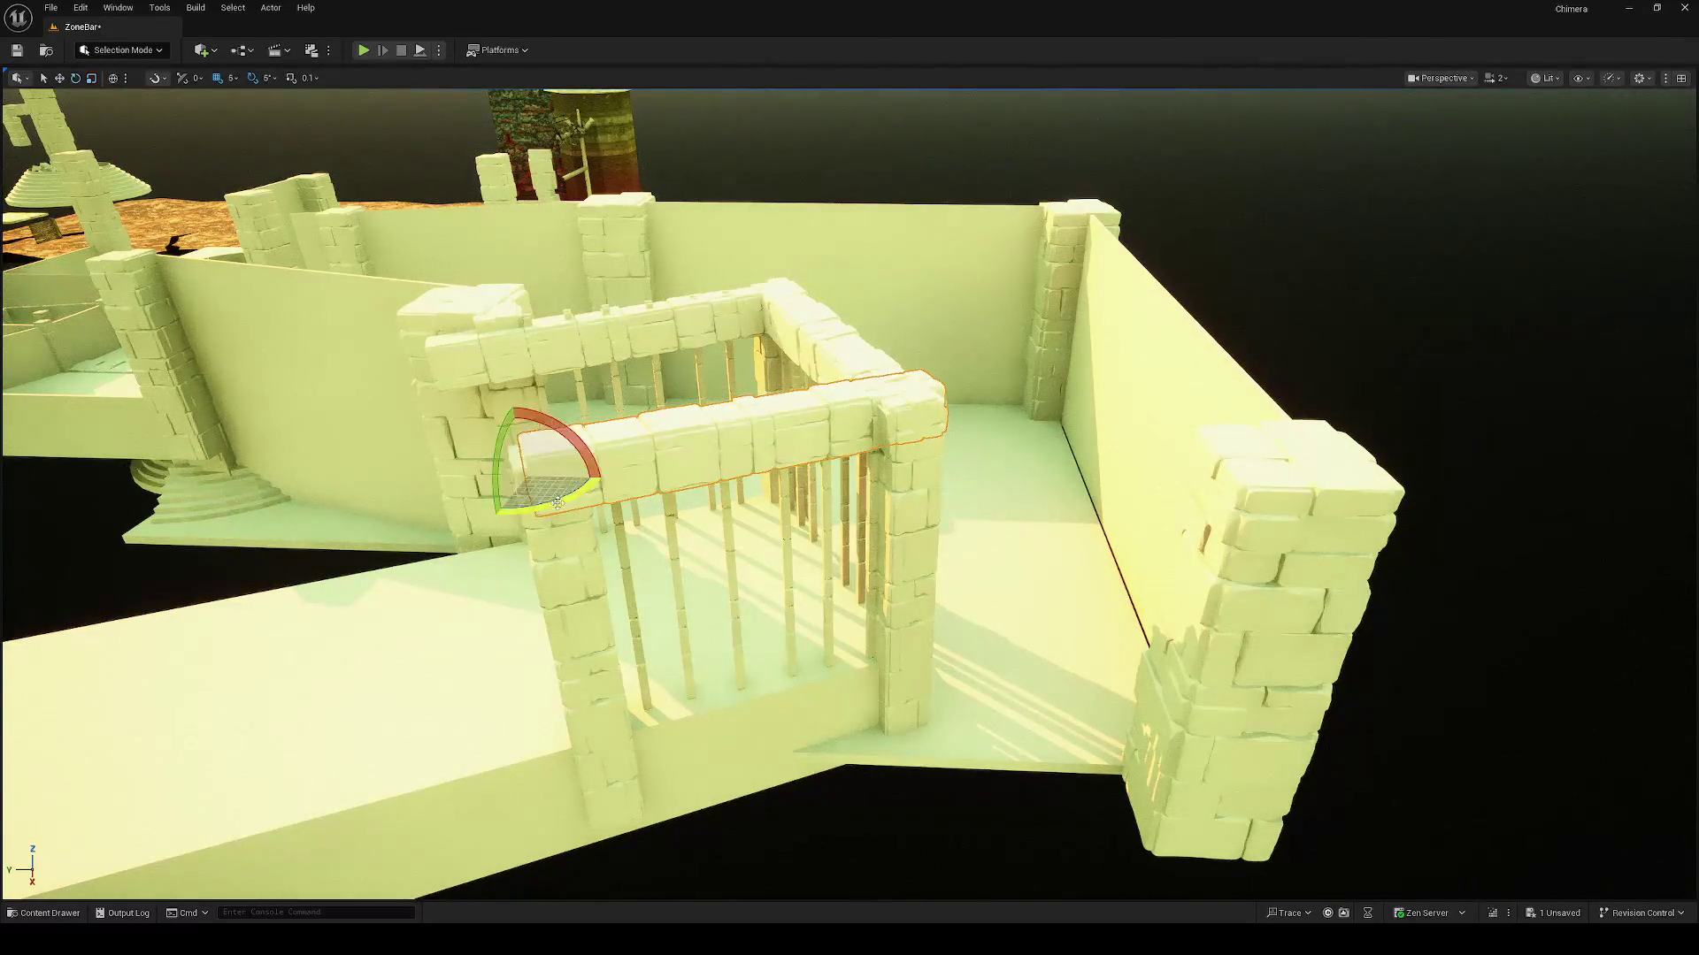
drag(495, 511, 478, 522)
key(w)
key(ctrl+z)
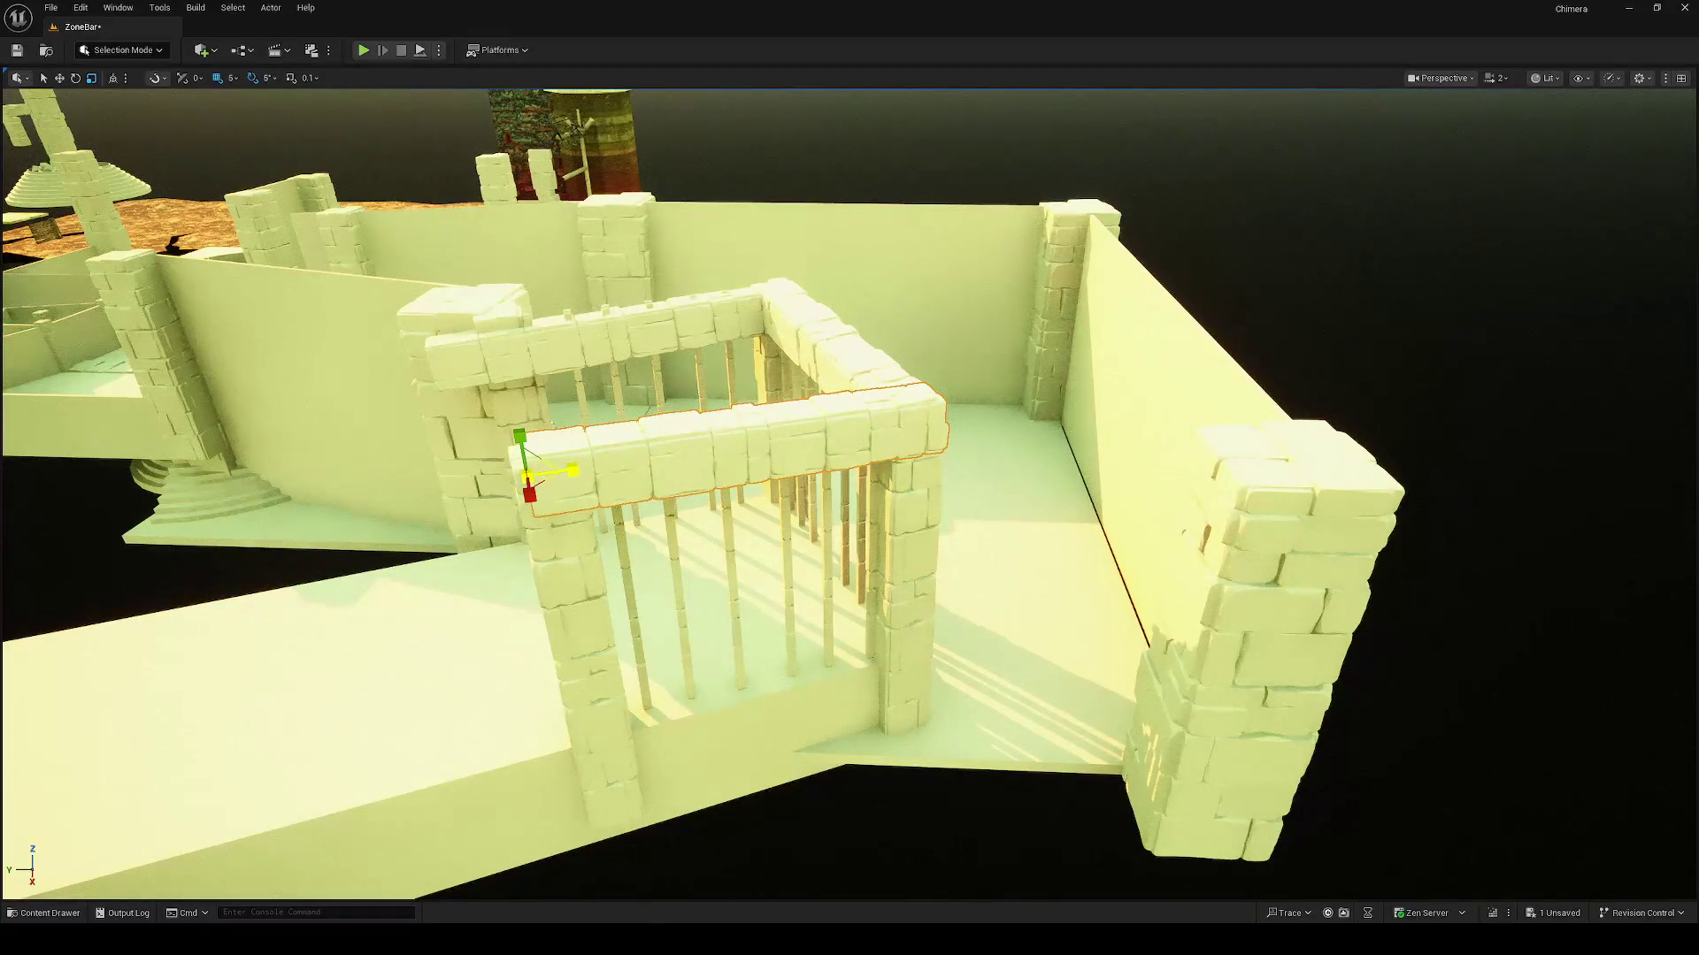
key(ctrl+grave)
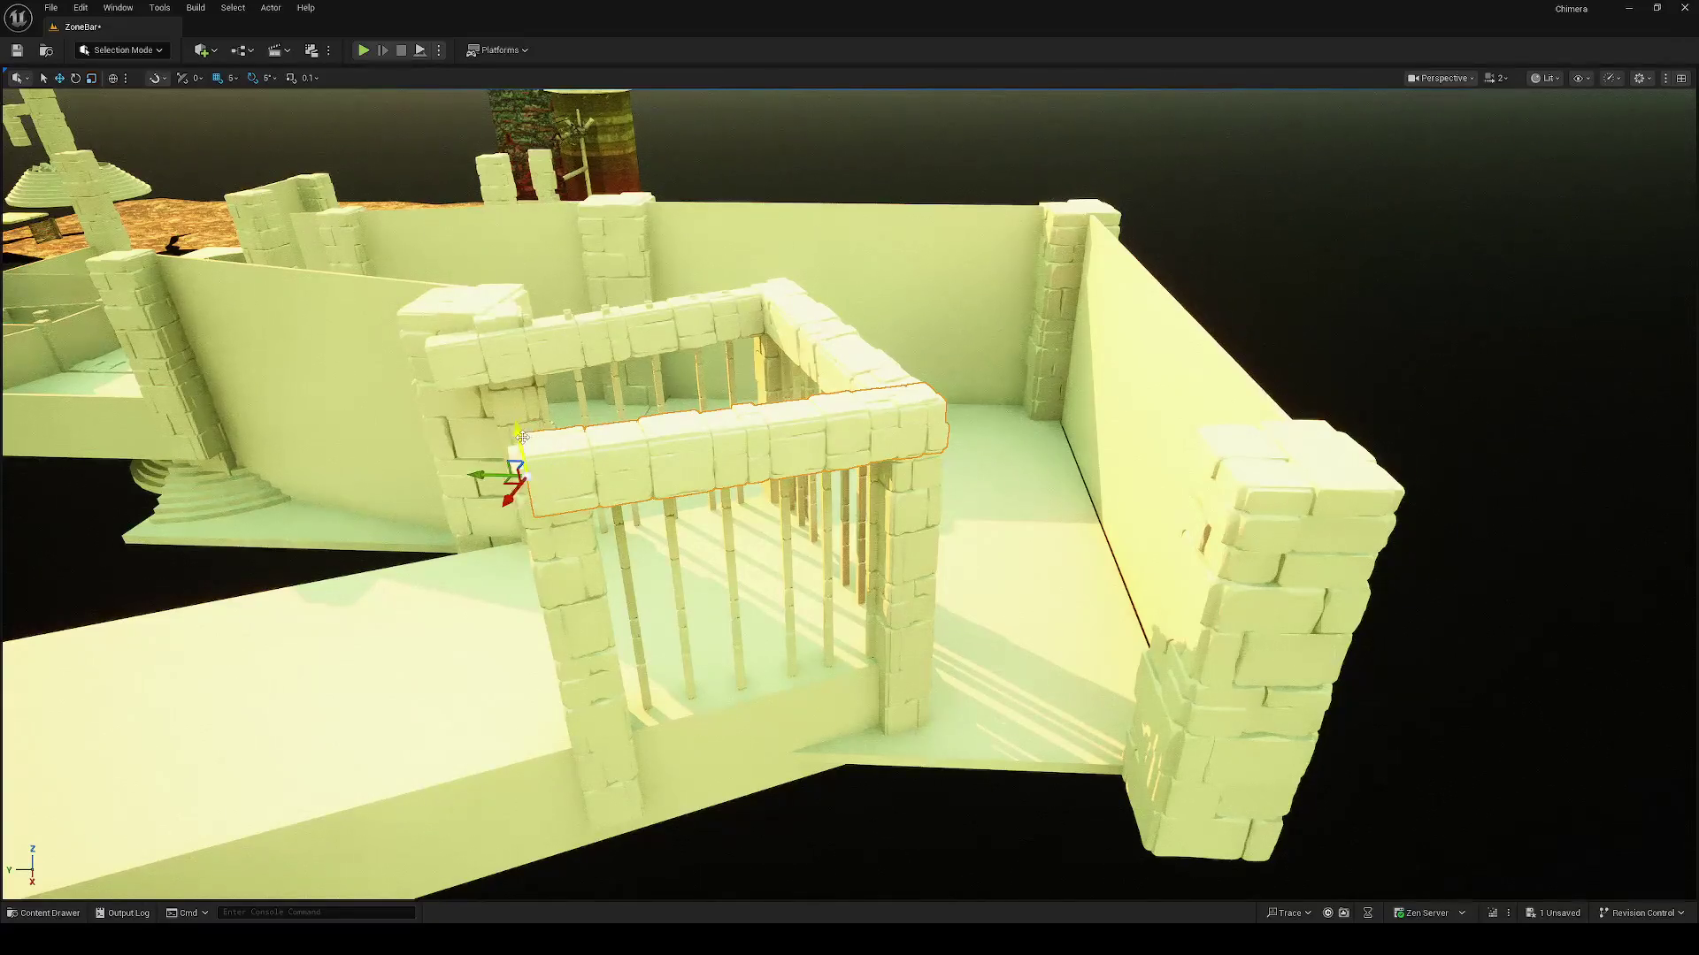
drag(531, 437, 522, 453)
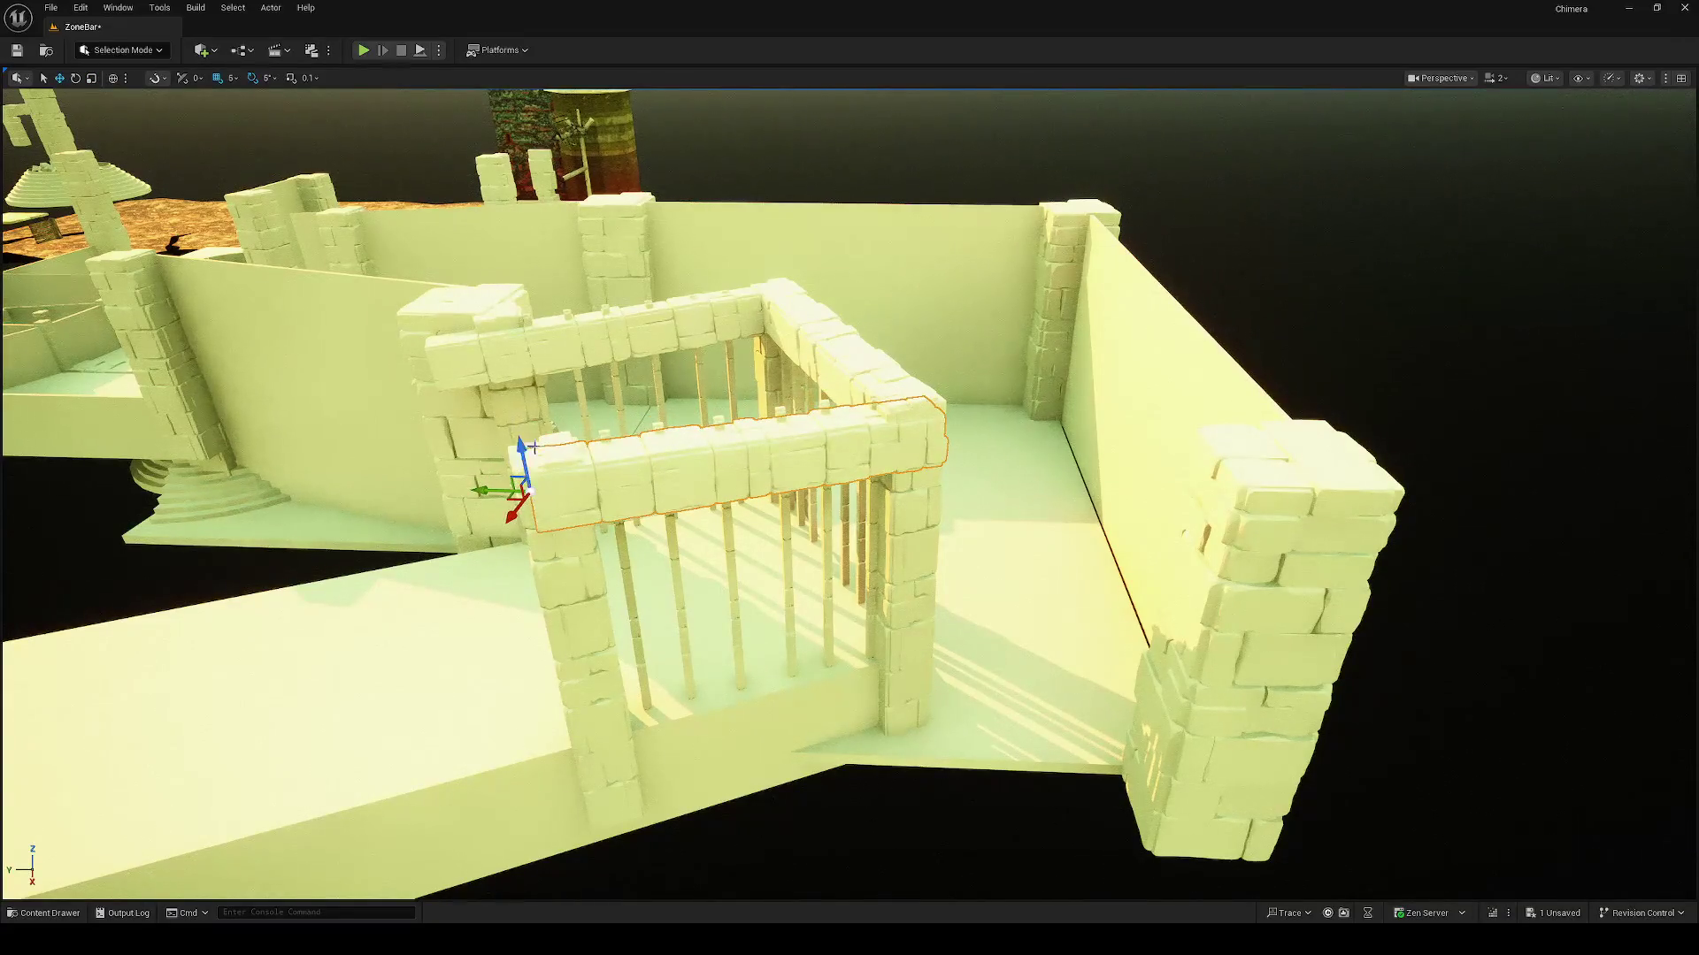
key(r)
key(e)
mouse_move(516, 427)
mouse_down()
mouse_move(531, 417)
mouse_move(518, 447)
mouse_up()
key(w)
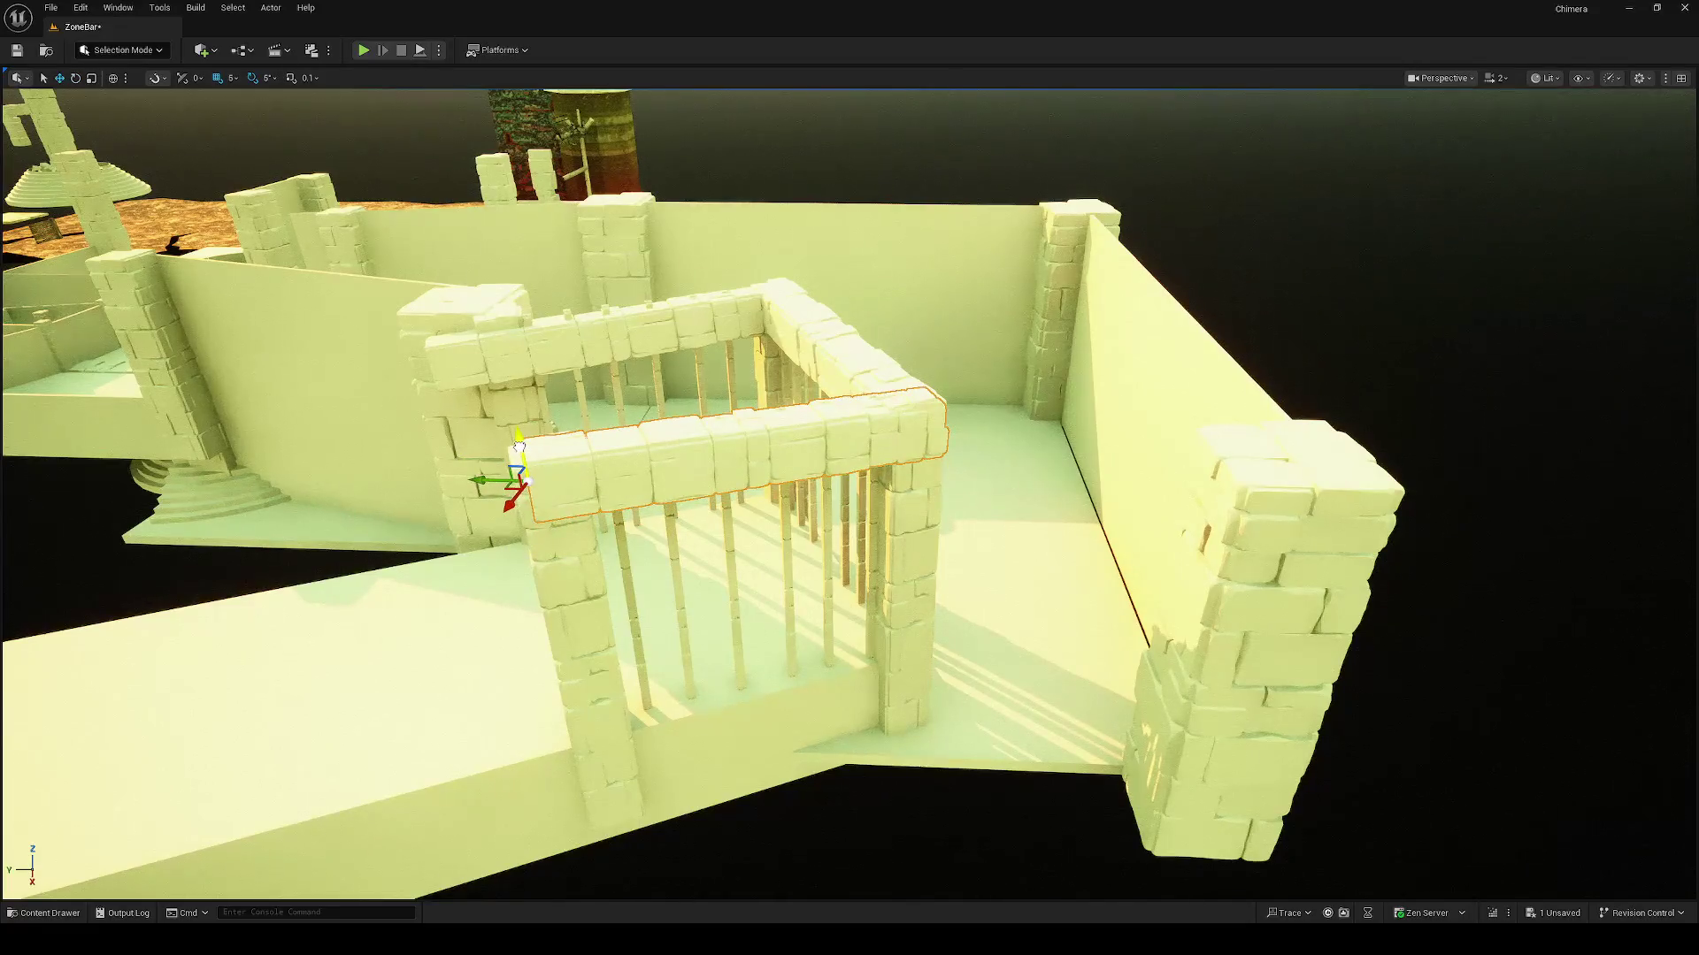
key(Escape)
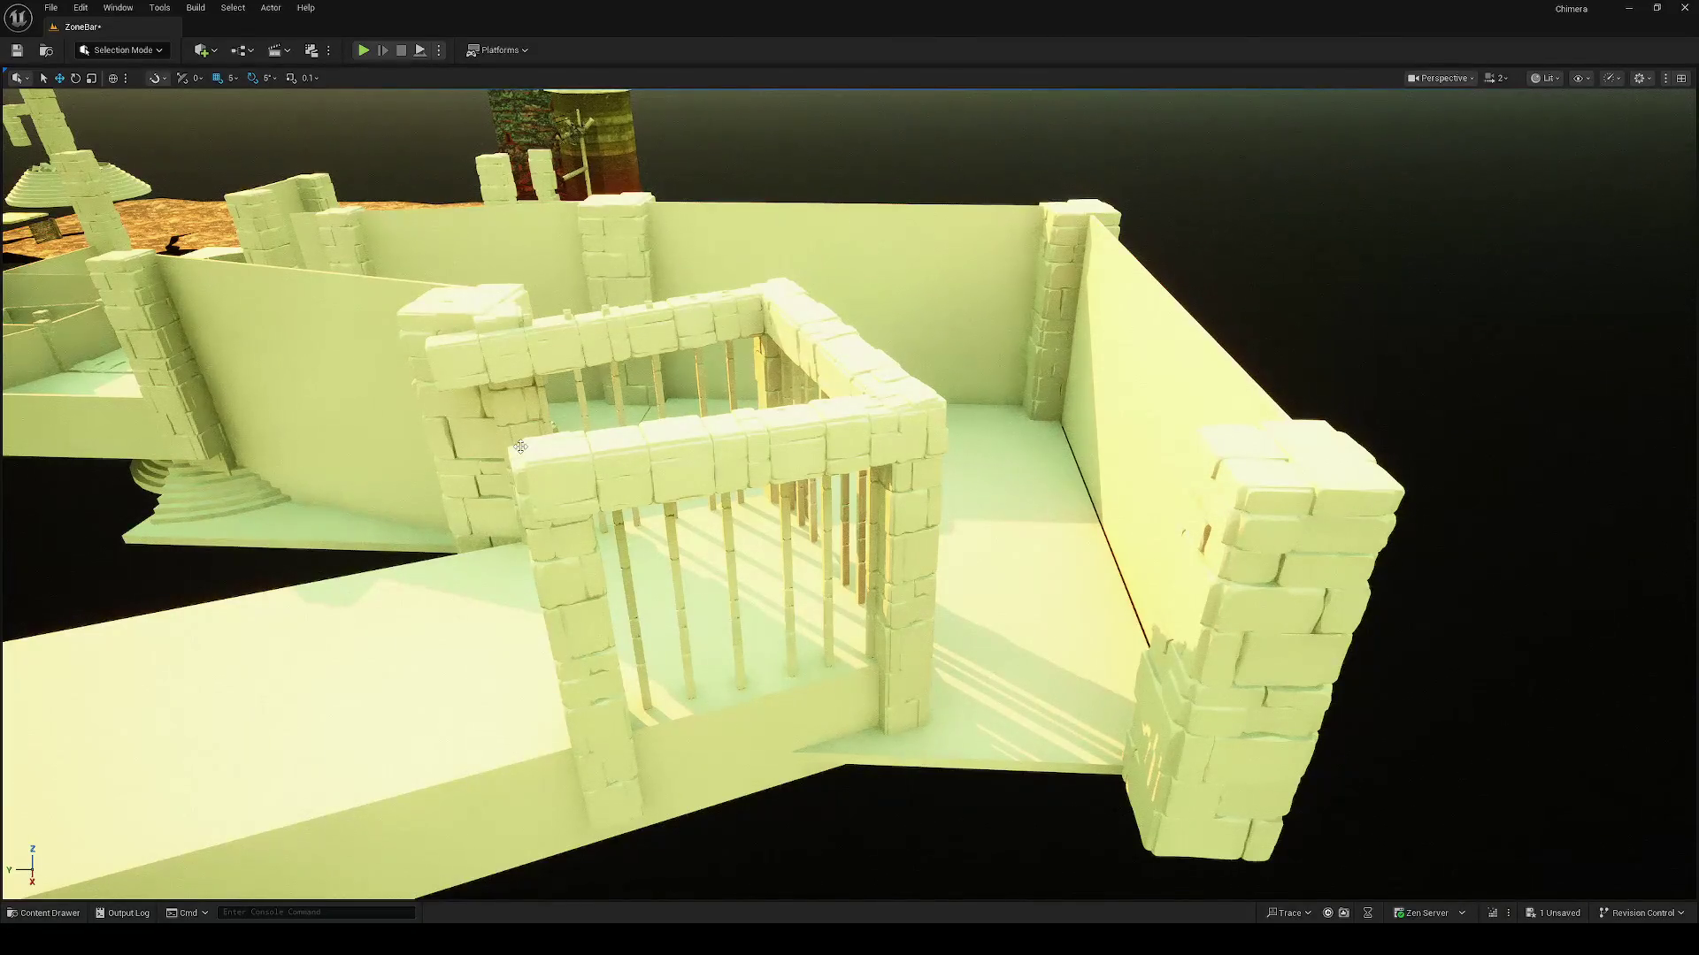
mouse_move(901, 477)
mouse_down()
mouse_move(1044, 443)
mouse_move(852, 330)
mouse_move(911, 266)
mouse_move(858, 309)
mouse_move(1009, 307)
mouse_move(670, 452)
mouse_up()
click(852, 330)
key(e)
key(ctrl+z)
key(w)
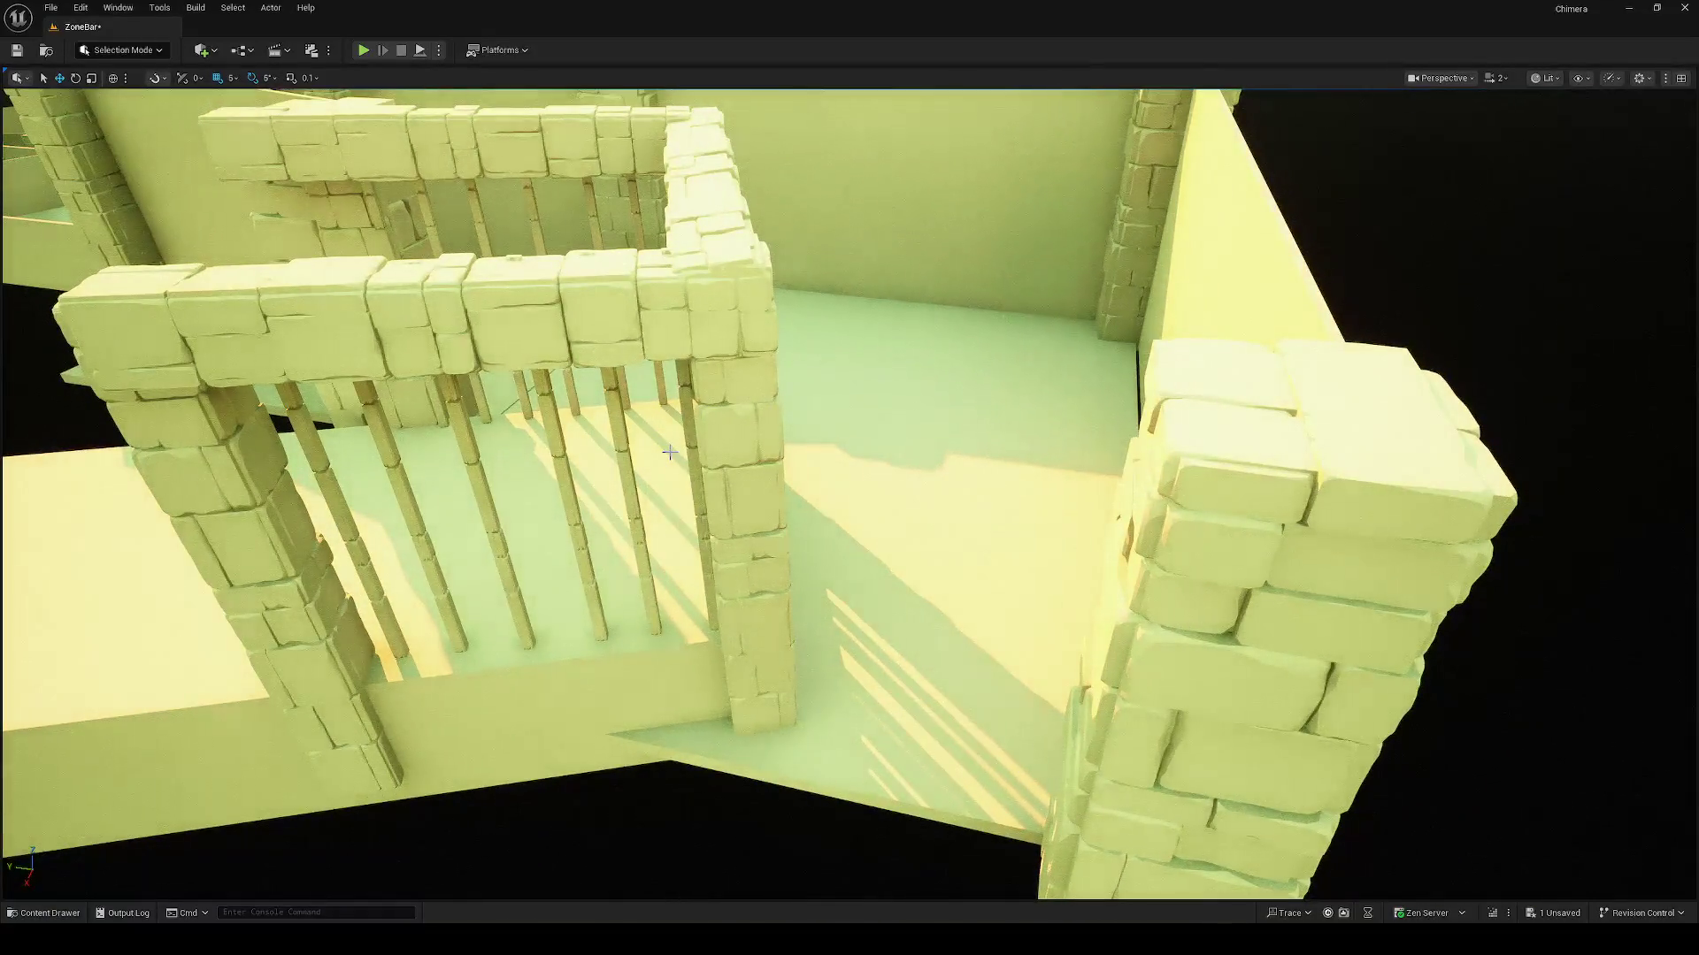
click(655, 675)
drag(1090, 549, 1090, 549)
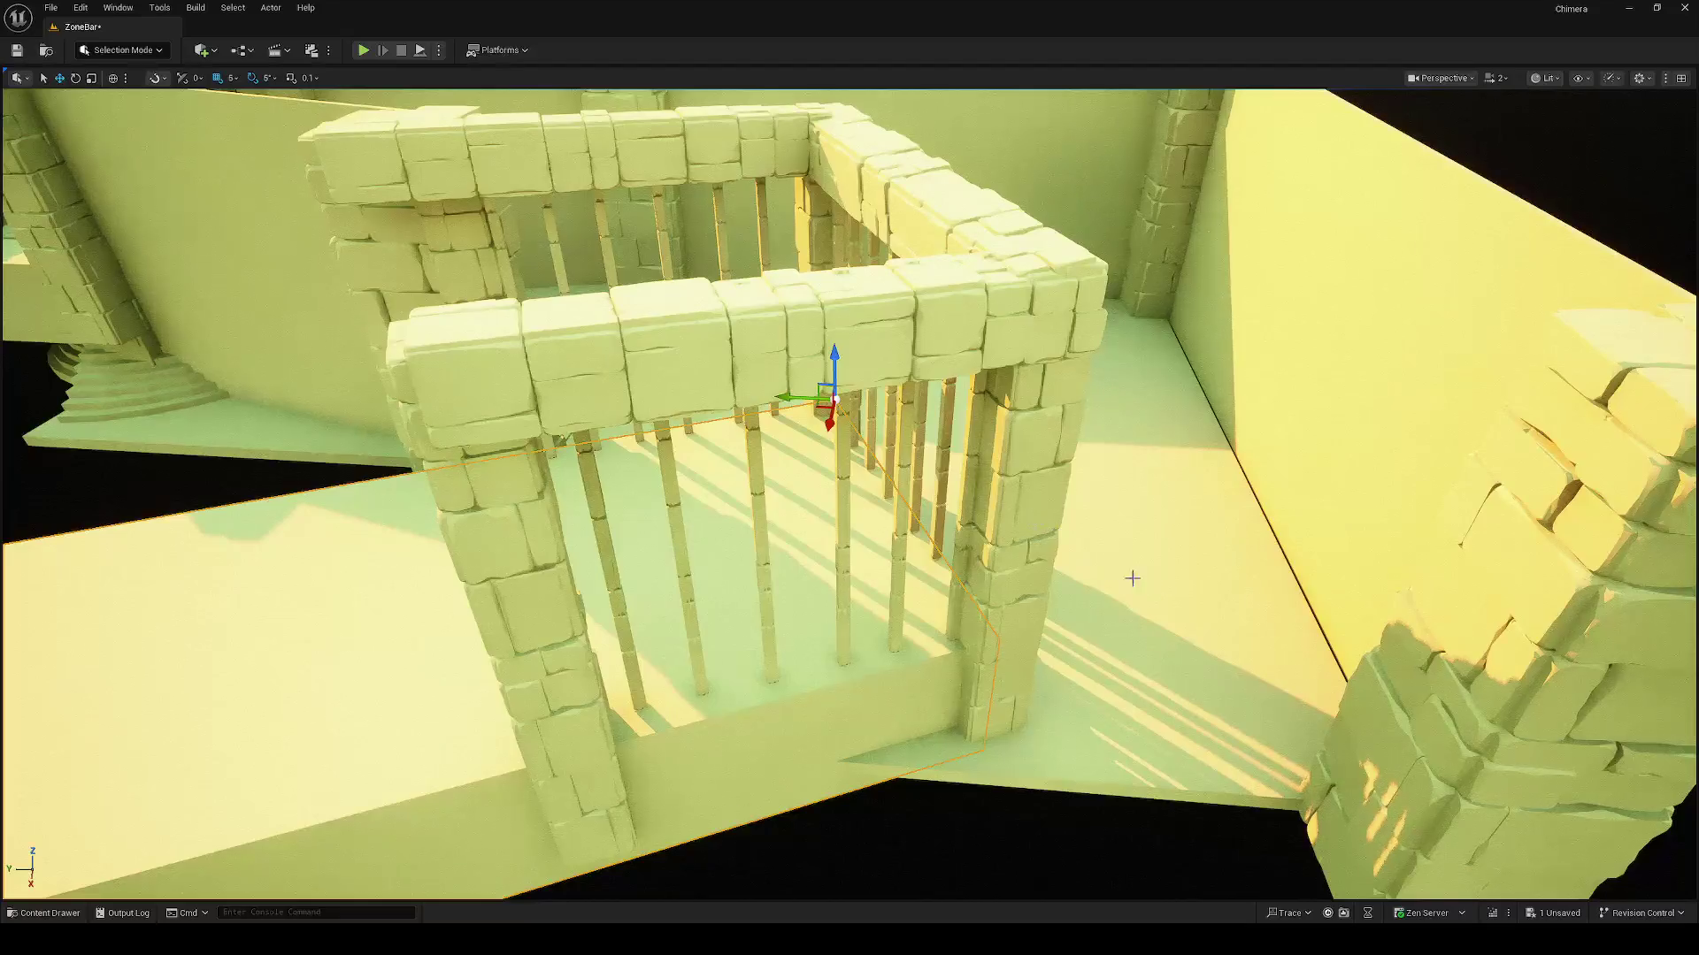
scroll(1110, 570, down, 5)
click(1220, 593)
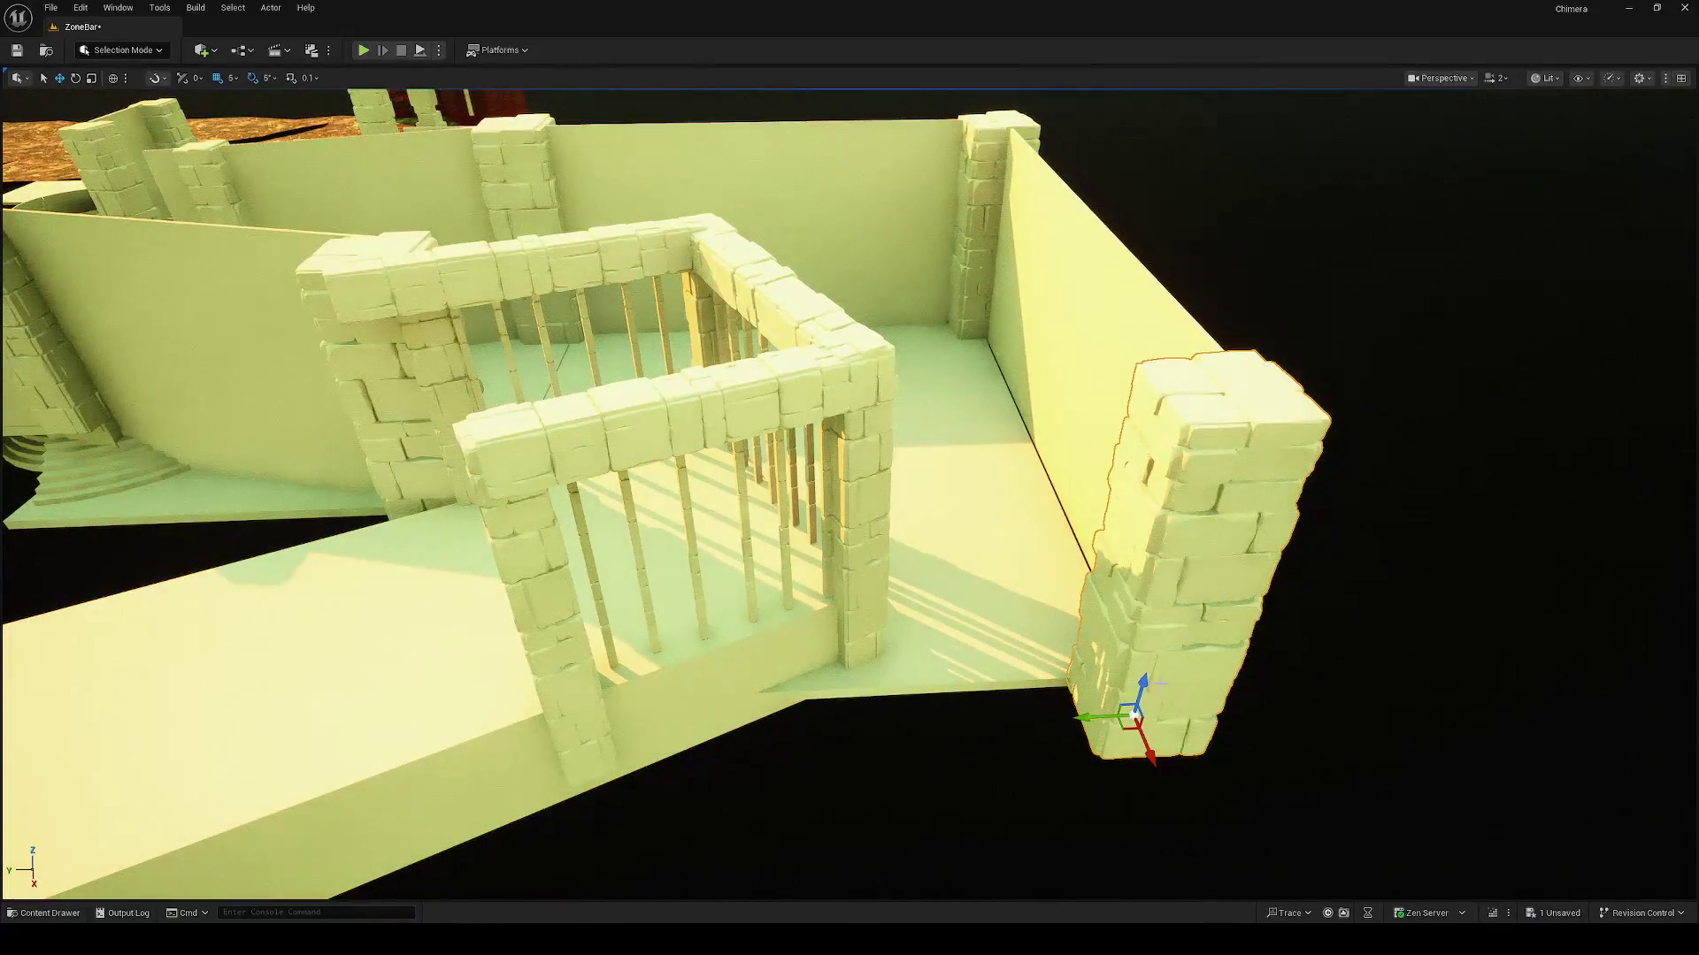
Step: Tip a pillar copy onto its side and turn it -90° to form a lying block
key(e)
mouse_move(1155, 686)
mouse_down()
mouse_move(1150, 699)
mouse_move(1151, 664)
mouse_move(1154, 677)
mouse_move(1106, 625)
mouse_up()
key(w)
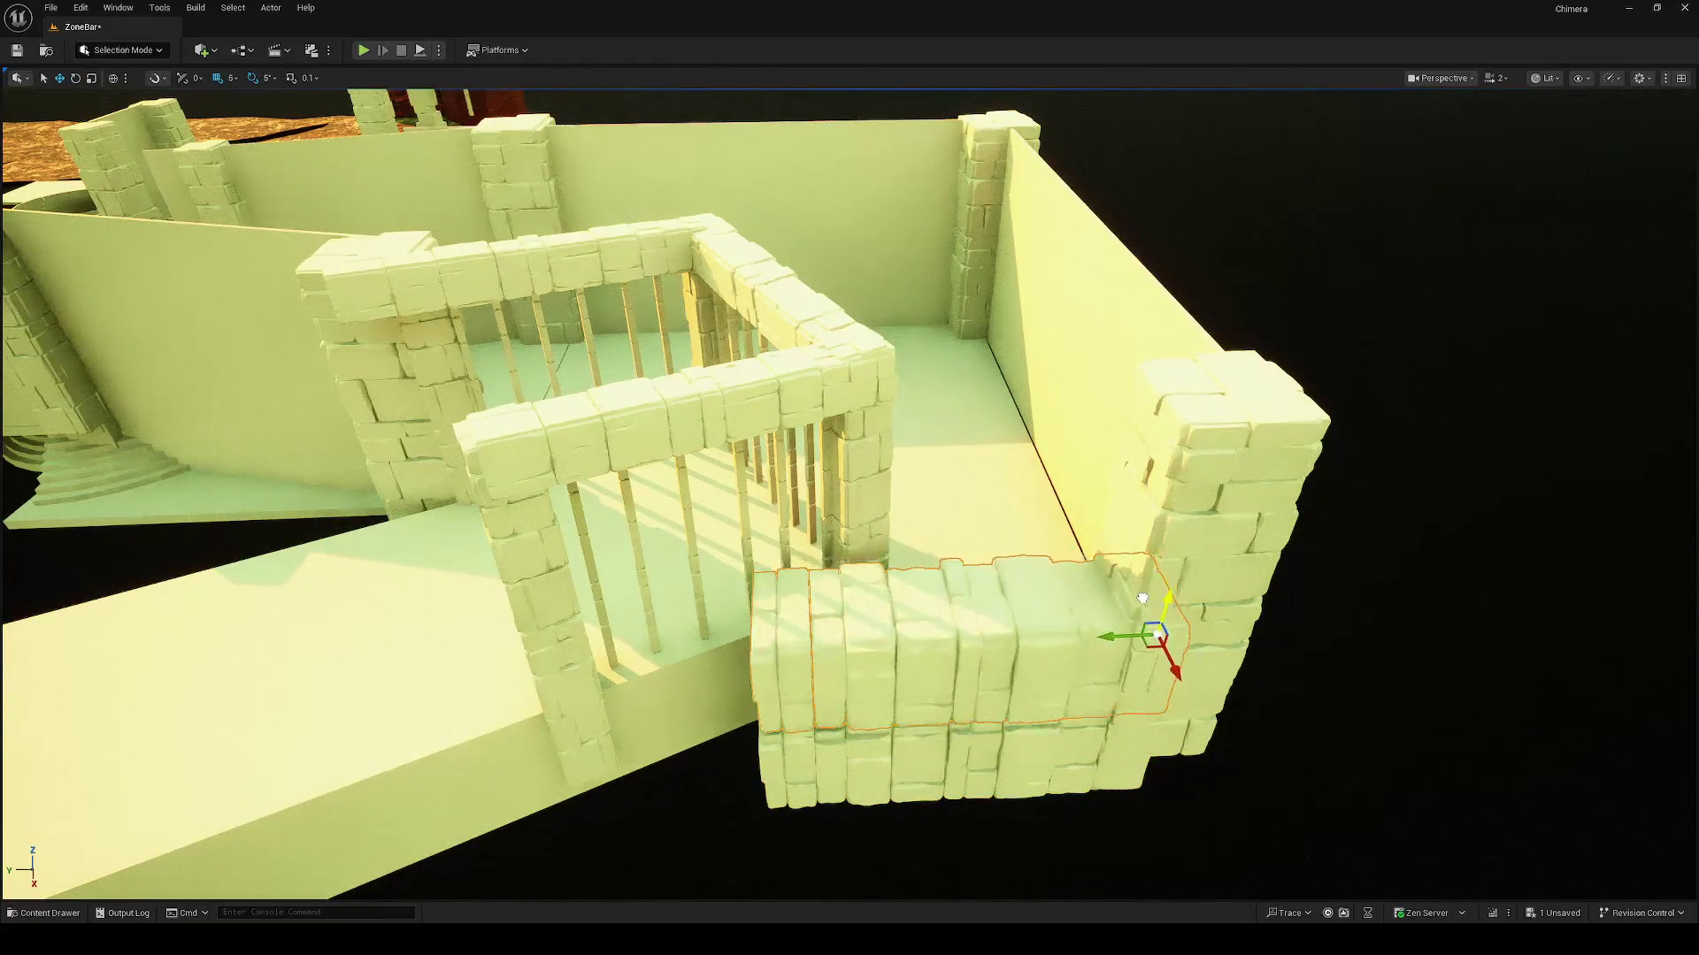
key(e)
mouse_move(1159, 695)
mouse_down()
mouse_move(1167, 708)
mouse_move(1151, 699)
mouse_up()
key(w)
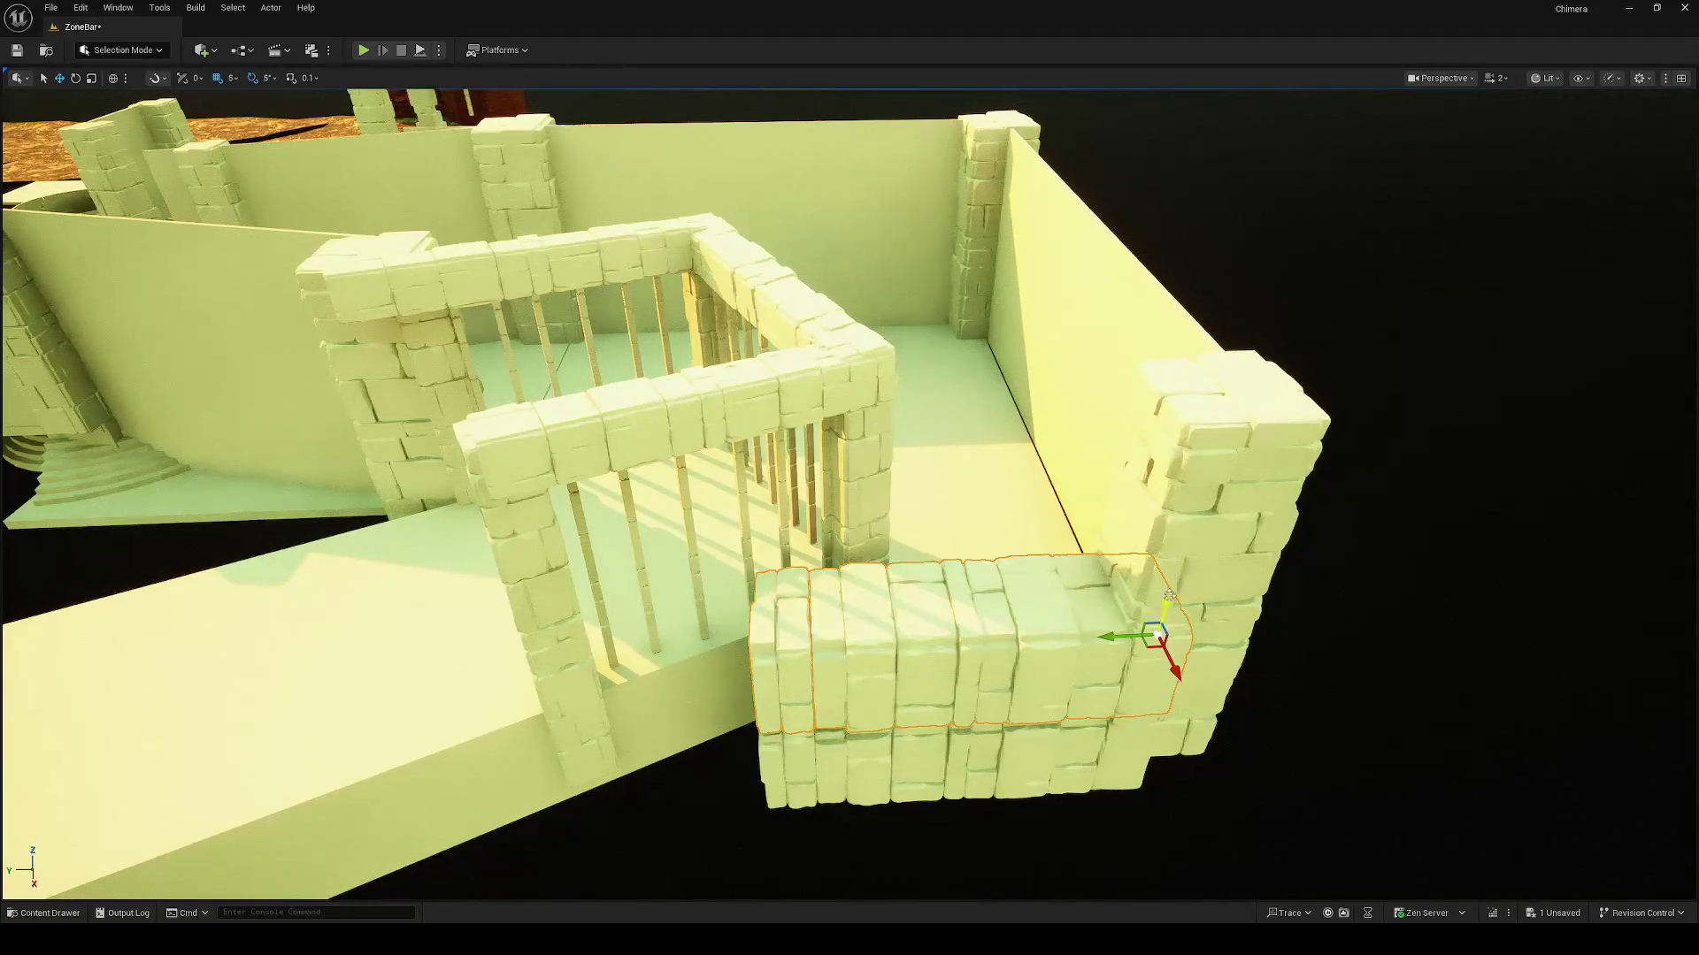
Step: Slide the stone block along its length and angle it 10°
drag(1109, 639, 1178, 640)
key(e)
drag(1234, 692, 1248, 695)
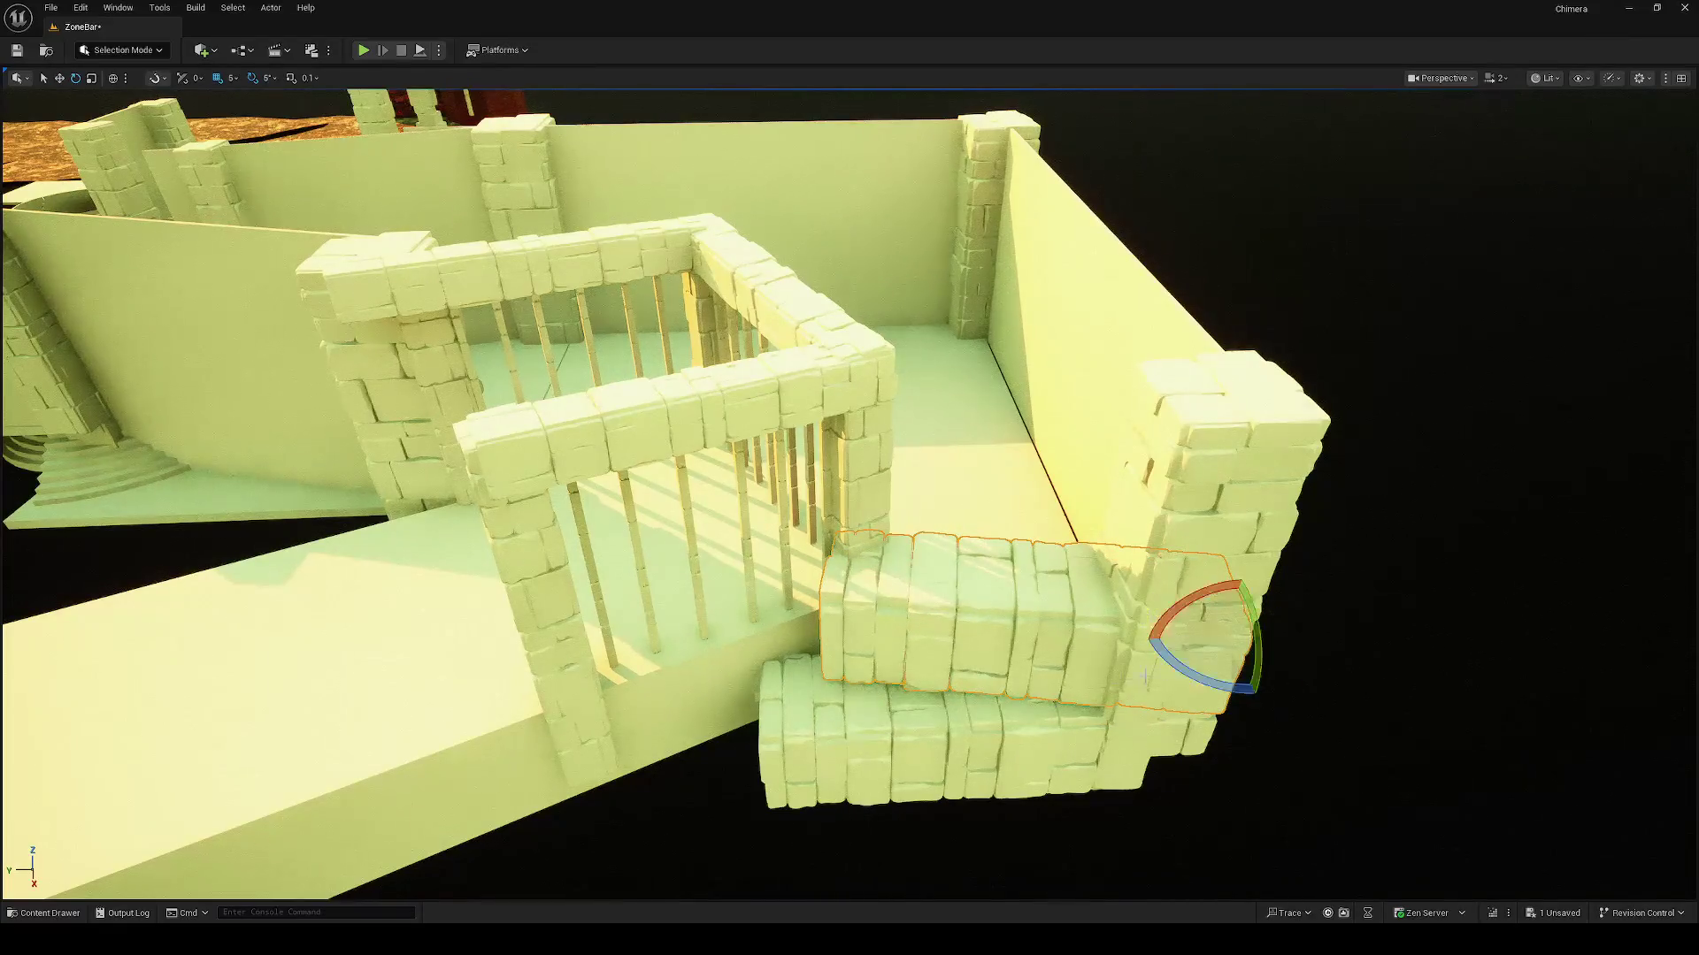
key(w)
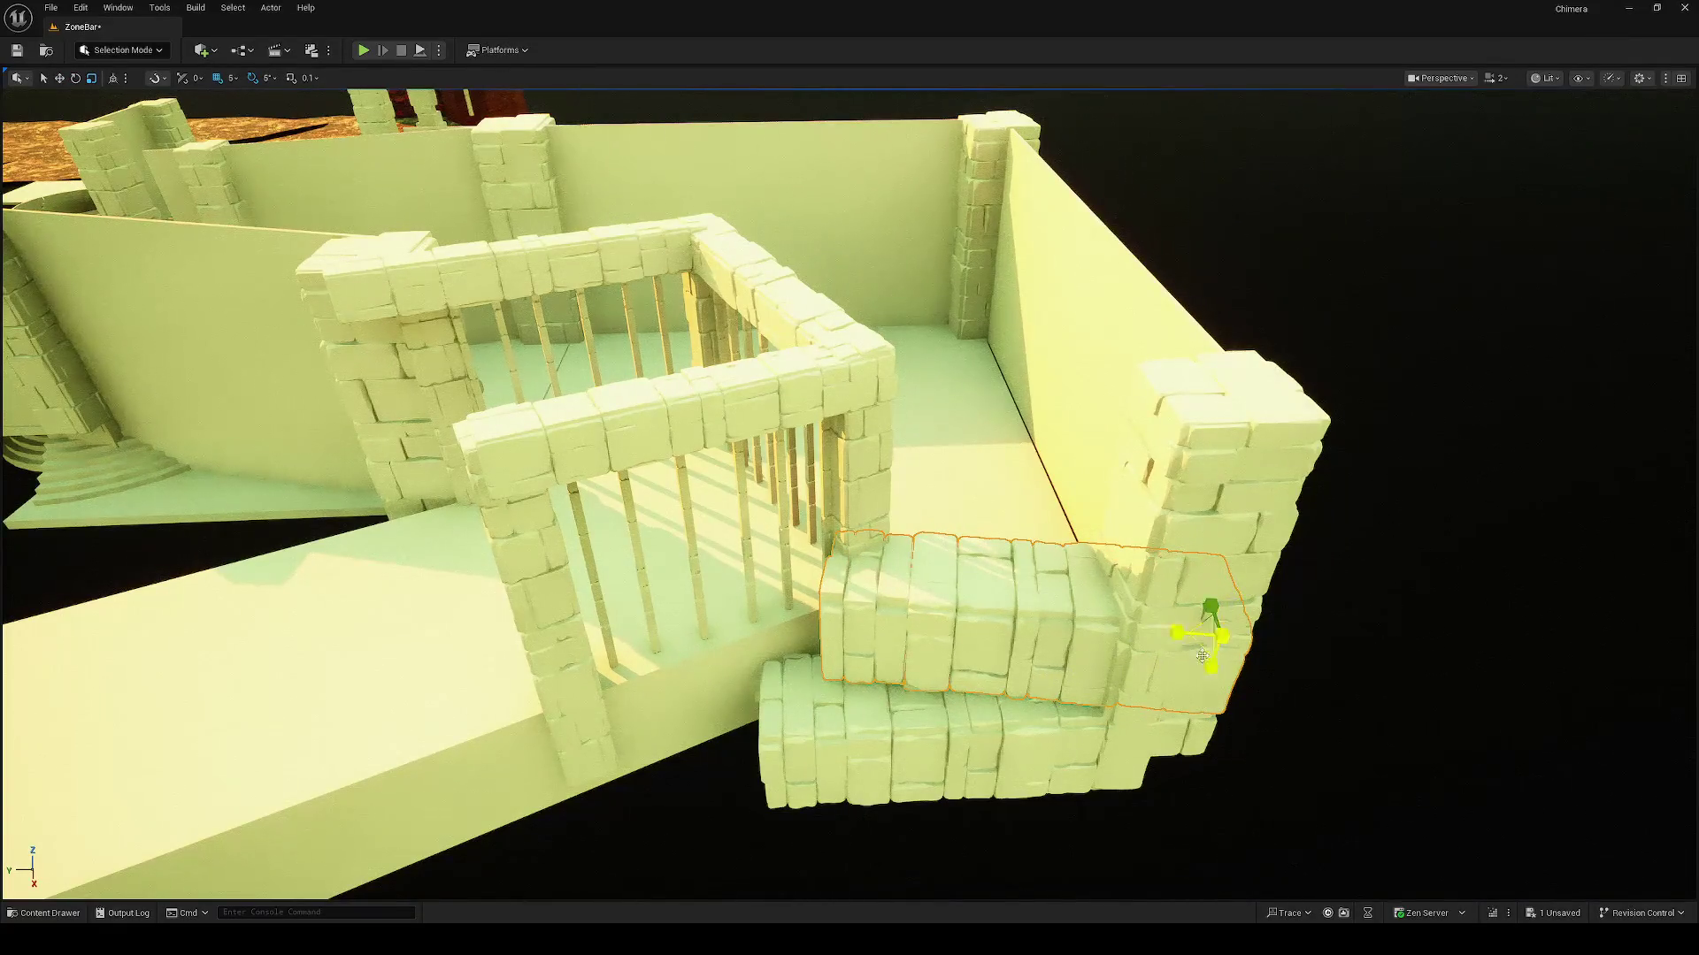
drag(1211, 665, 1215, 670)
Step: In world axes, pull the lower stone block forward toward the camera
key(ctrl+grave)
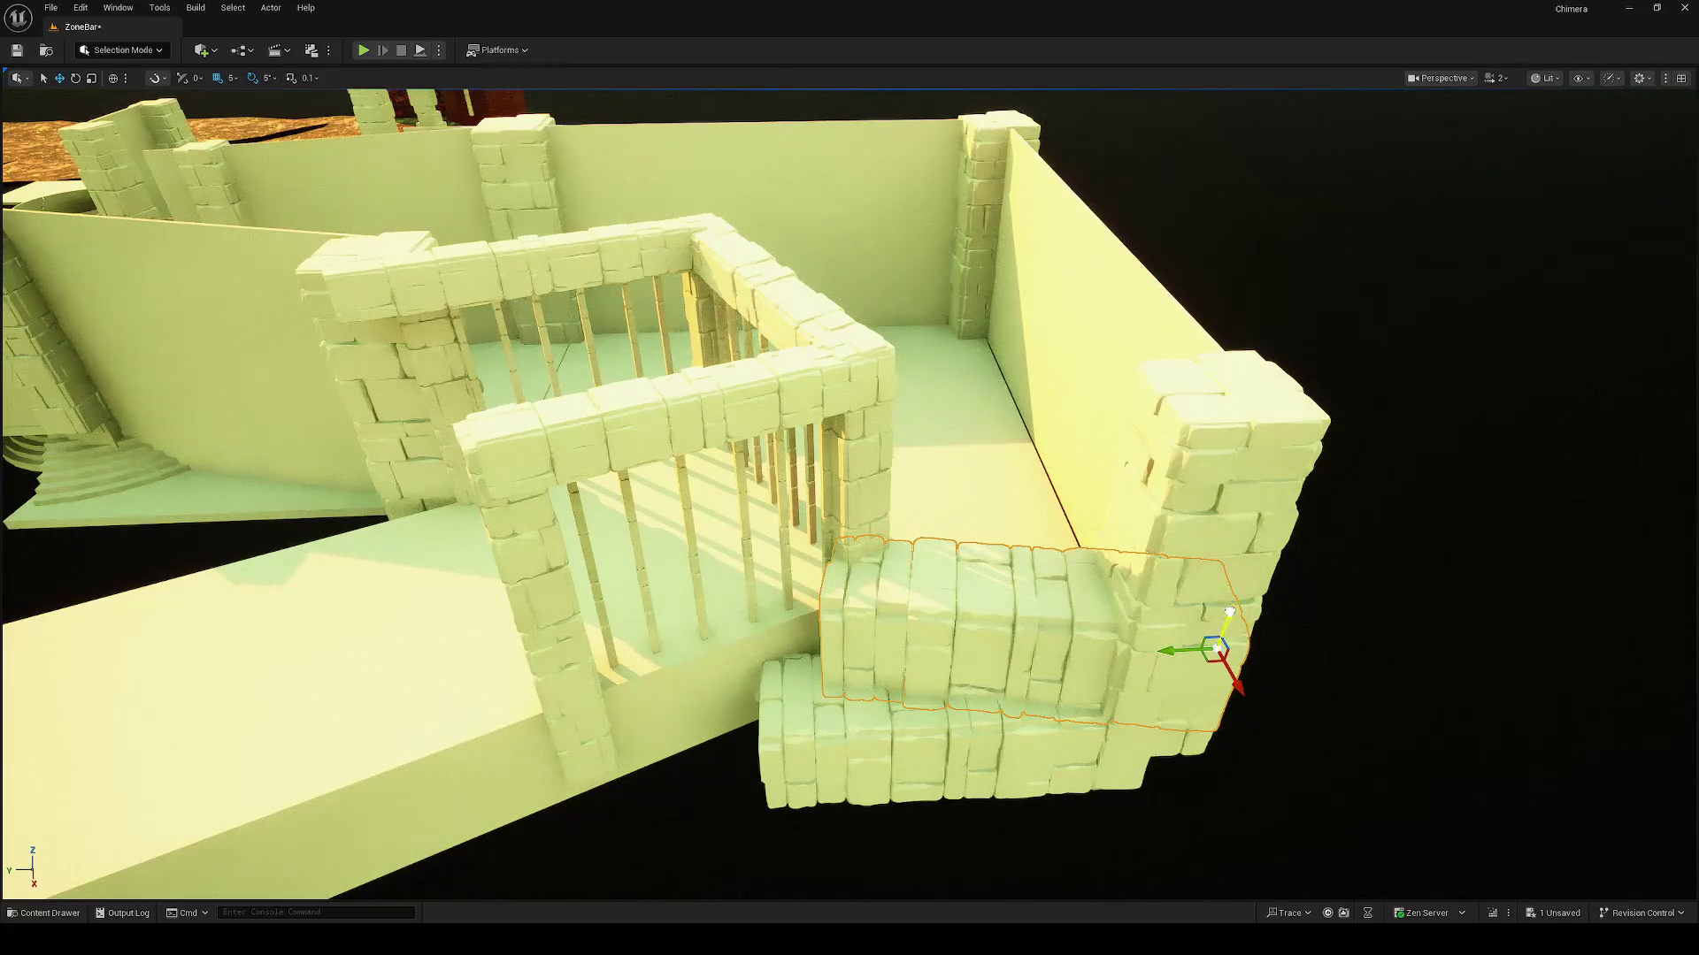
click(995, 746)
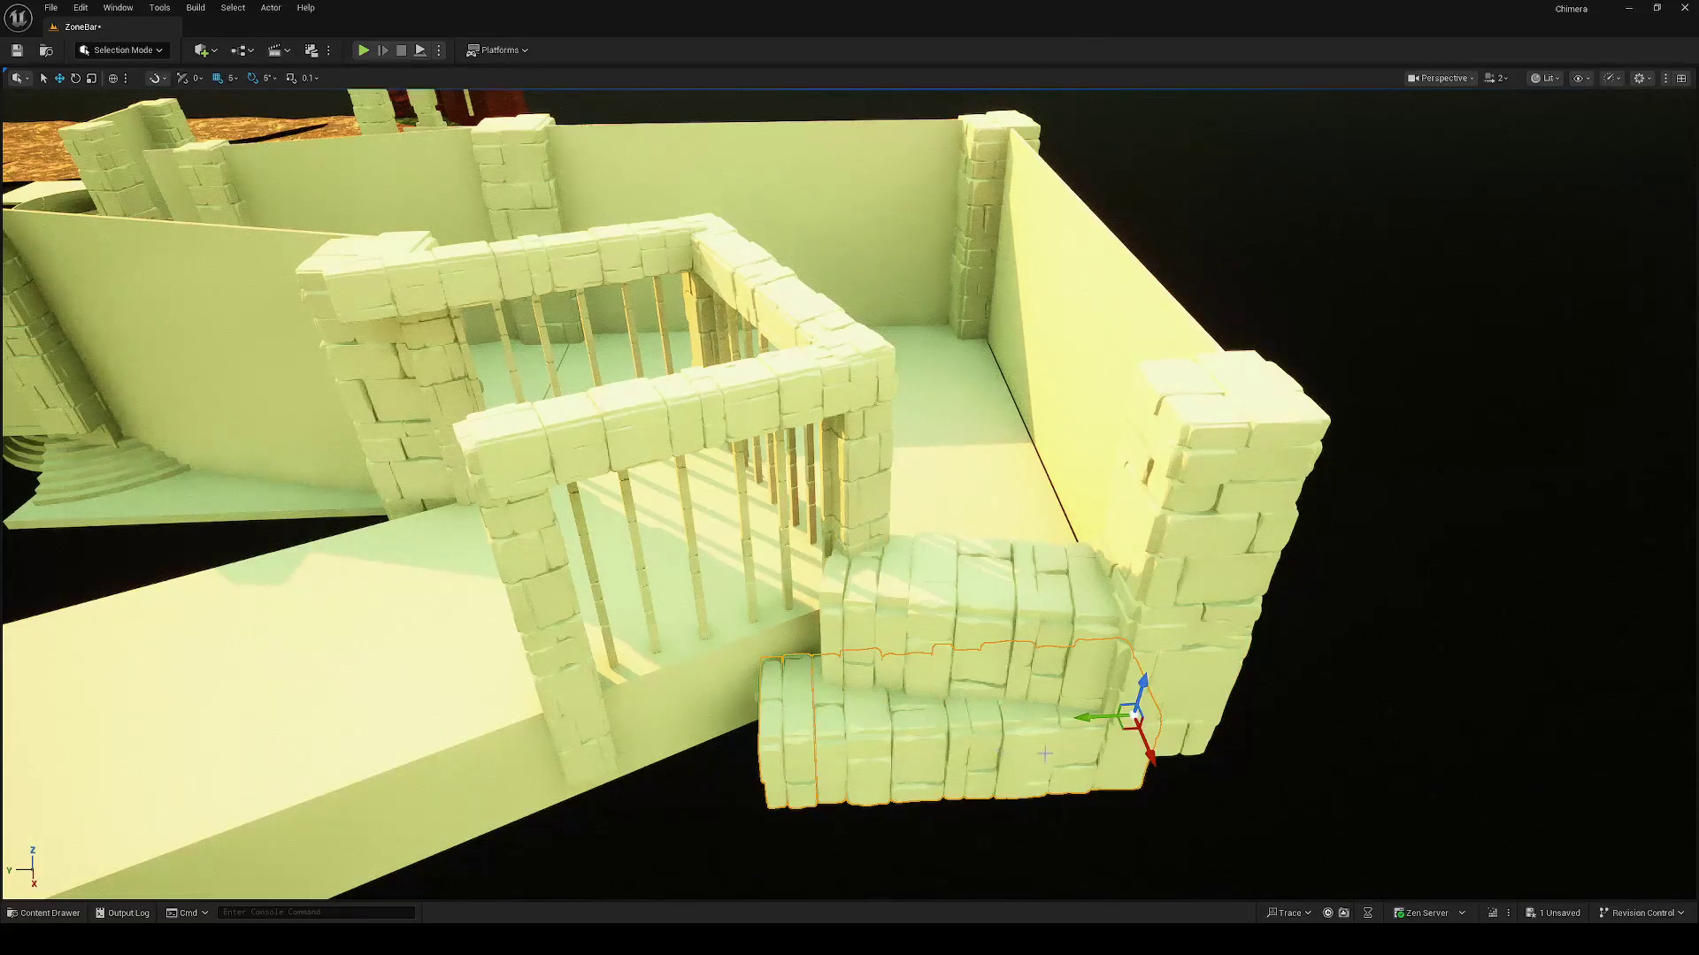
mouse_move(1136, 739)
mouse_down()
mouse_move(1141, 753)
mouse_move(1142, 729)
mouse_up()
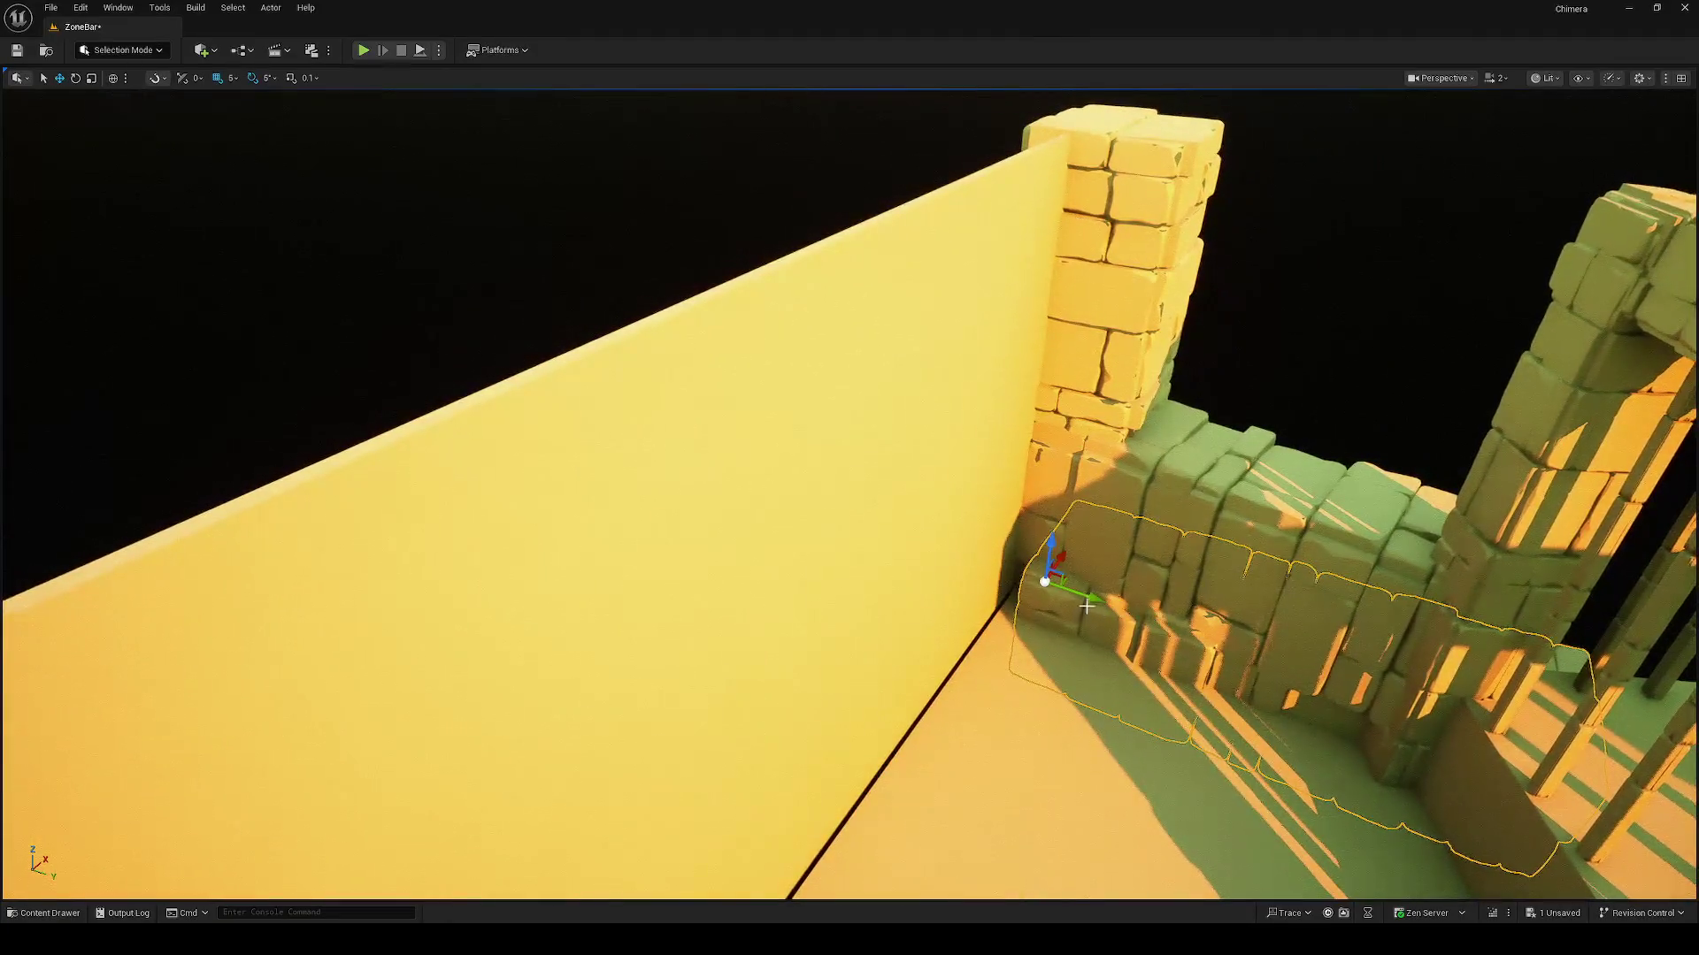
Step: Slide the low stone wall left against the yellow wall
drag(1087, 606, 982, 562)
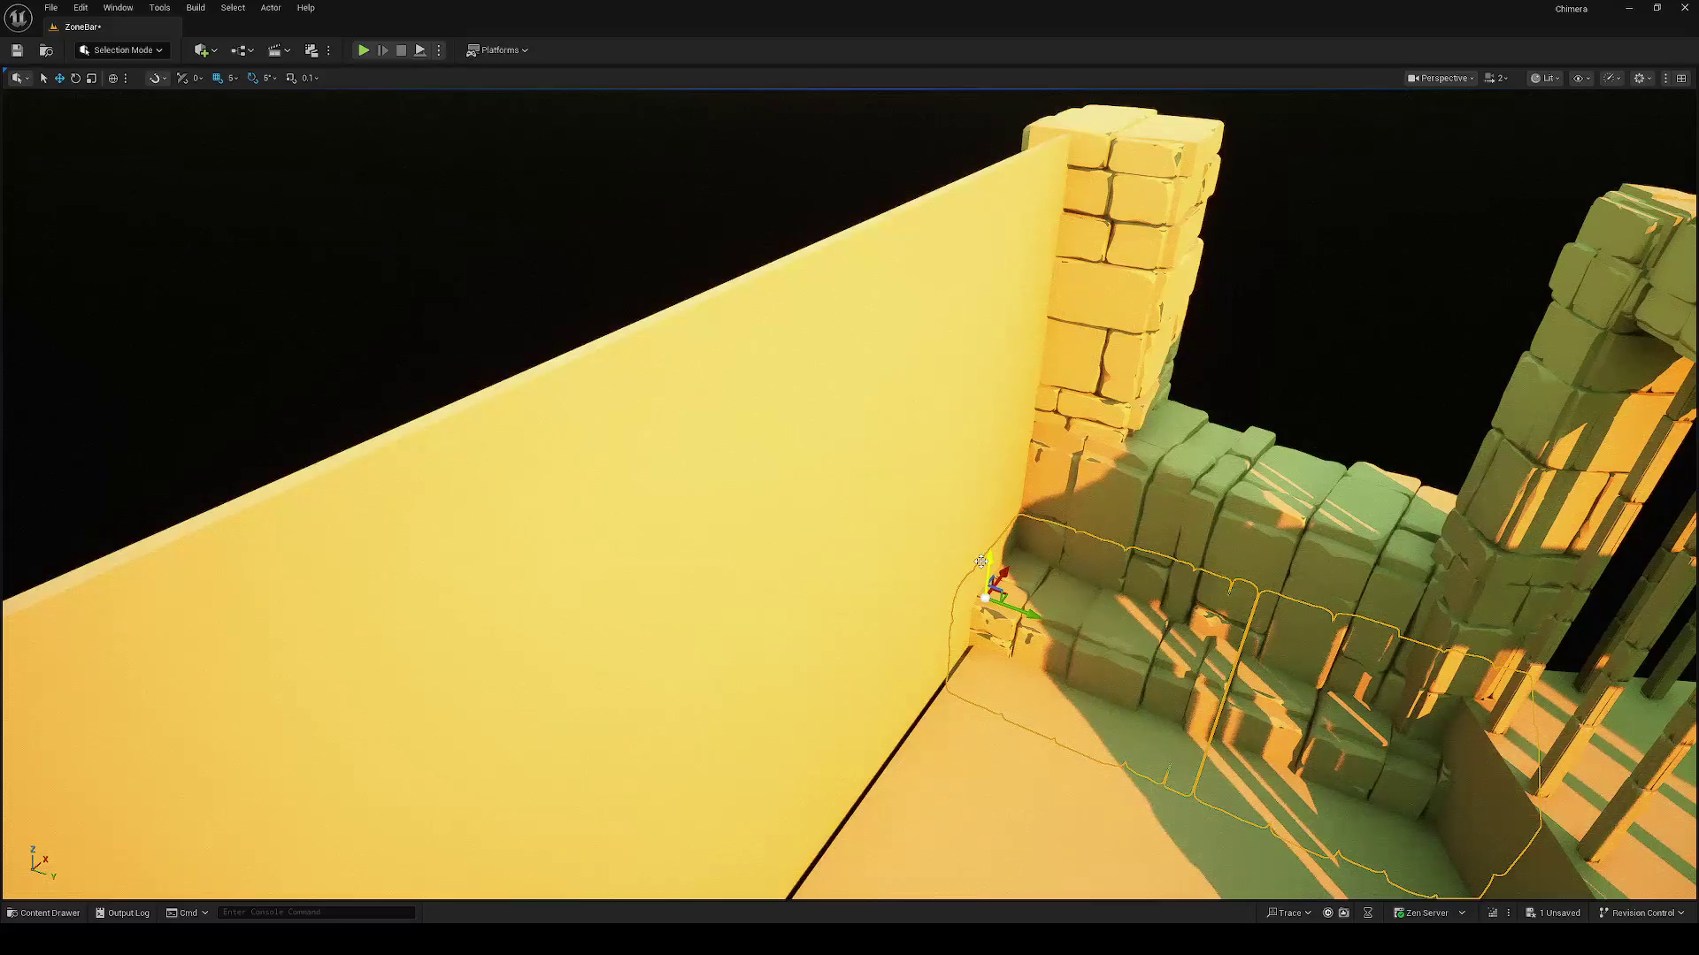
scroll(980, 561, down, 6)
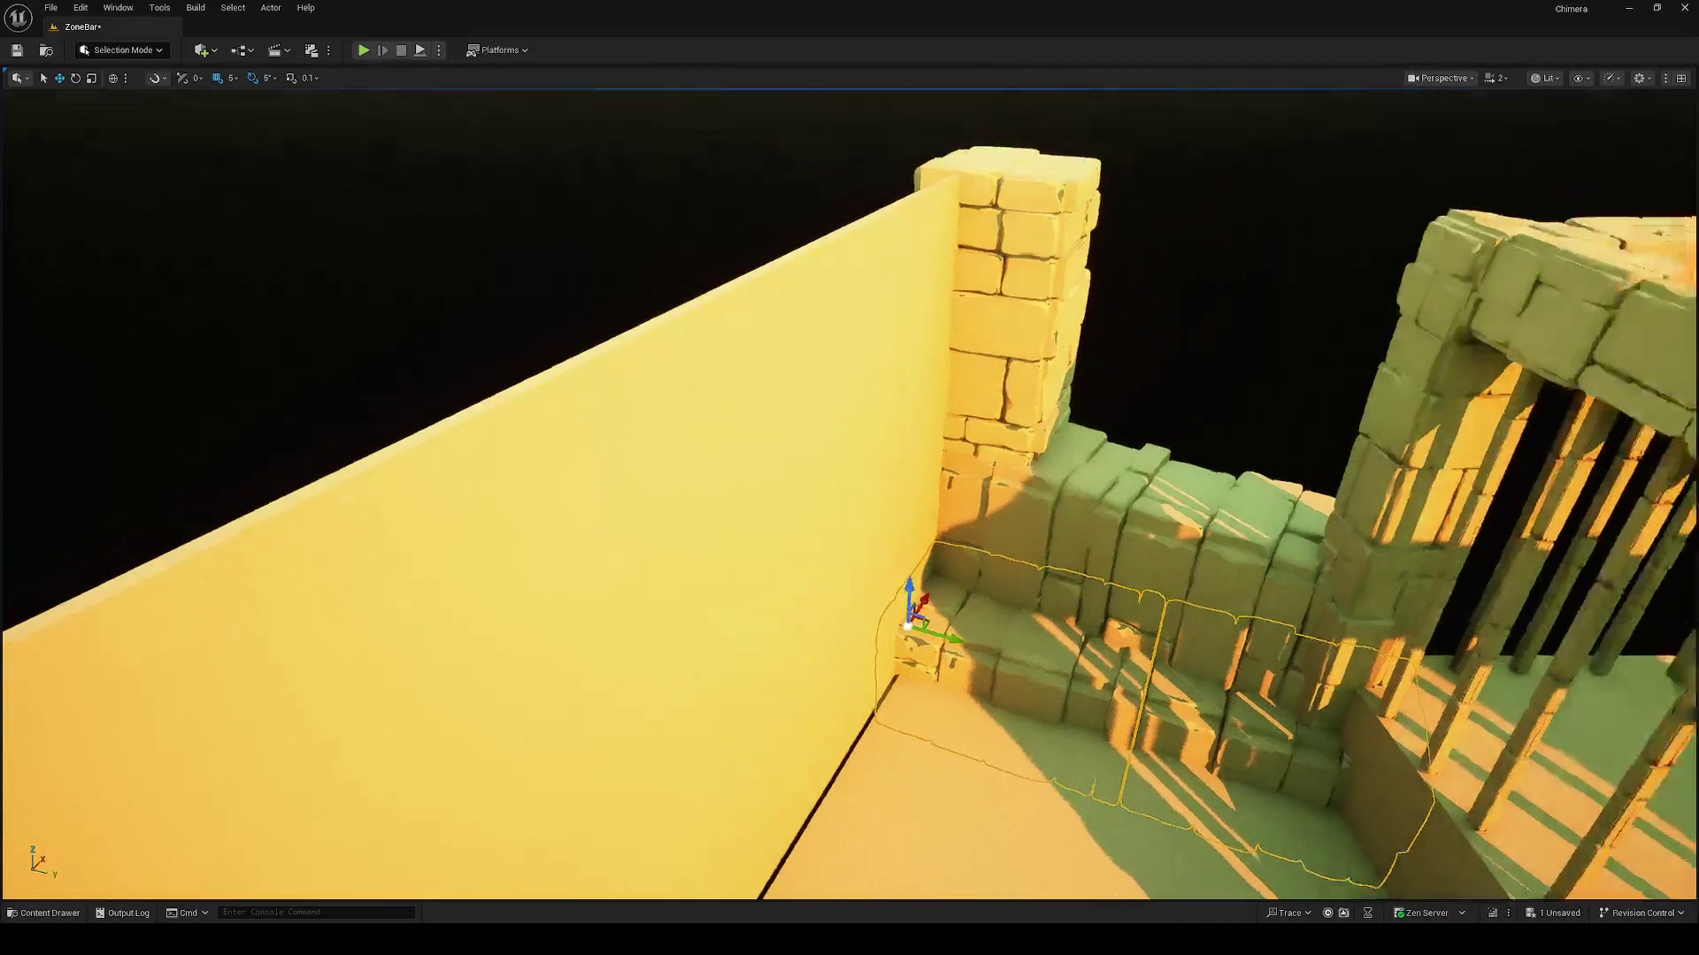
scroll(850, 495, down, 2)
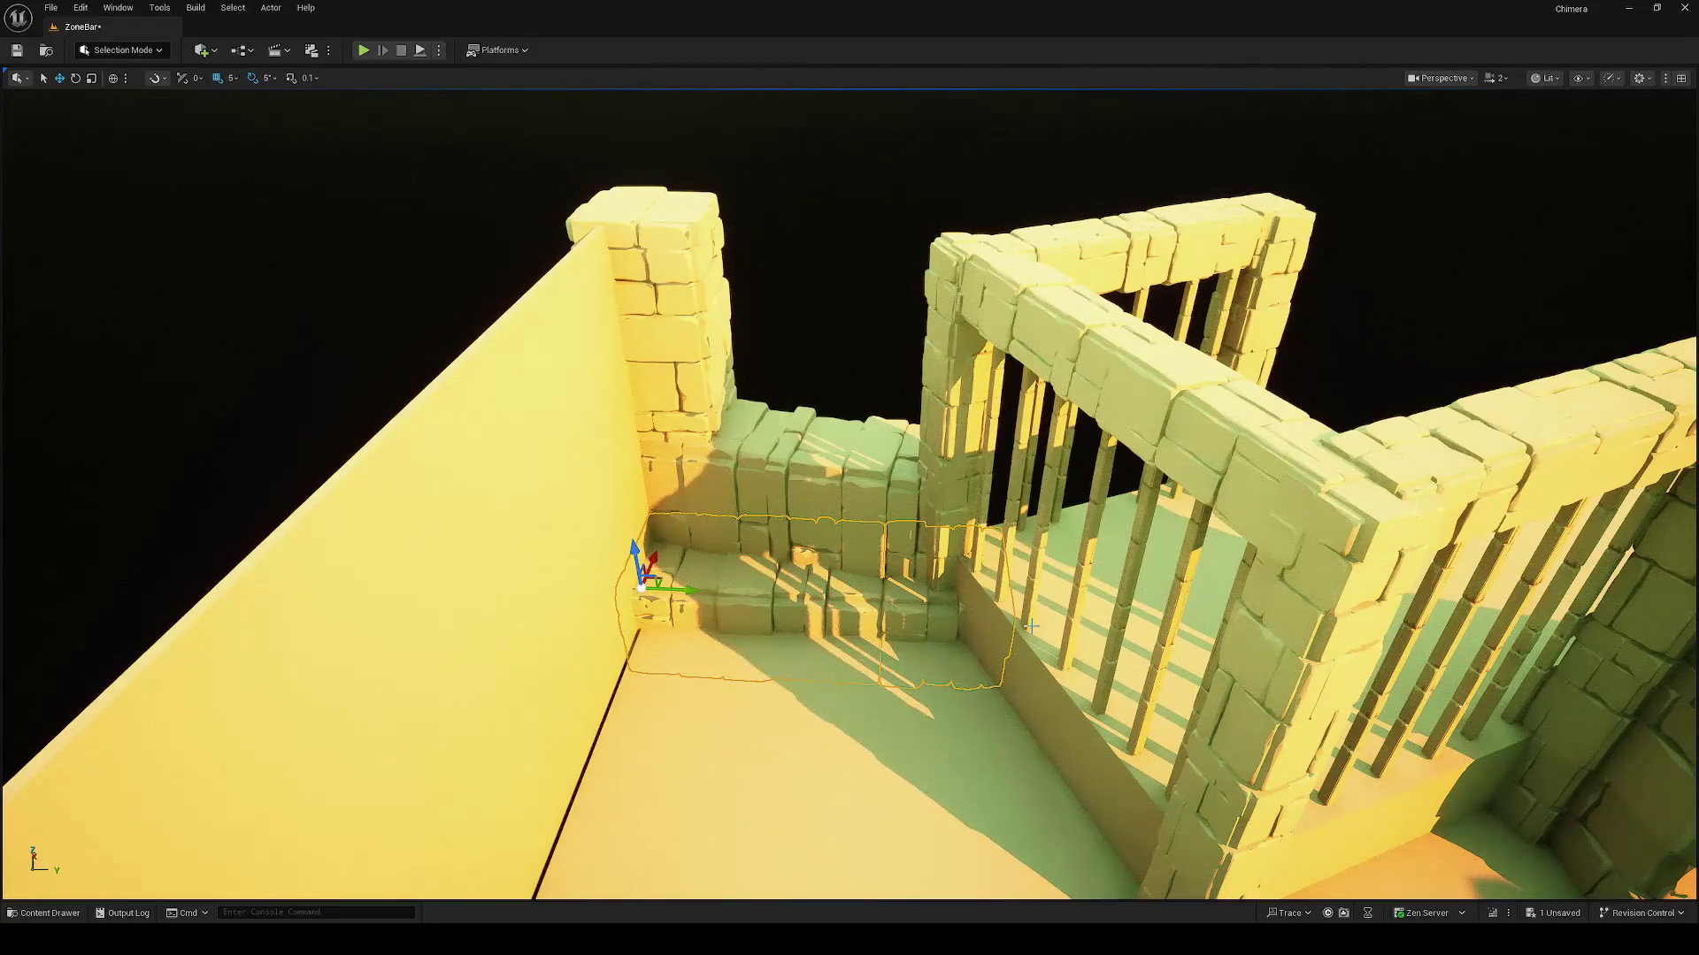
mouse_move(1031, 625)
mouse_down()
mouse_move(841, 566)
mouse_move(808, 618)
mouse_up()
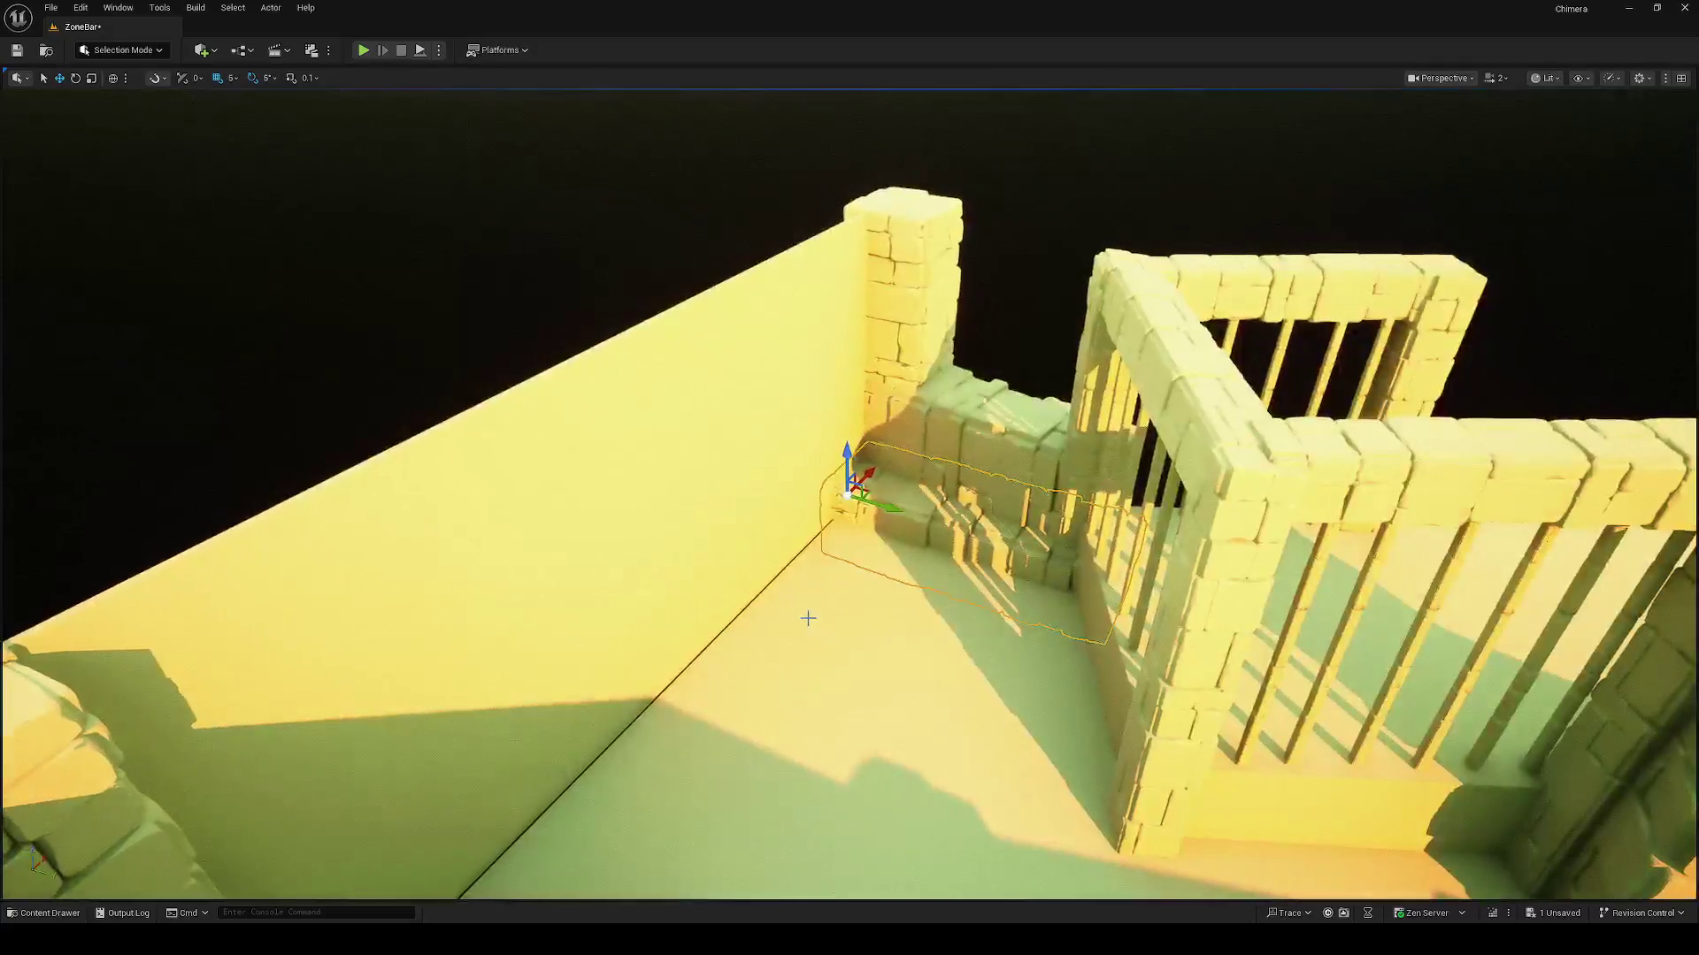
scroll(868, 536, down, 3)
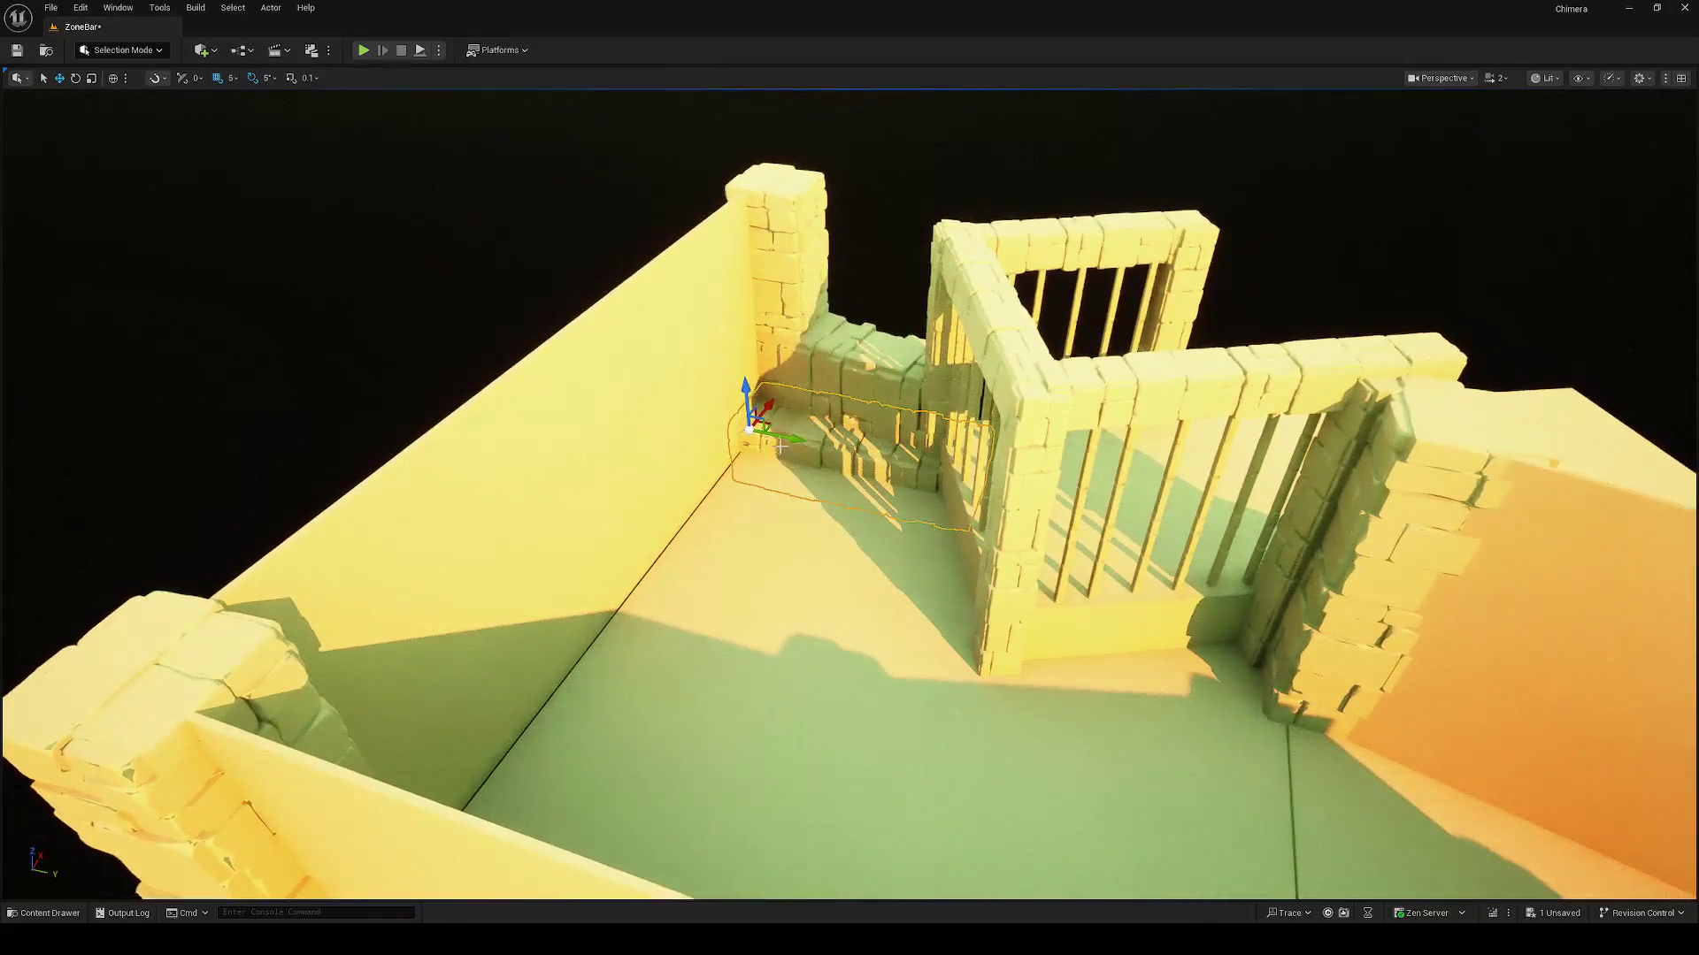
Step: Place a copy of the stair piece by the gate and rotate it -10°
mouse_move(768, 425)
mouse_down()
mouse_move(1236, 623)
mouse_move(1249, 646)
mouse_move(1150, 655)
mouse_up()
key(e)
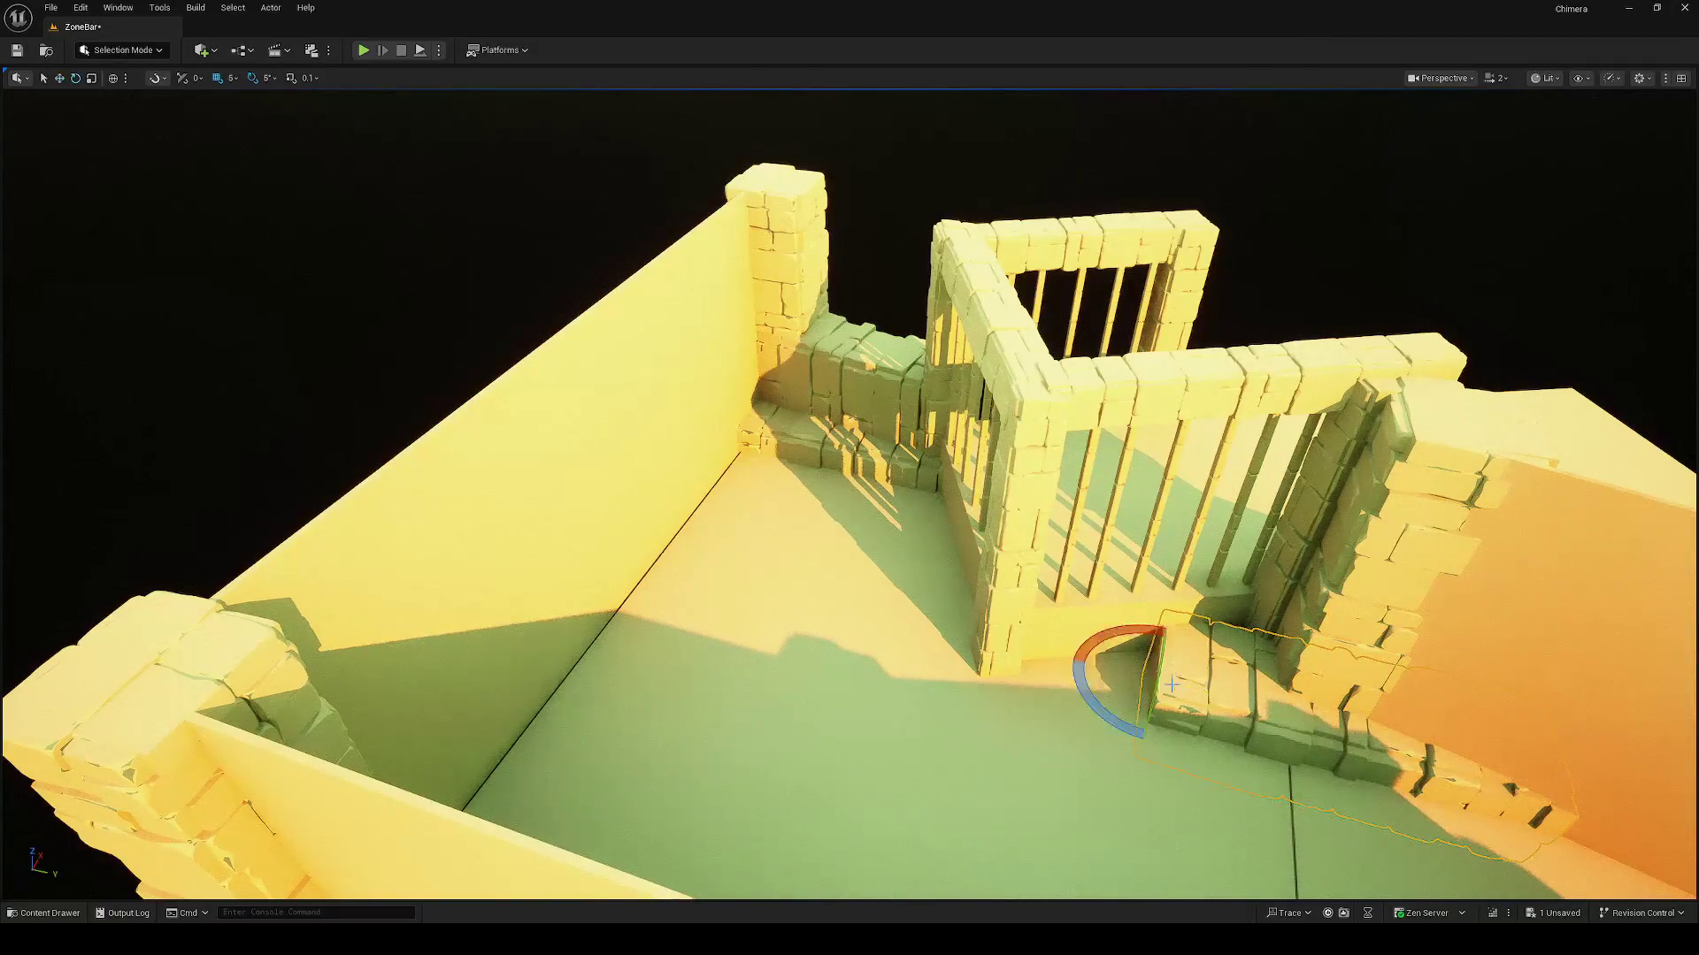
drag(1117, 720, 1130, 729)
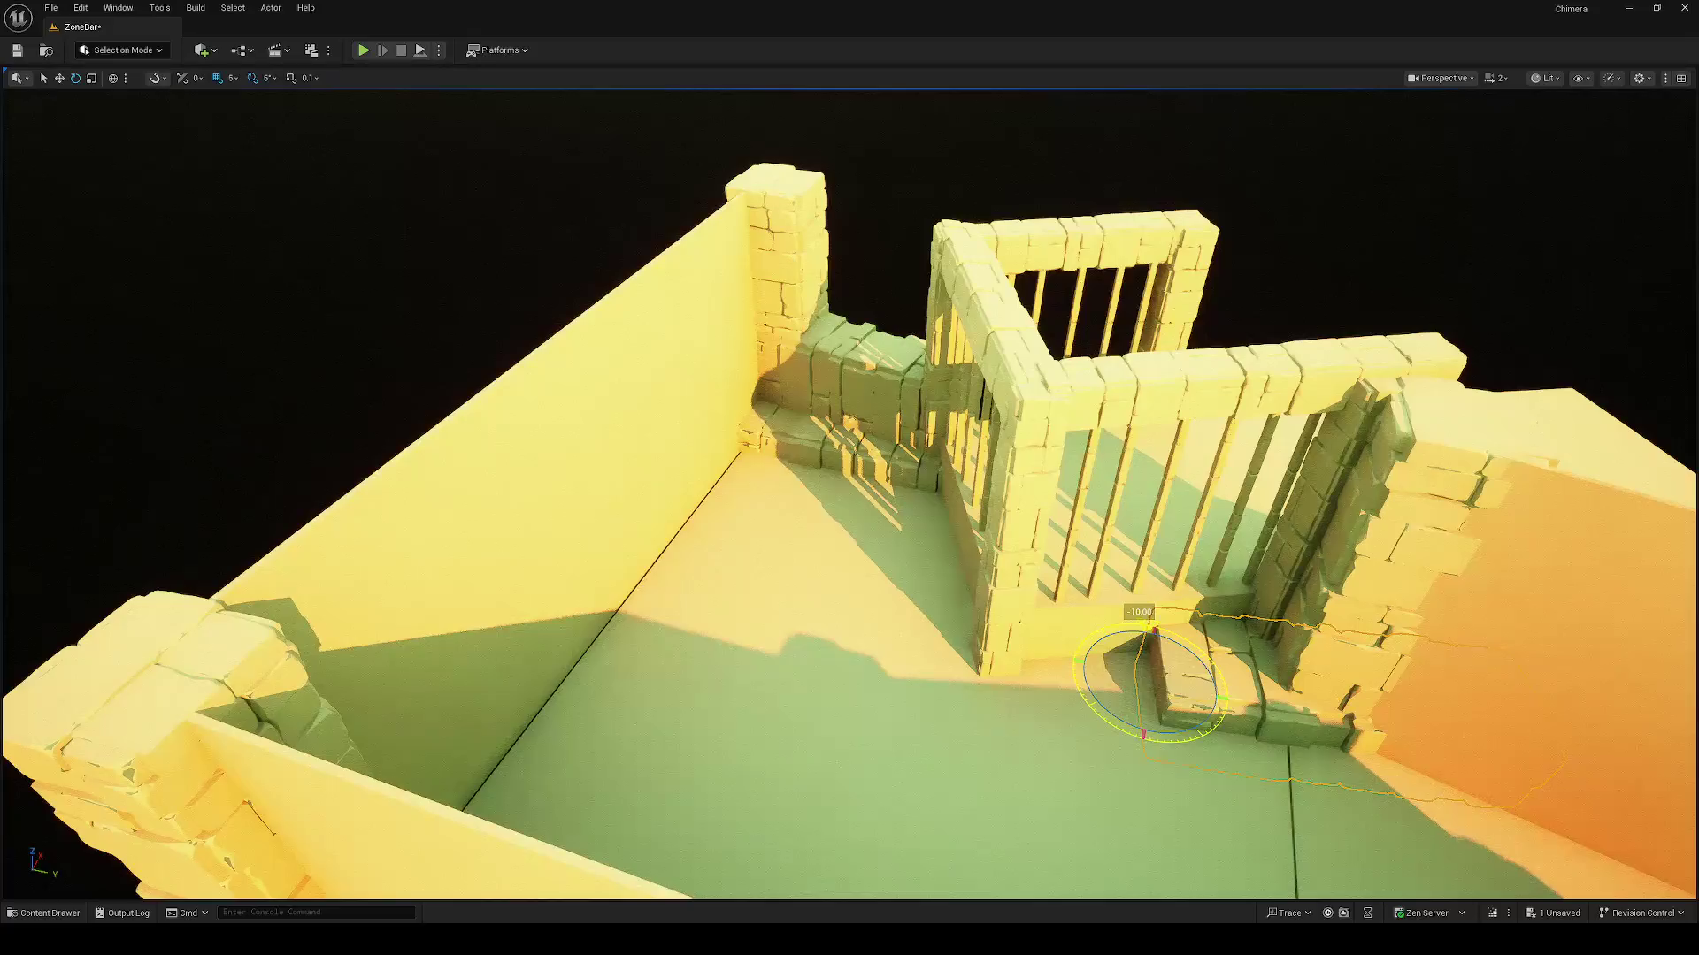
mouse_move(1170, 668)
mouse_down()
mouse_move(993, 576)
mouse_move(1040, 627)
mouse_move(936, 567)
mouse_up()
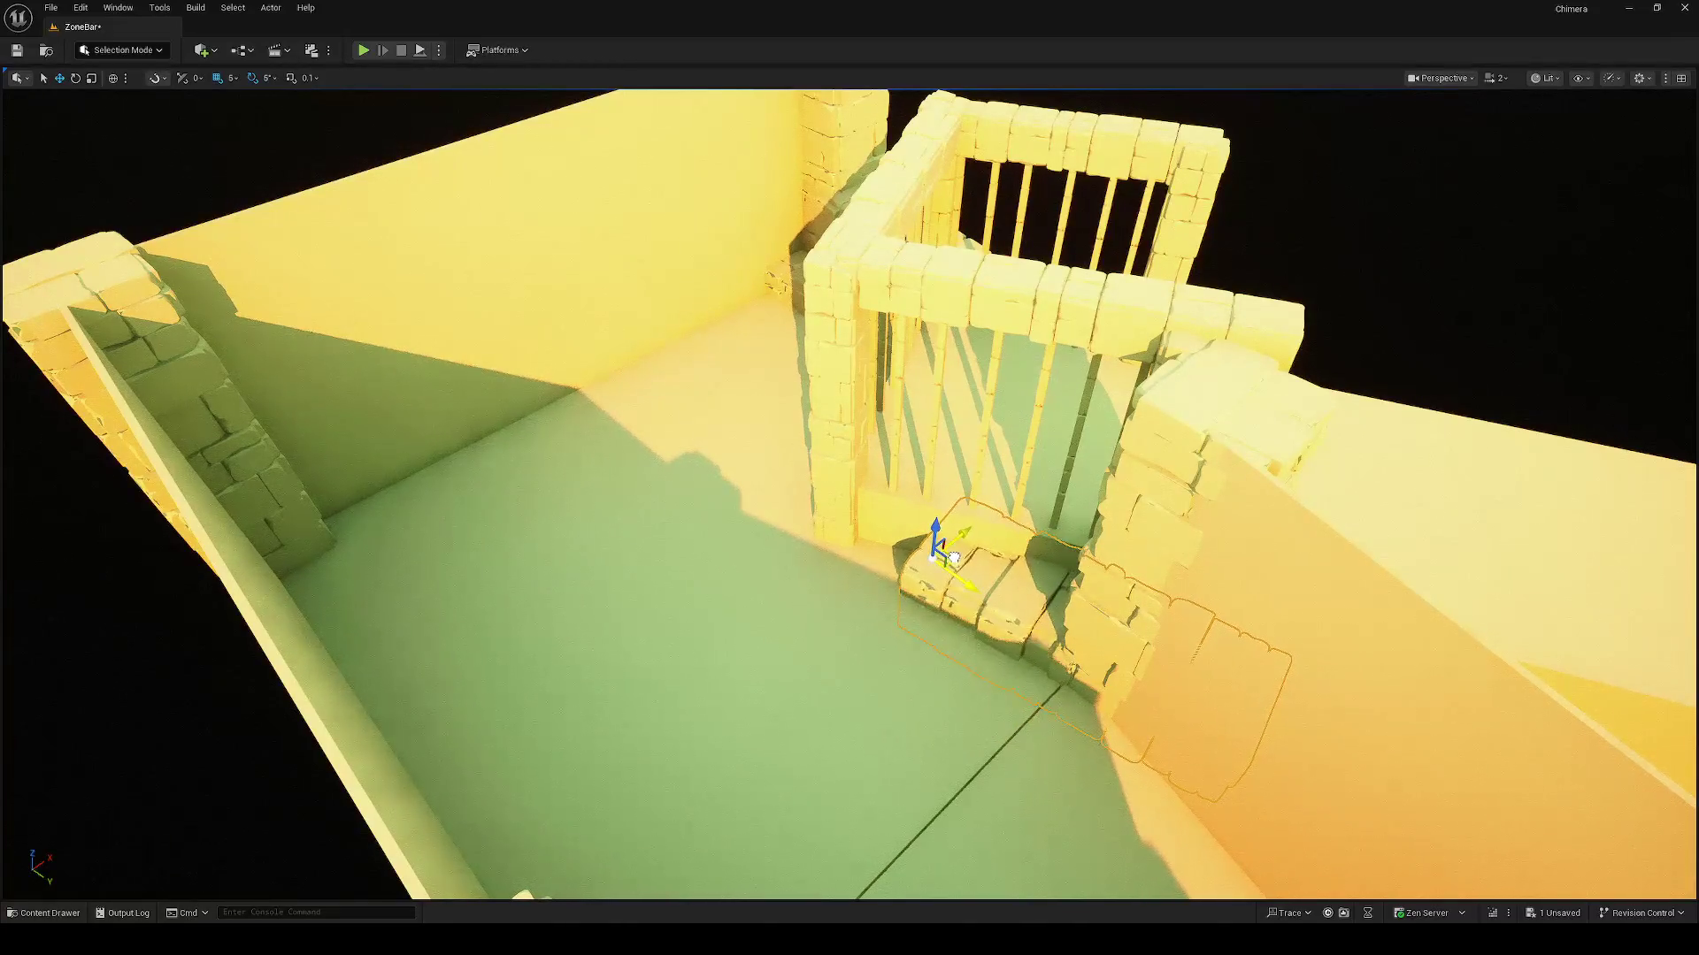
mouse_move(974, 586)
mouse_down()
mouse_move(850, 575)
mouse_move(885, 566)
mouse_move(782, 643)
mouse_move(787, 629)
mouse_move(783, 690)
mouse_up()
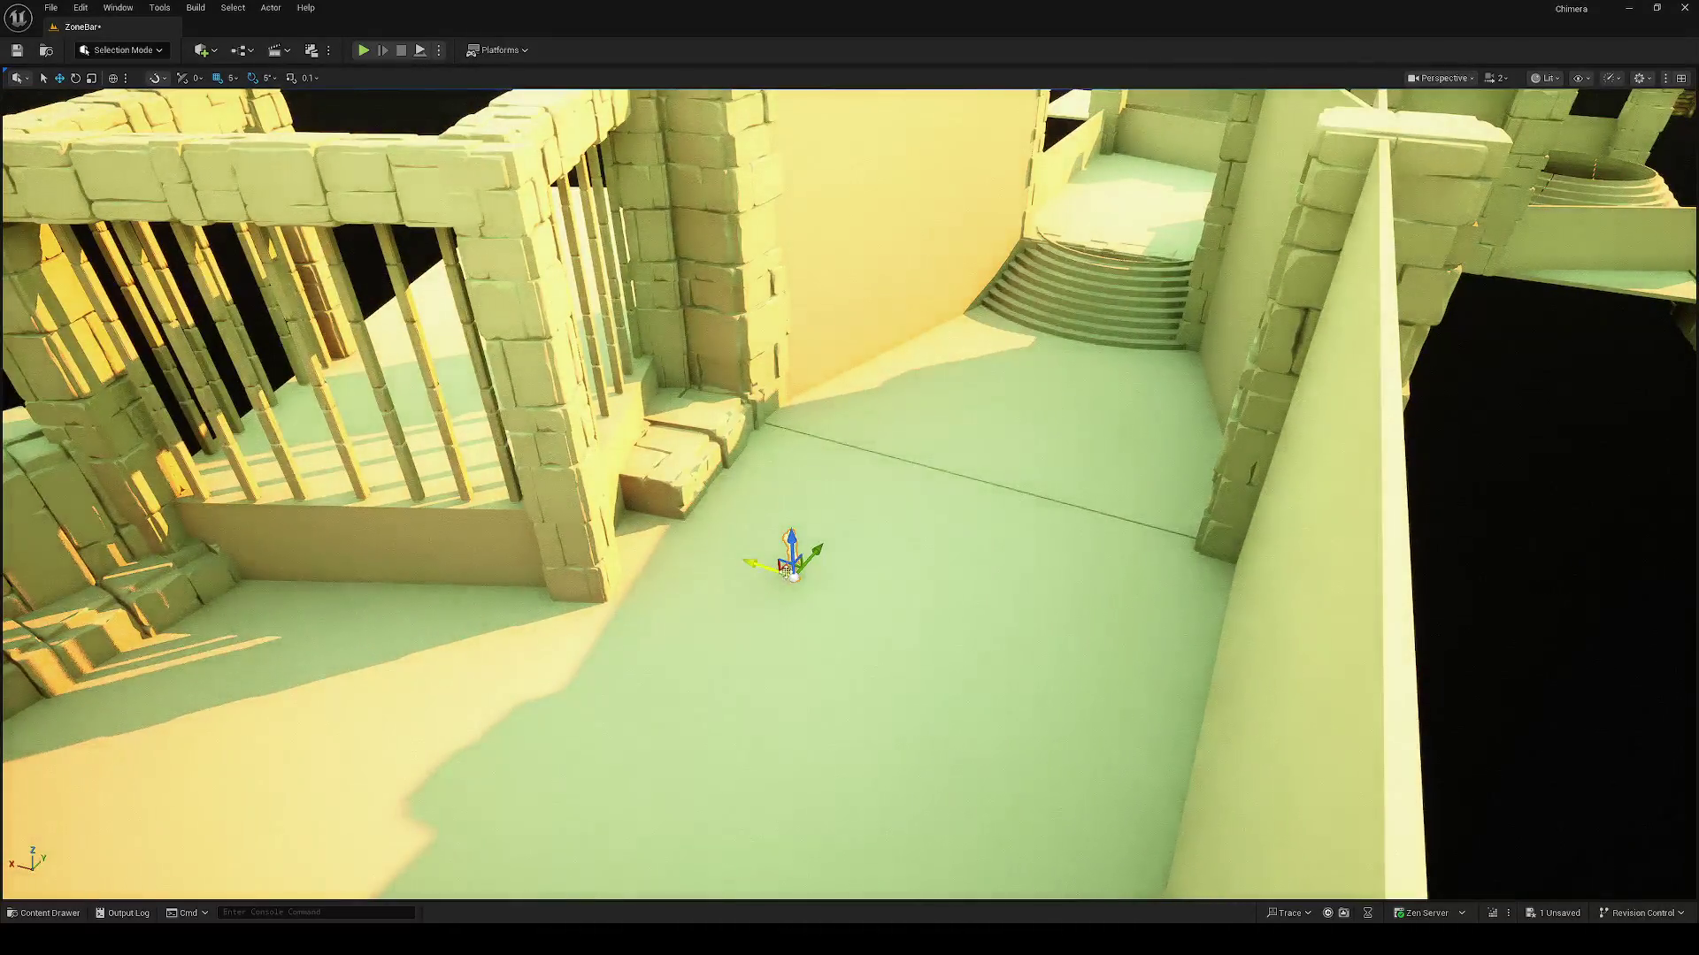
drag(508, 783, 508, 784)
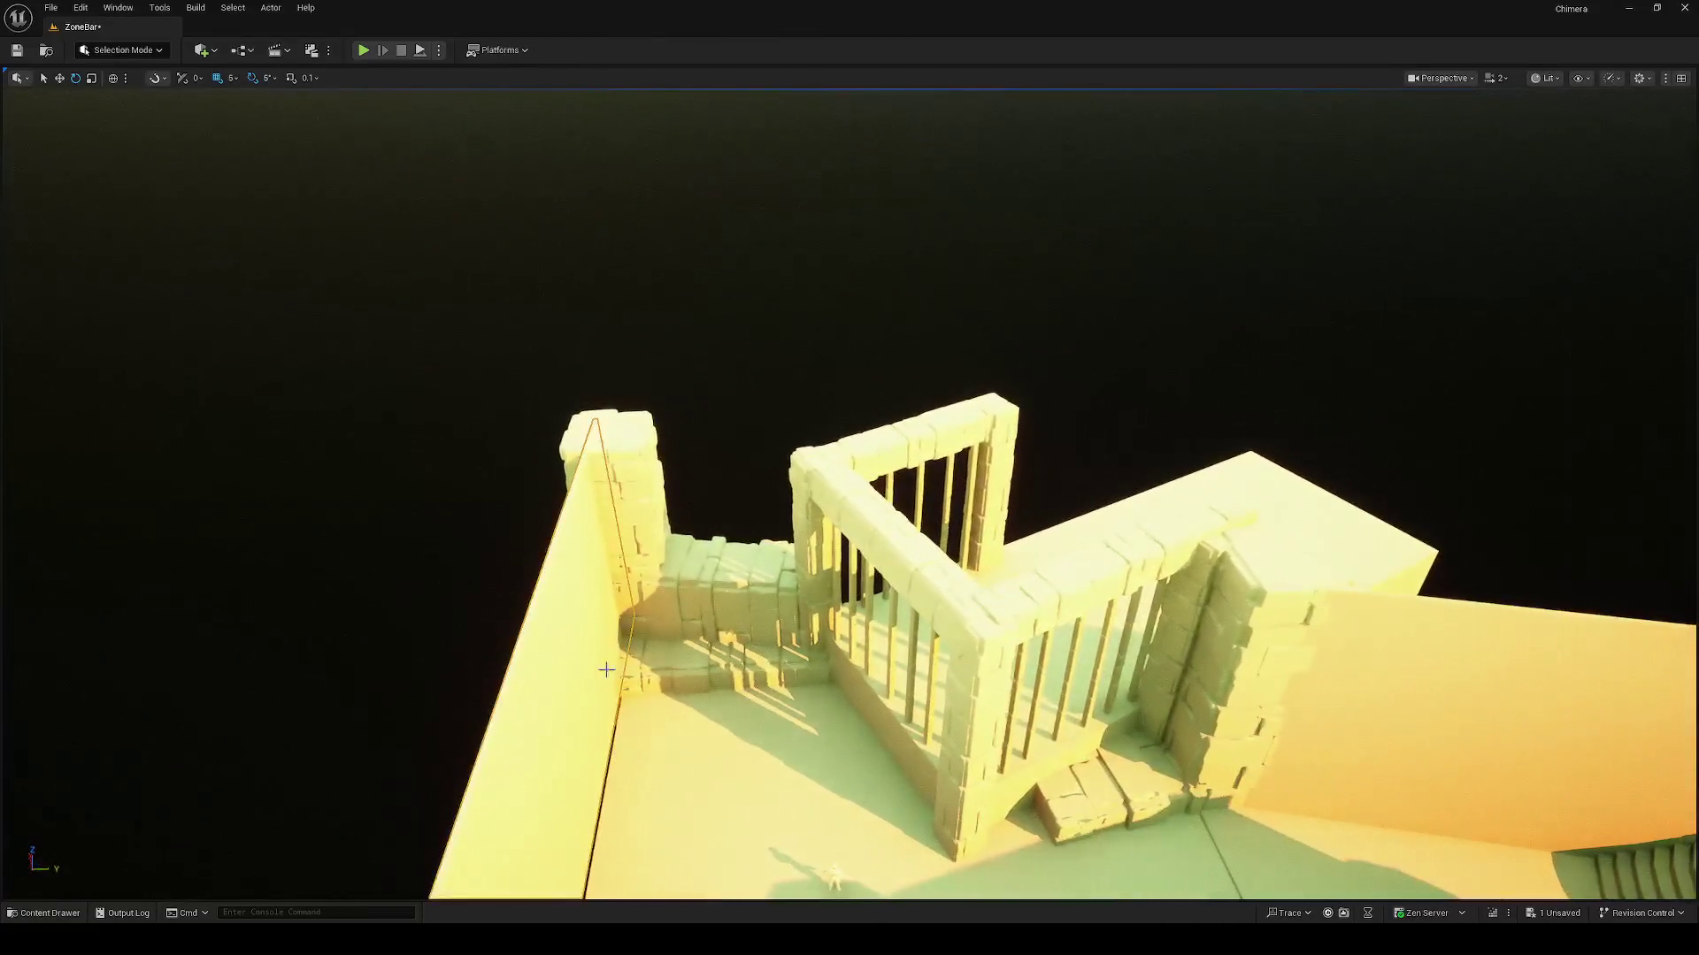
mouse_move(607, 669)
mouse_down()
mouse_move(664, 665)
mouse_move(660, 700)
mouse_move(1120, 420)
mouse_move(1086, 445)
mouse_up()
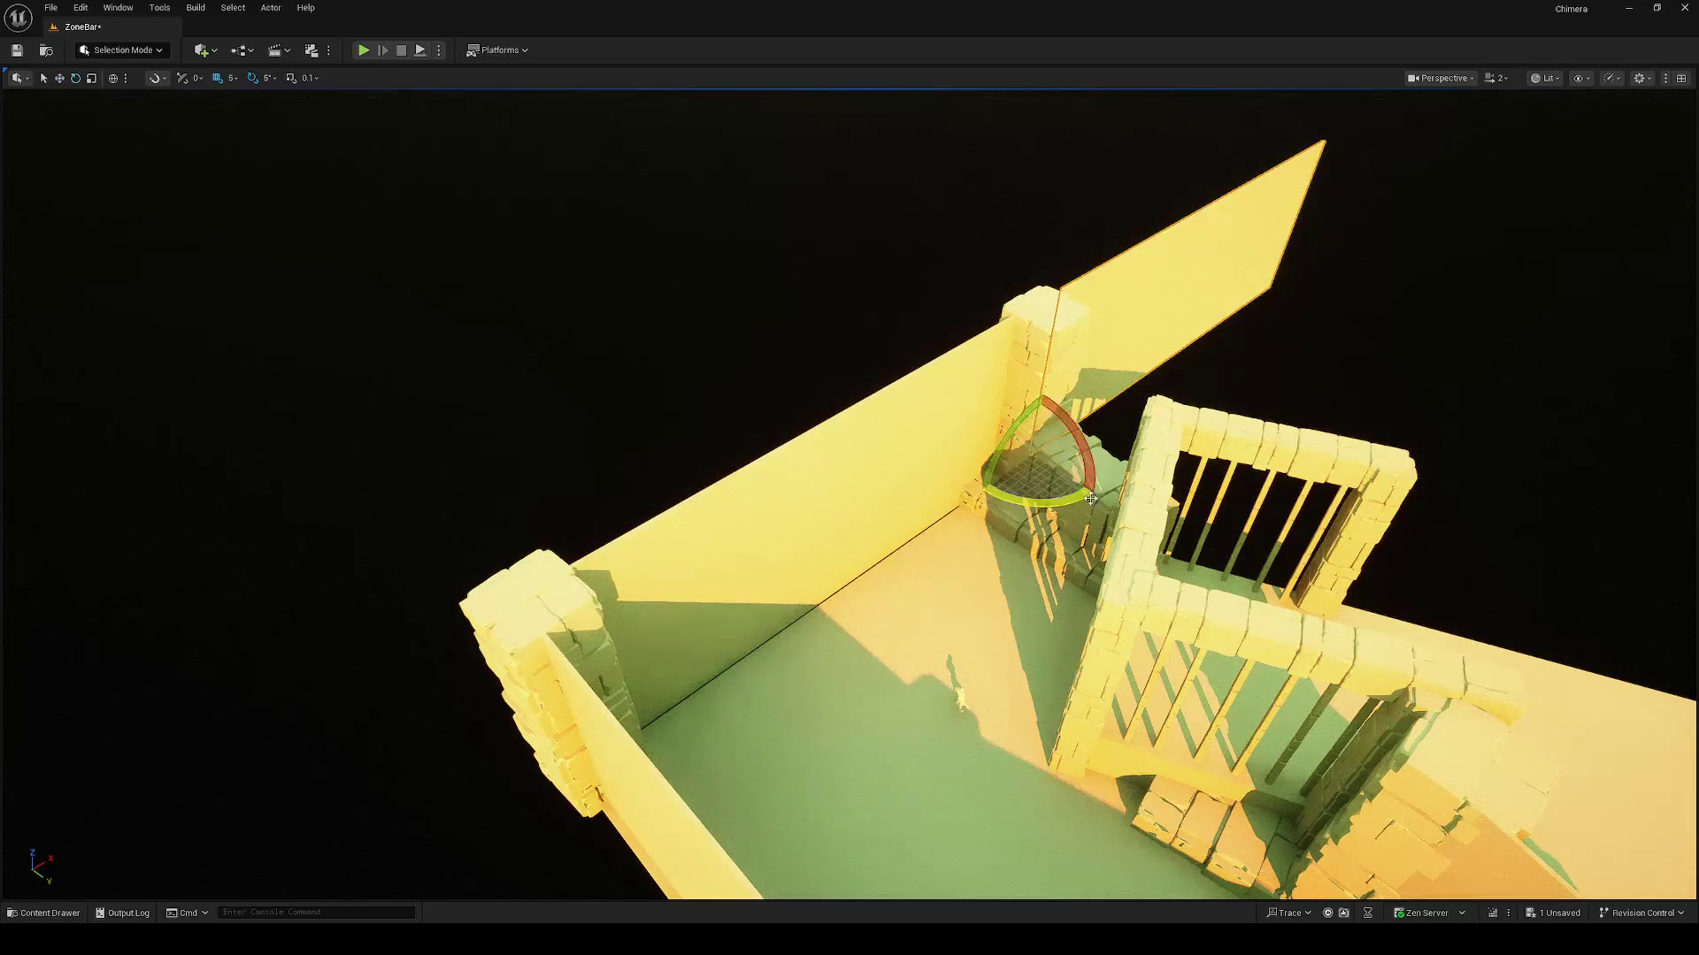
Step: Rotate the wall panel so it spans behind the barred gate
drag(1074, 512, 626, 446)
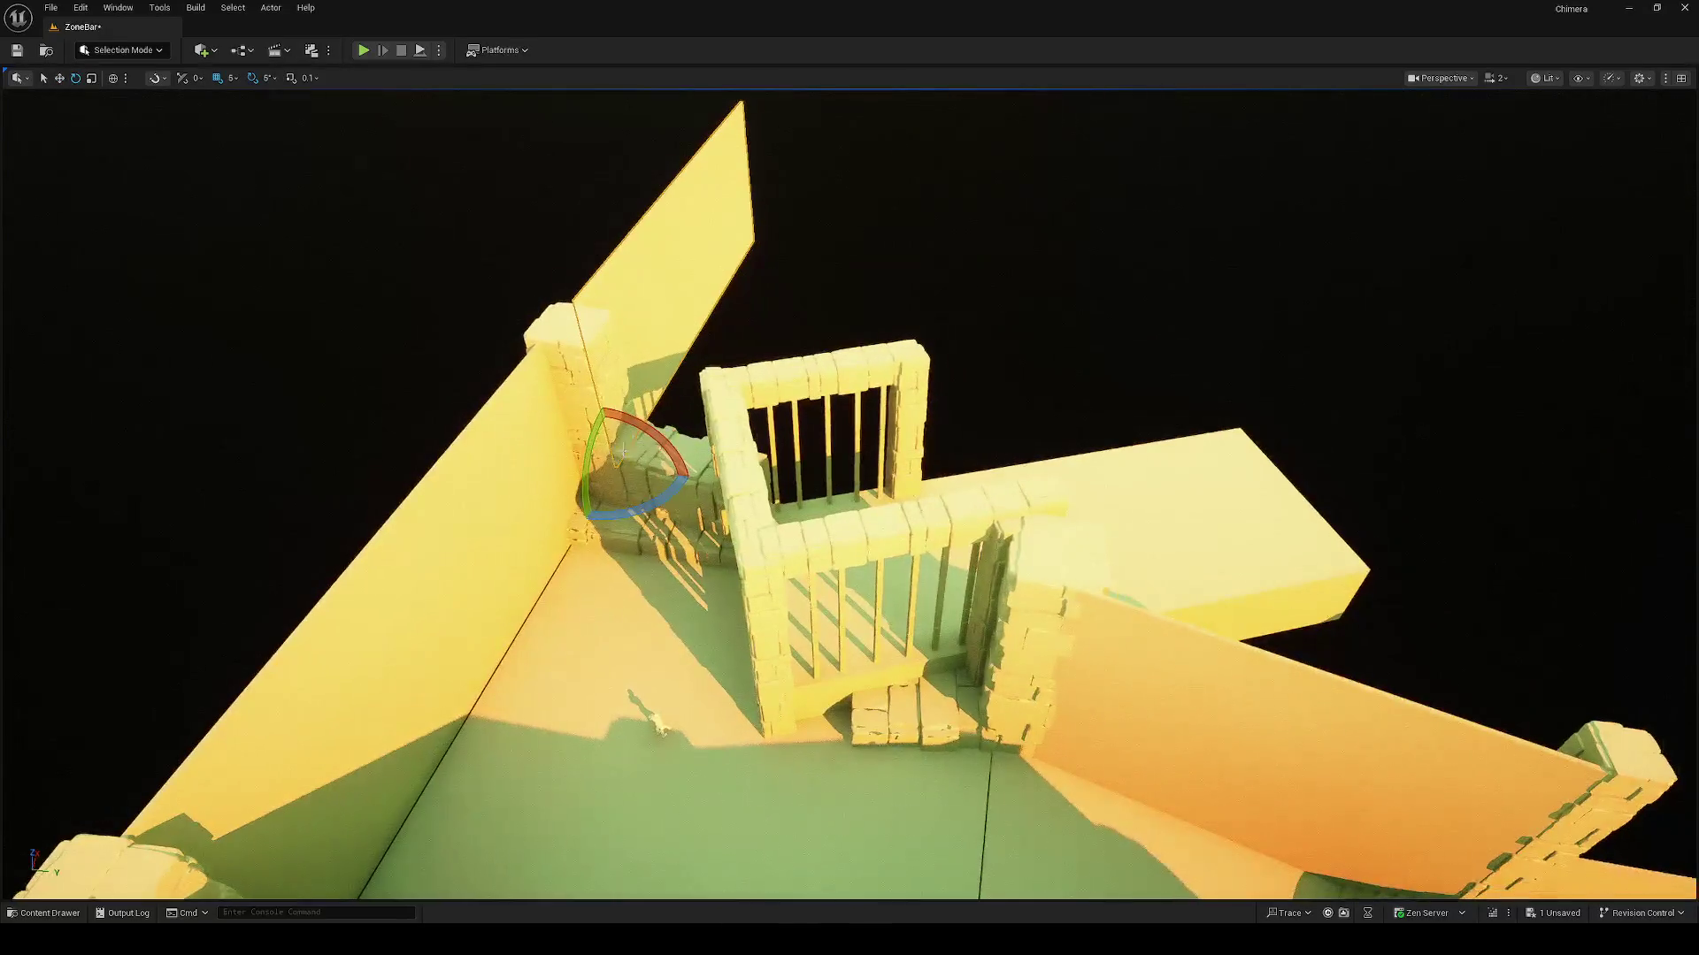
drag(646, 504, 689, 481)
scroll(849, 496, up, 6)
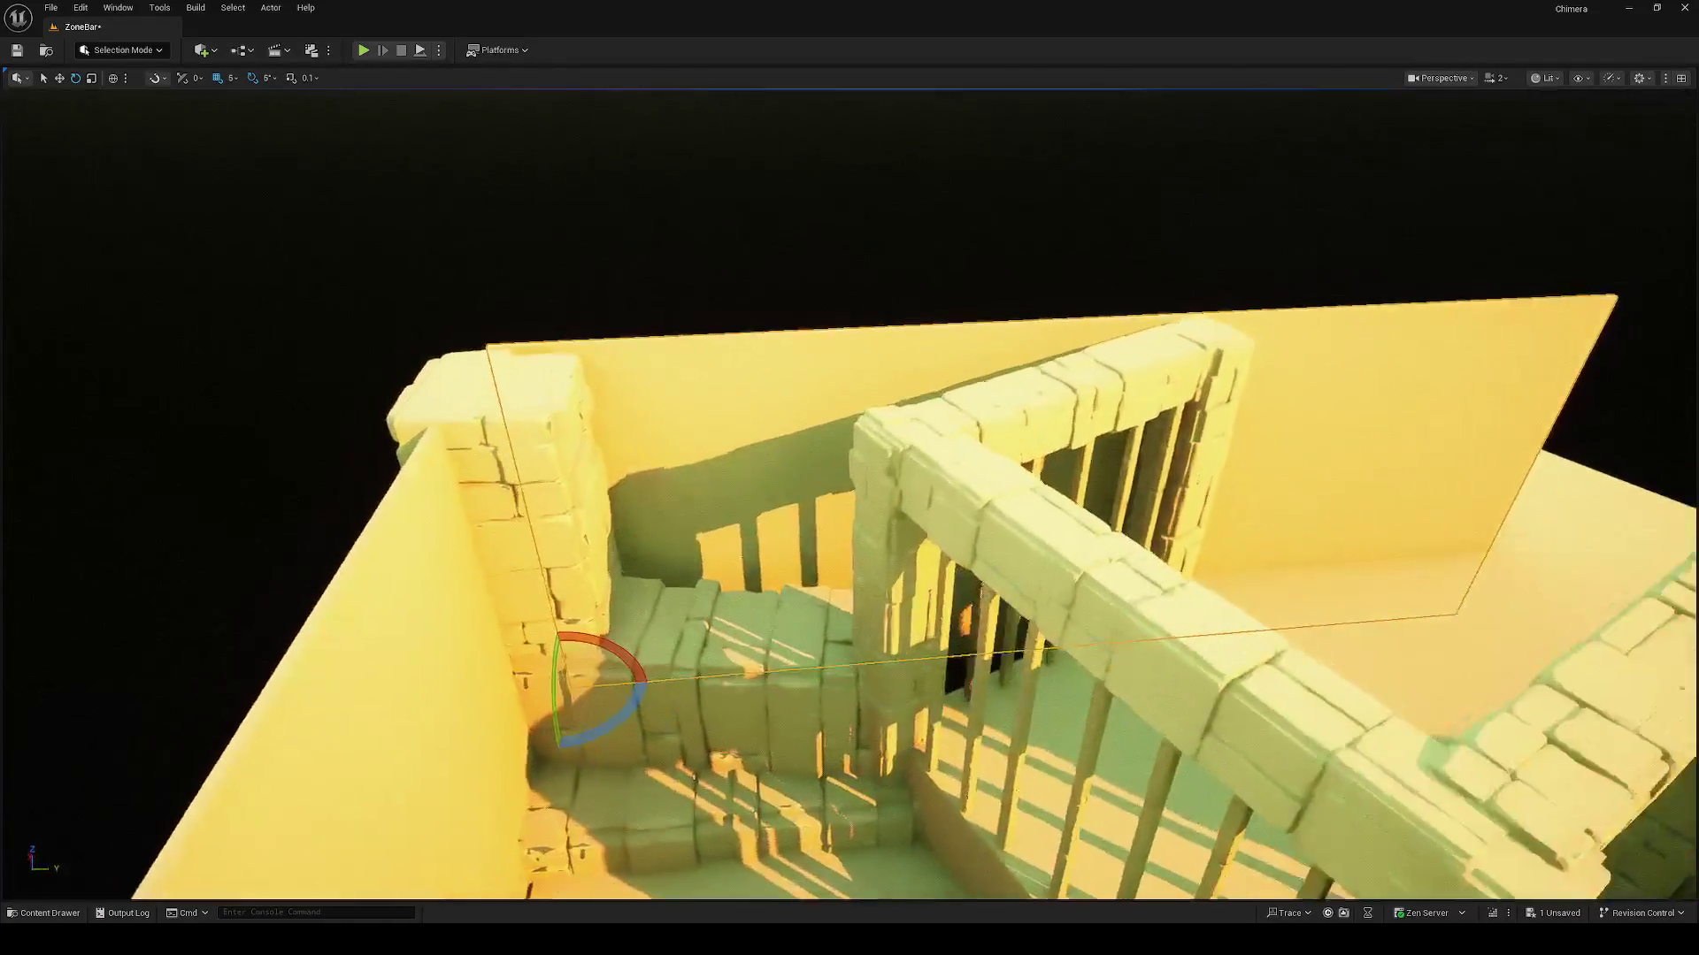
scroll(544, 723, up, 2)
mouse_move(544, 664)
mouse_down()
mouse_move(574, 727)
mouse_move(534, 689)
mouse_move(626, 512)
mouse_move(784, 513)
mouse_move(685, 499)
mouse_move(659, 573)
mouse_up()
Step: Slide the wall panel toward the railing and move the tall post to the railing's right end
mouse_move(951, 610)
mouse_down()
mouse_move(884, 575)
mouse_move(920, 620)
mouse_move(951, 611)
mouse_up()
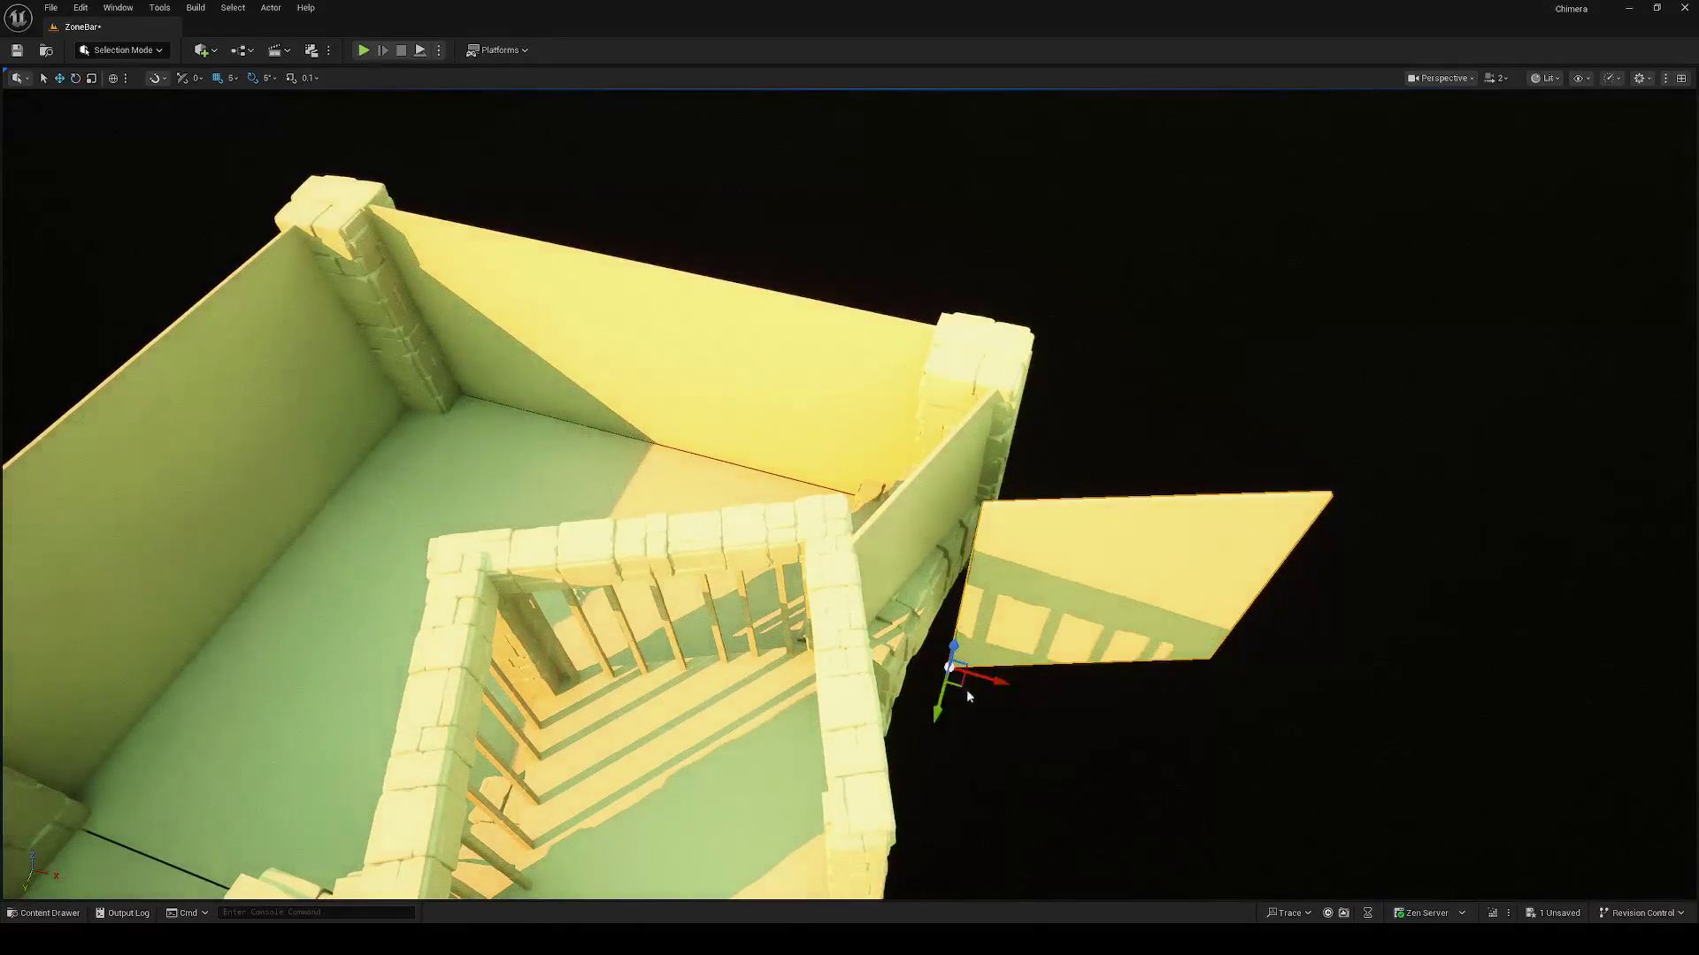
mouse_move(952, 684)
mouse_down()
mouse_move(845, 715)
mouse_move(821, 687)
mouse_up()
scroll(821, 687, down, 5)
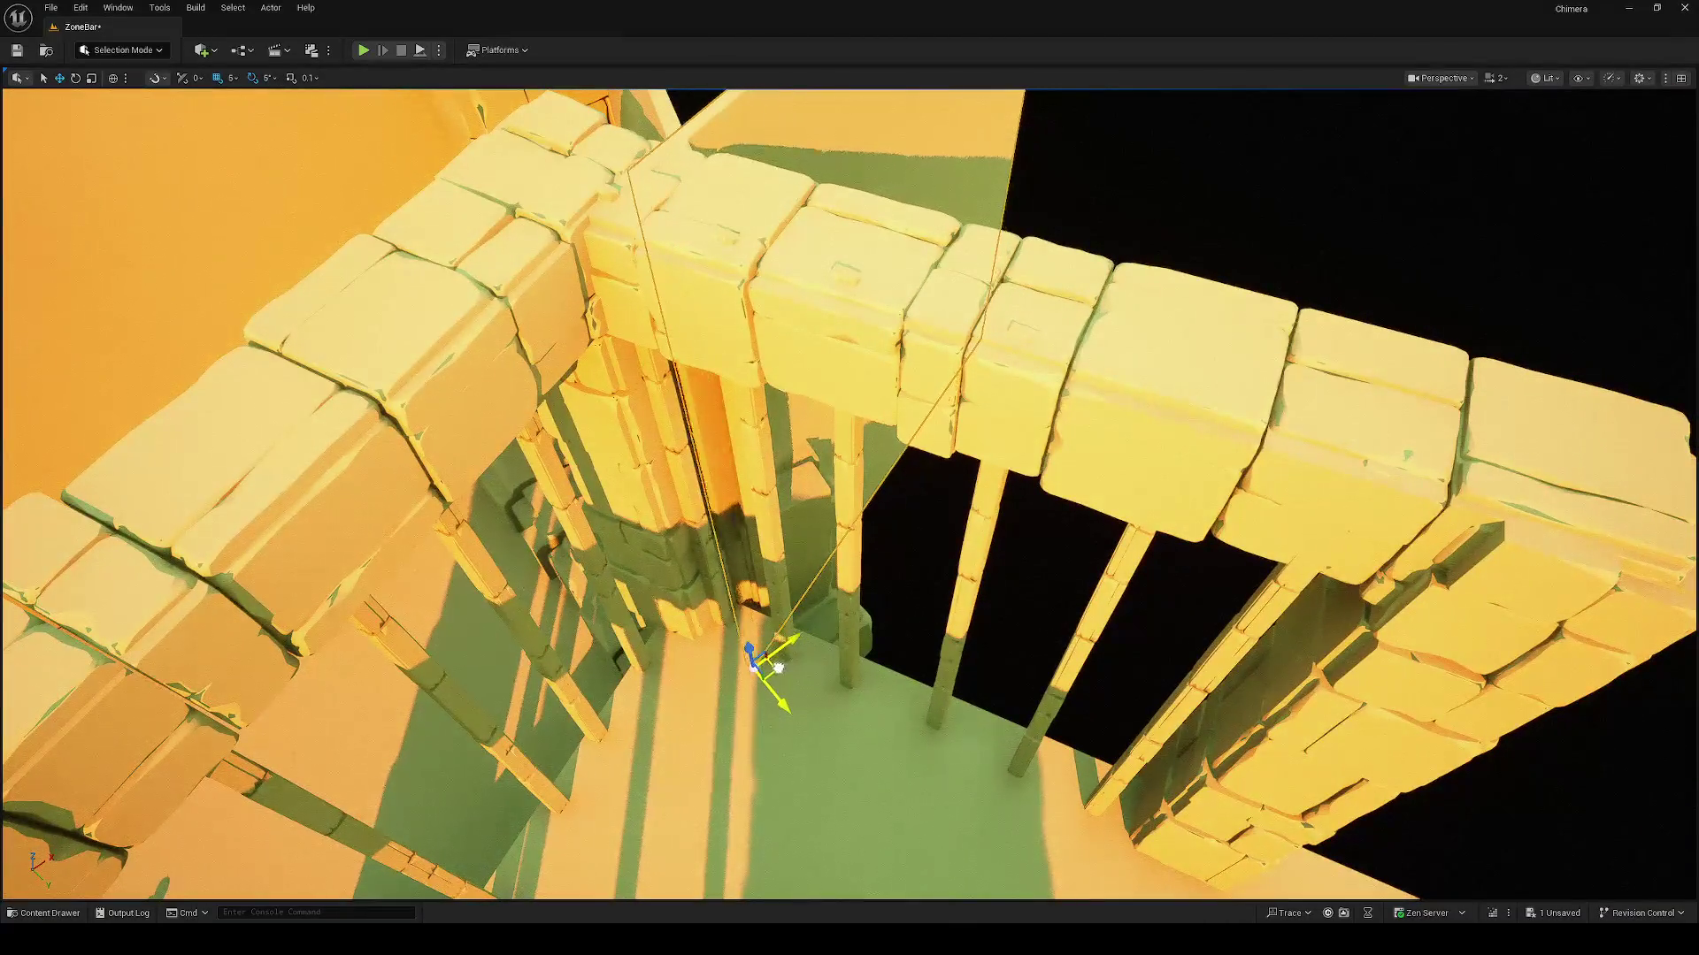
scroll(777, 677, down, 5)
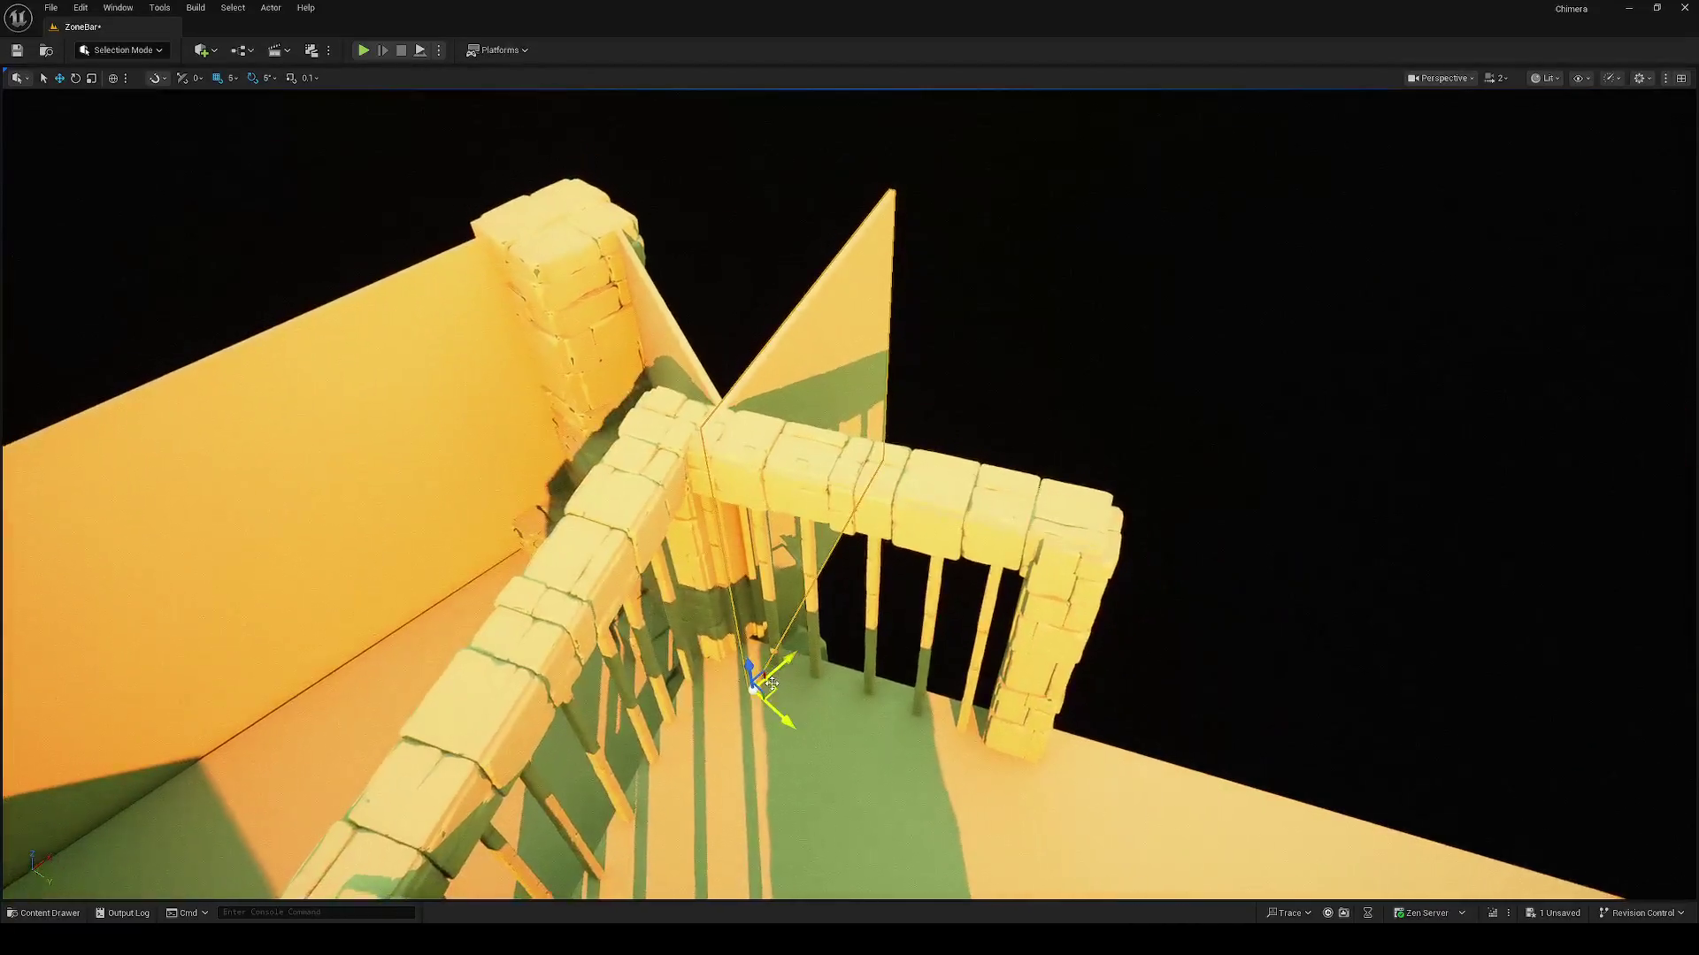
mouse_move(774, 688)
mouse_down()
mouse_move(986, 708)
mouse_move(1033, 733)
mouse_move(995, 648)
mouse_move(821, 623)
mouse_move(836, 610)
mouse_move(867, 644)
mouse_move(928, 748)
mouse_up()
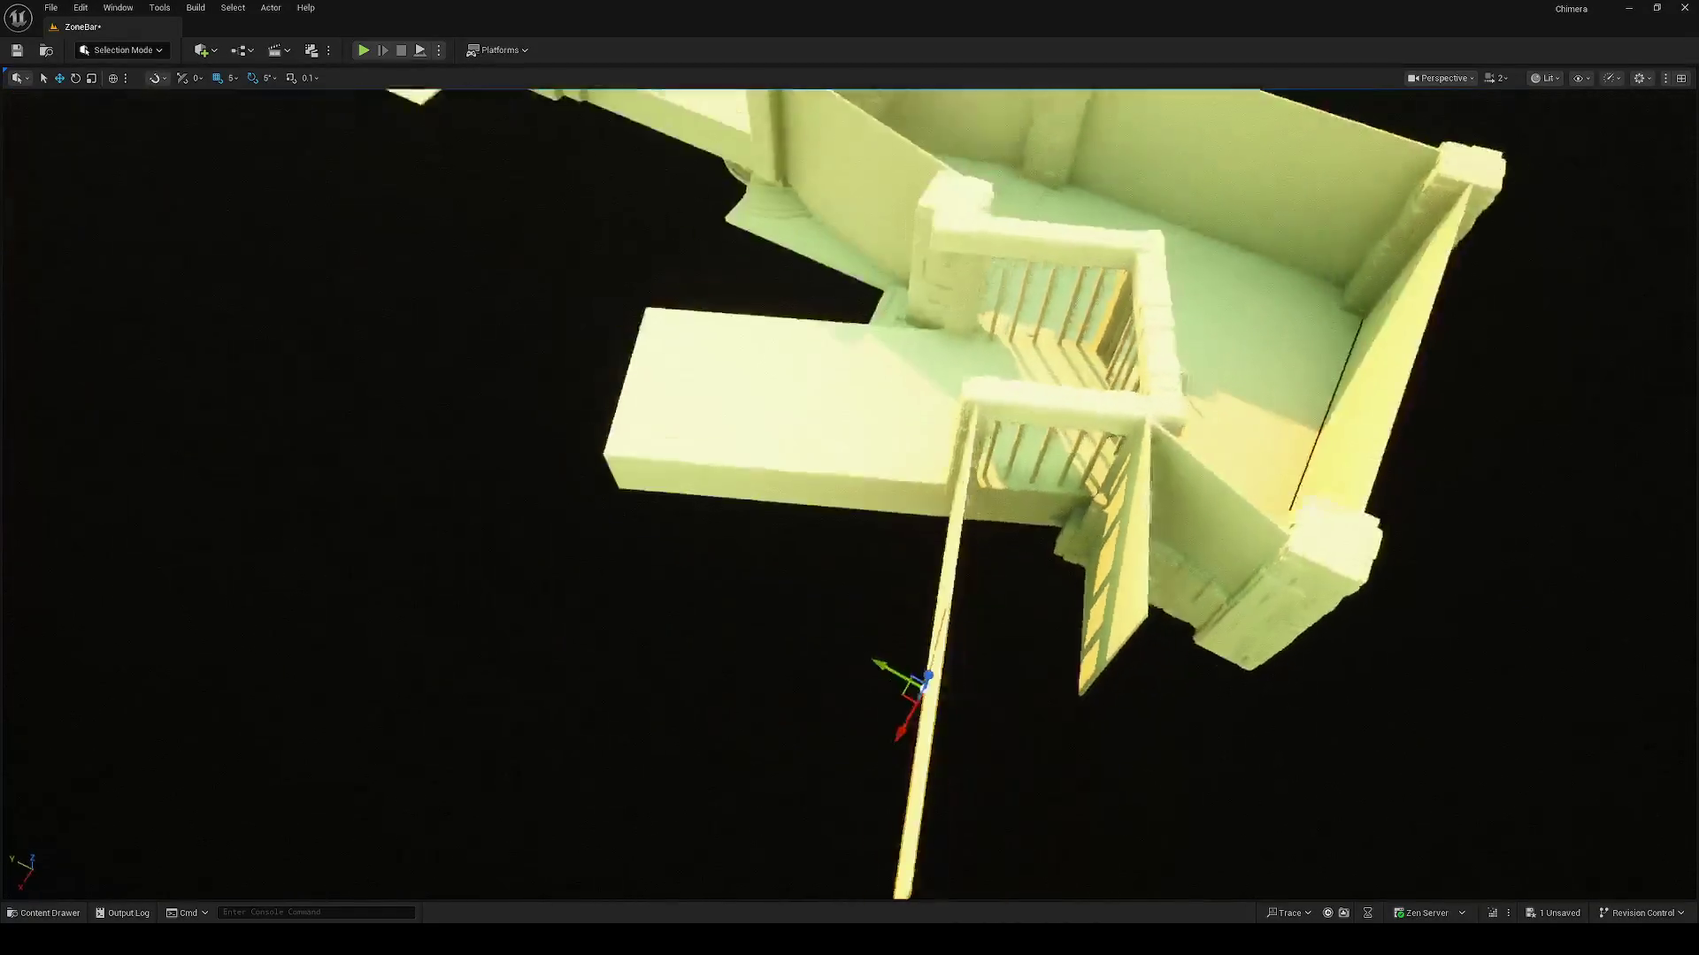
Step: Rotate the wall panel -85° to close off the cell, then raise the stone sill under the bars
key(e)
drag(921, 691, 924, 695)
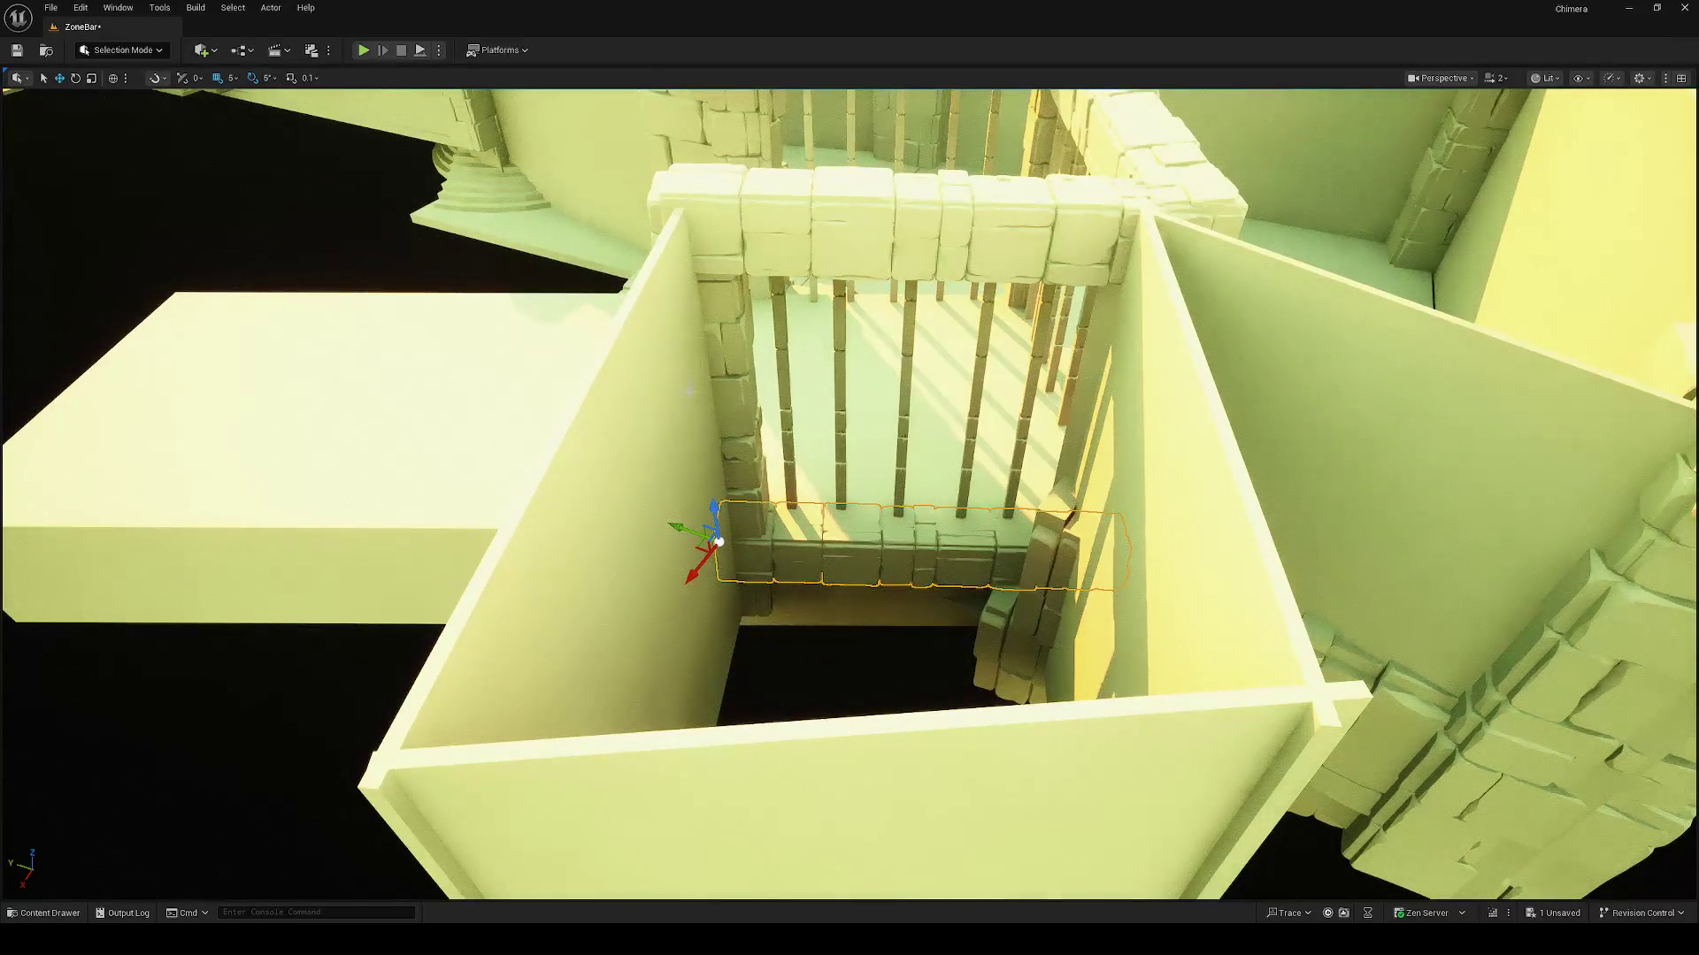
key(r)
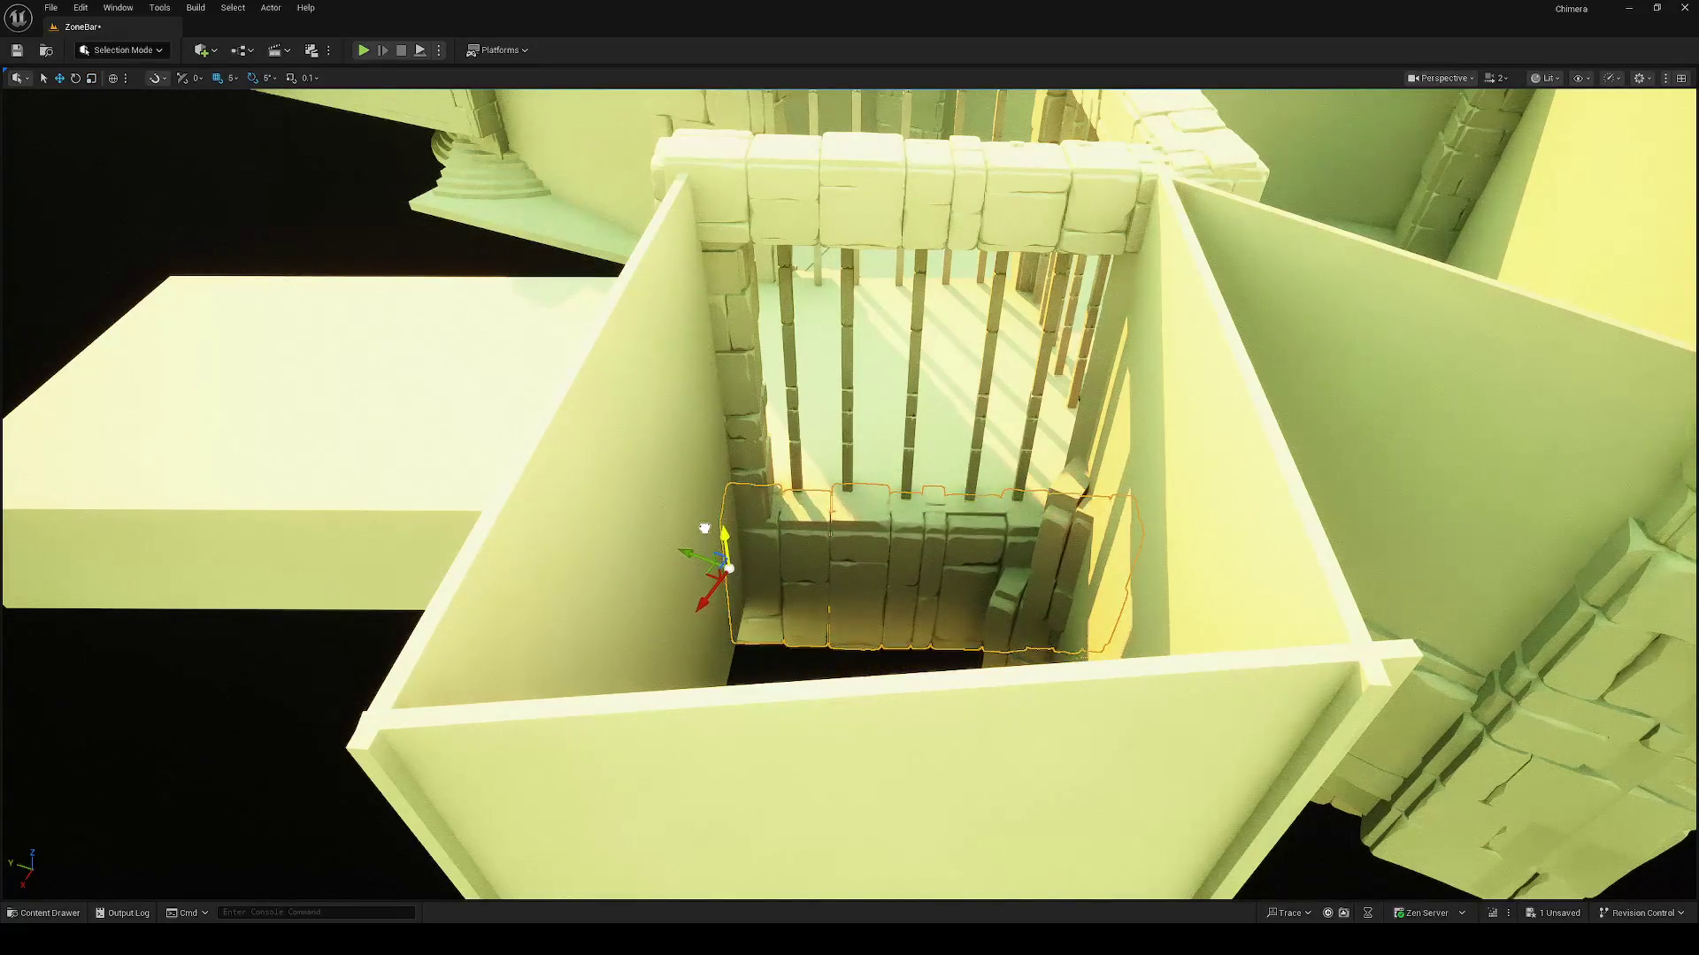
Step: Move the floor slab into the right-hand cell and shrink it to a small piece
drag(714, 527, 714, 527)
drag(530, 481, 530, 481)
drag(664, 481, 663, 482)
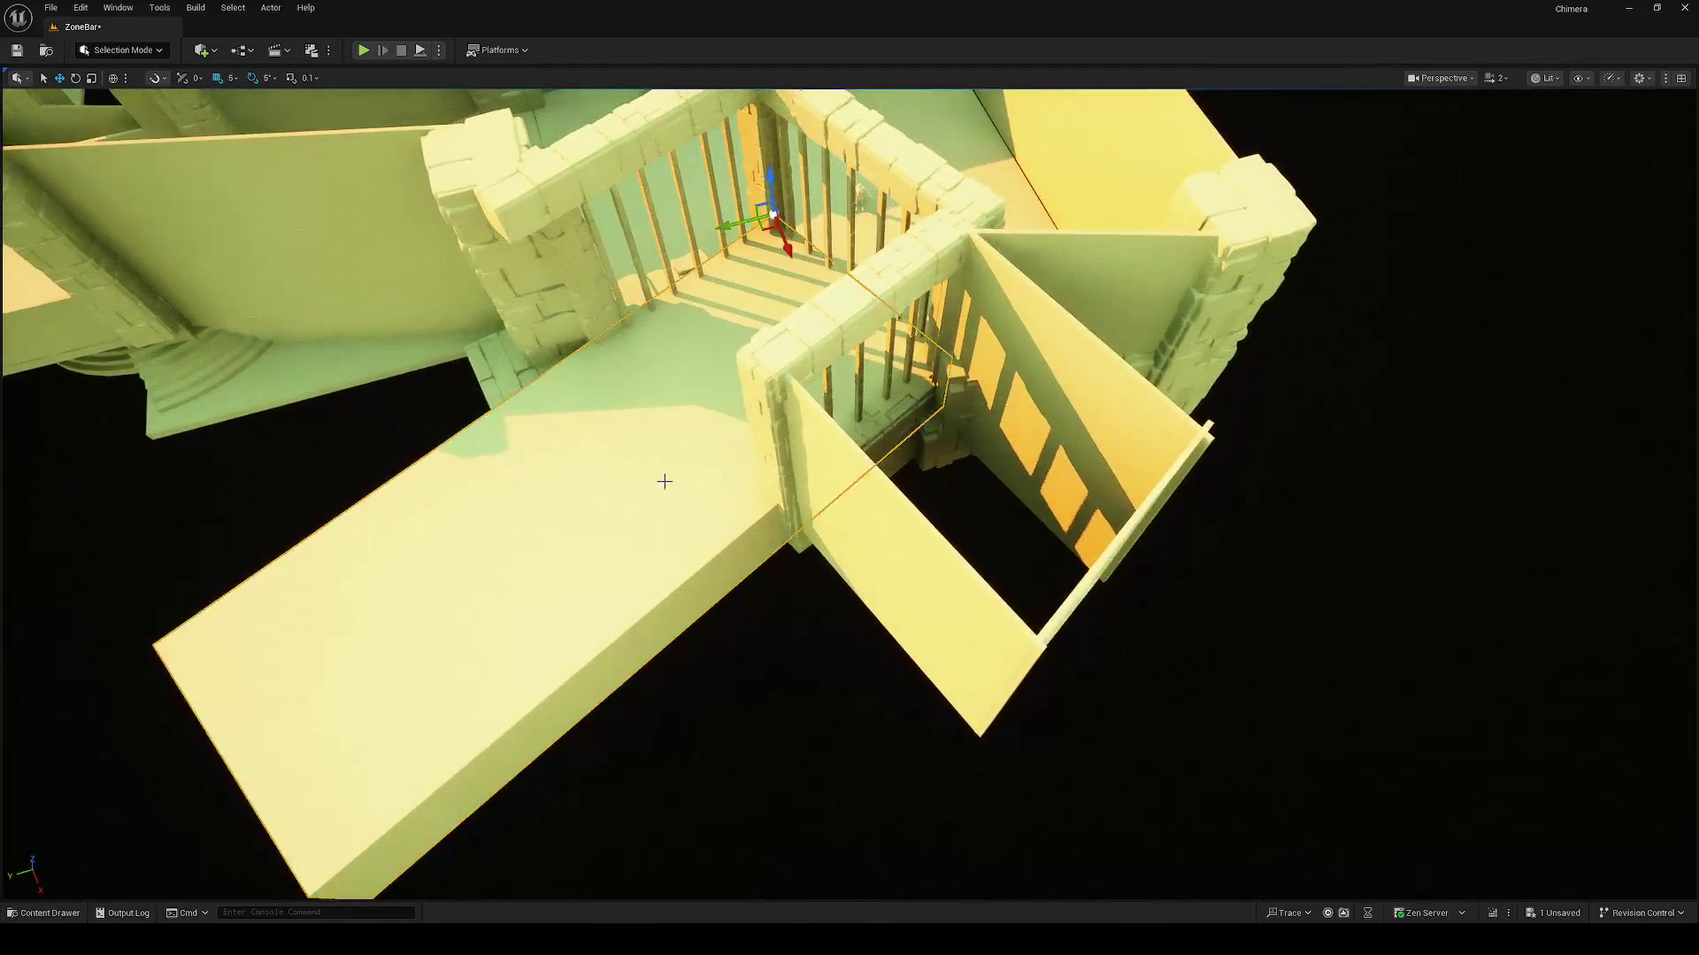
click(741, 381)
mouse_move(771, 243)
mouse_down()
mouse_move(785, 304)
mouse_move(857, 360)
mouse_move(938, 368)
mouse_move(951, 400)
mouse_move(813, 272)
mouse_up()
drag(853, 186, 611, 310)
Step: Enlarge the floor slab from its corner and widen it to reach the far wall
key(f)
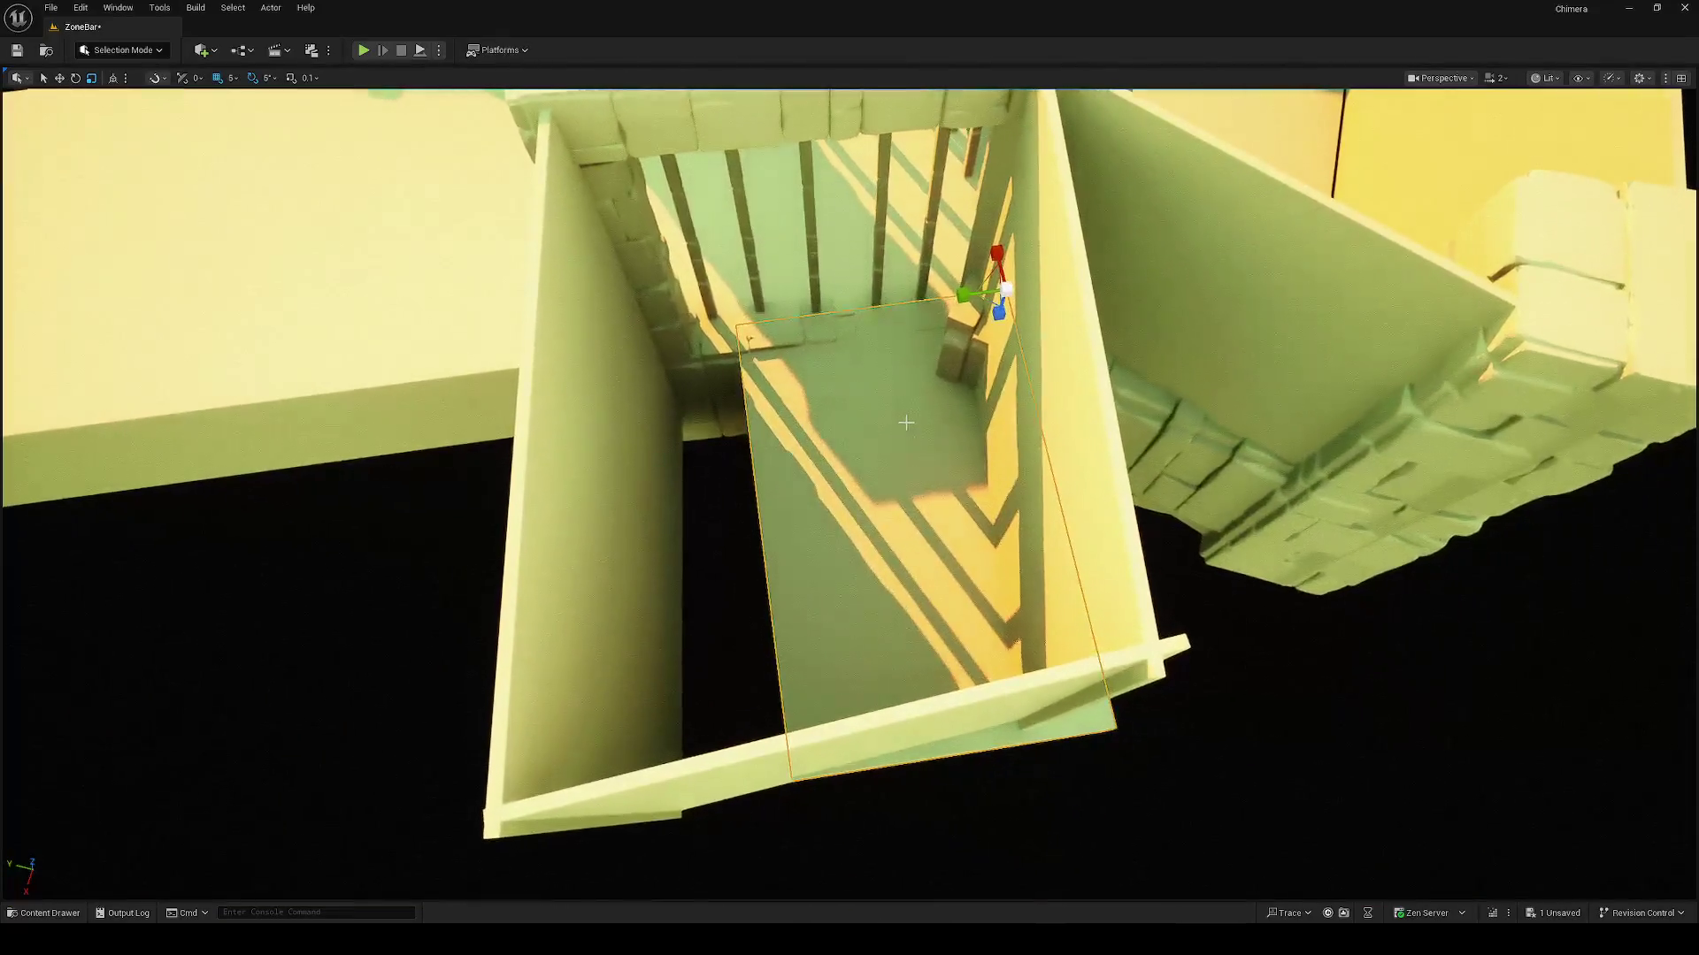
mouse_move(991, 276)
mouse_down()
mouse_move(984, 354)
mouse_move(960, 305)
mouse_up()
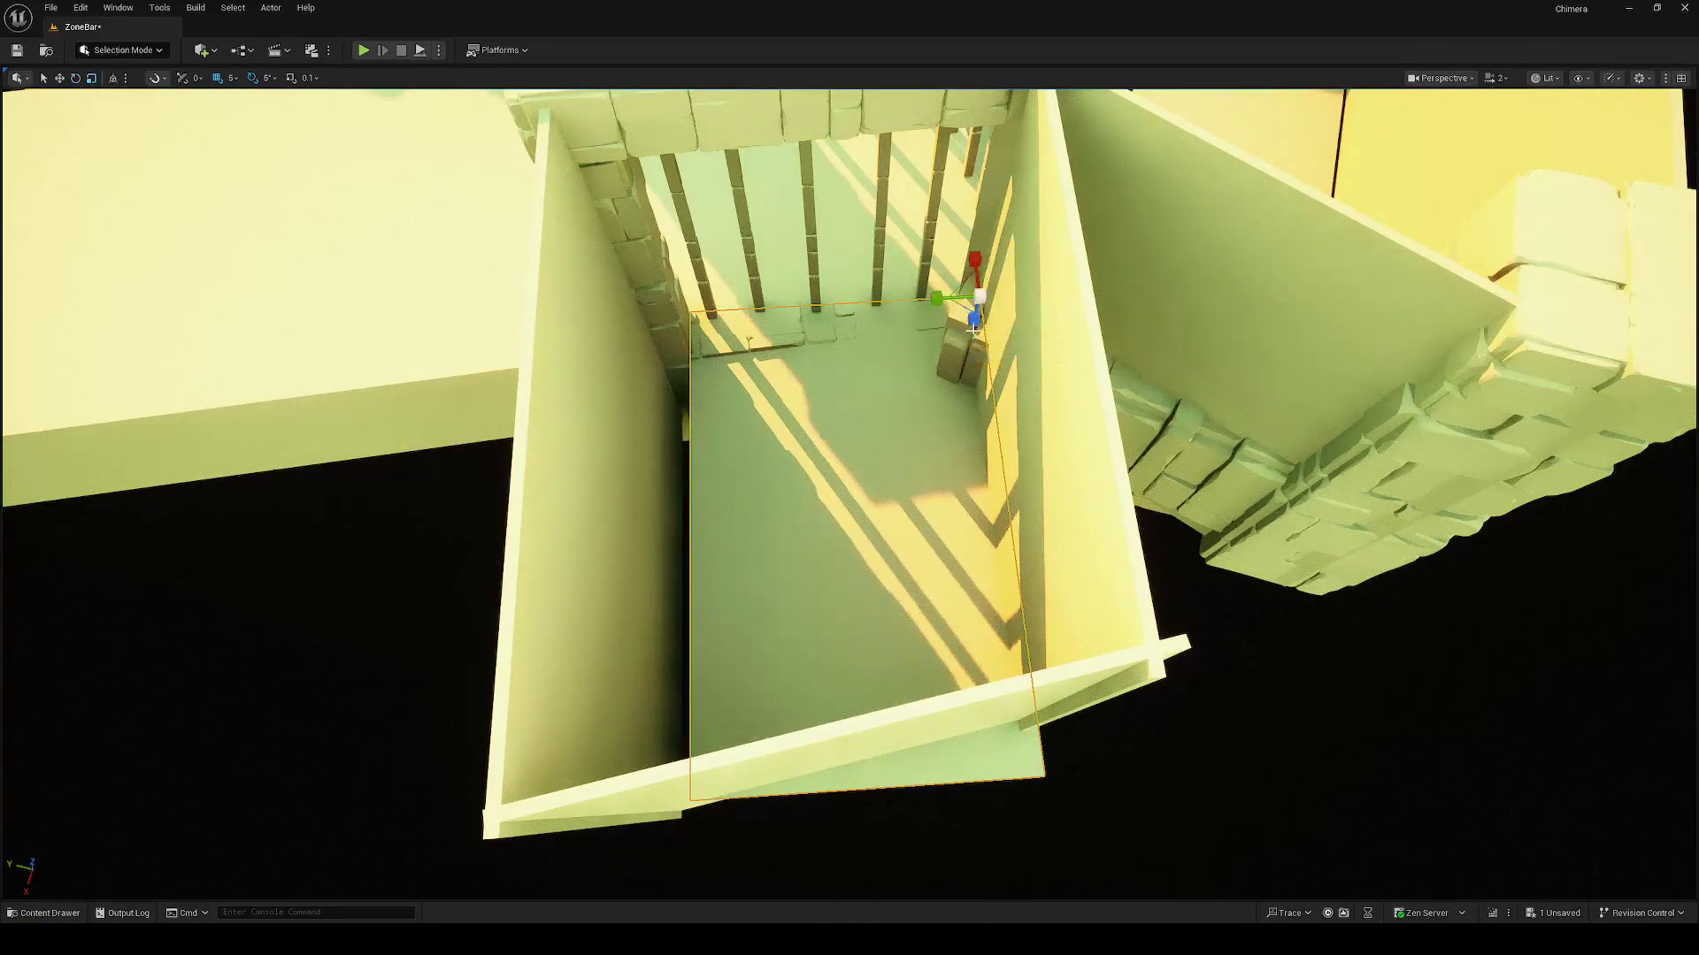
drag(961, 308, 820, 307)
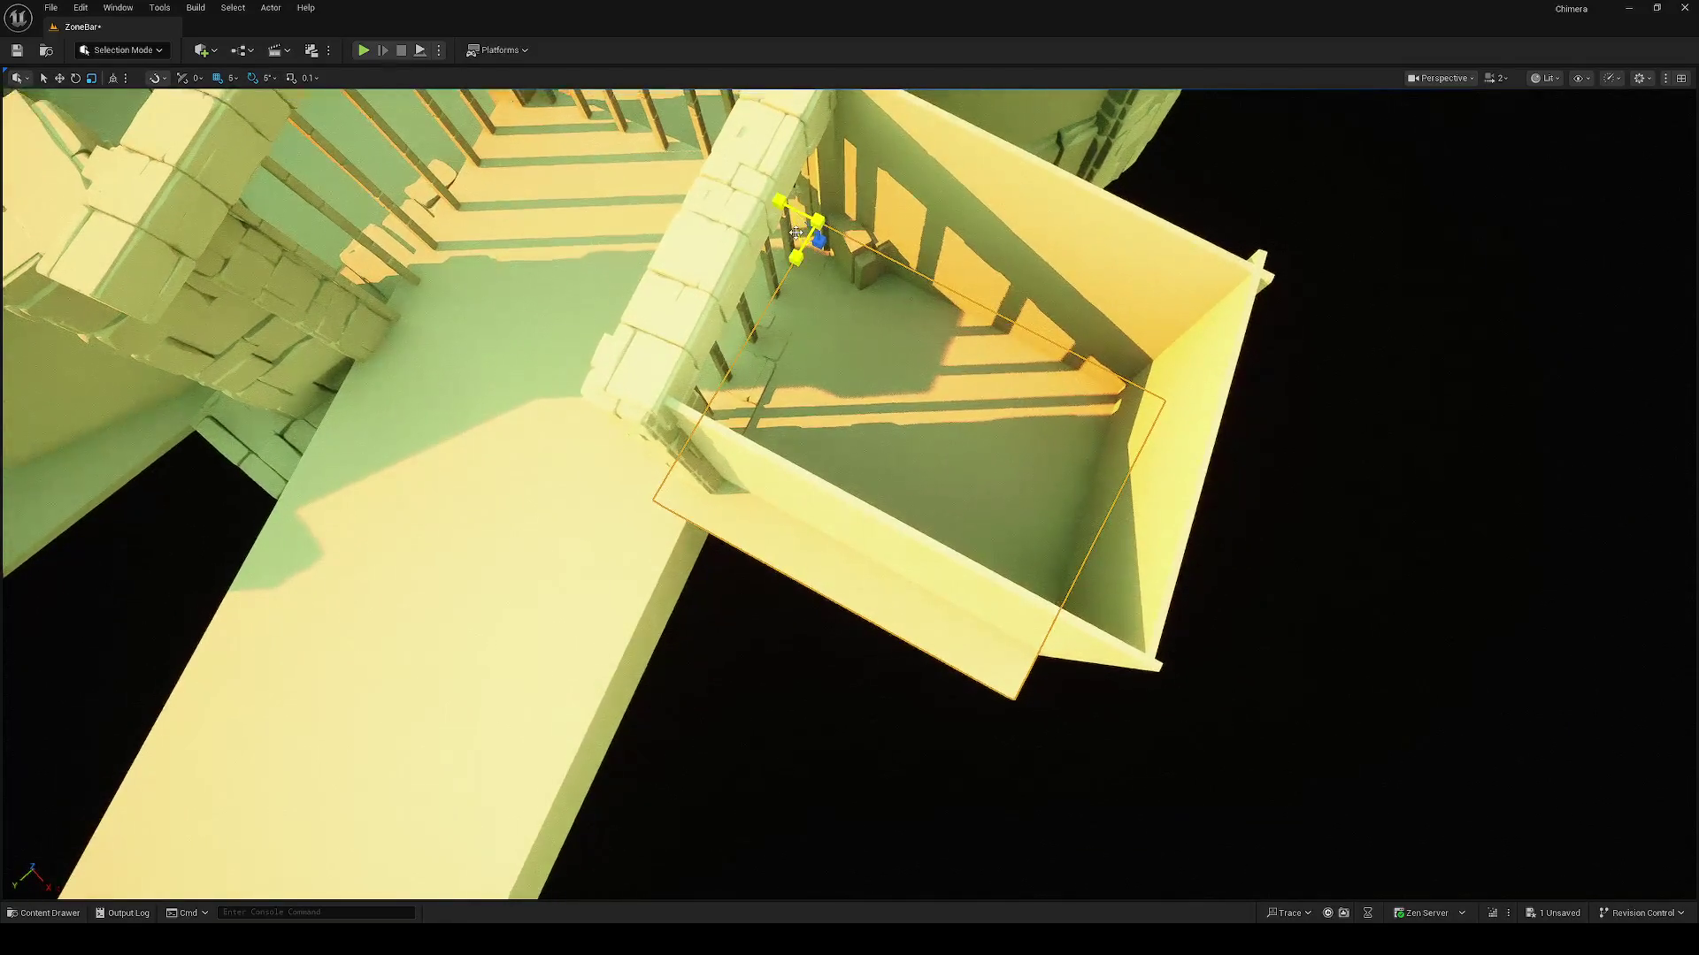
Step: Select the stone block at the railing end and move it toward the wall corner
mouse_move(819, 232)
mouse_down()
mouse_move(796, 212)
mouse_move(796, 323)
mouse_move(1000, 564)
mouse_move(1051, 490)
mouse_up()
mouse_move(990, 360)
mouse_down()
mouse_move(1016, 437)
mouse_move(1035, 398)
mouse_move(973, 429)
mouse_move(938, 385)
mouse_move(916, 402)
mouse_move(1008, 443)
mouse_move(902, 398)
mouse_move(1062, 428)
mouse_move(1017, 440)
mouse_up()
click(1062, 428)
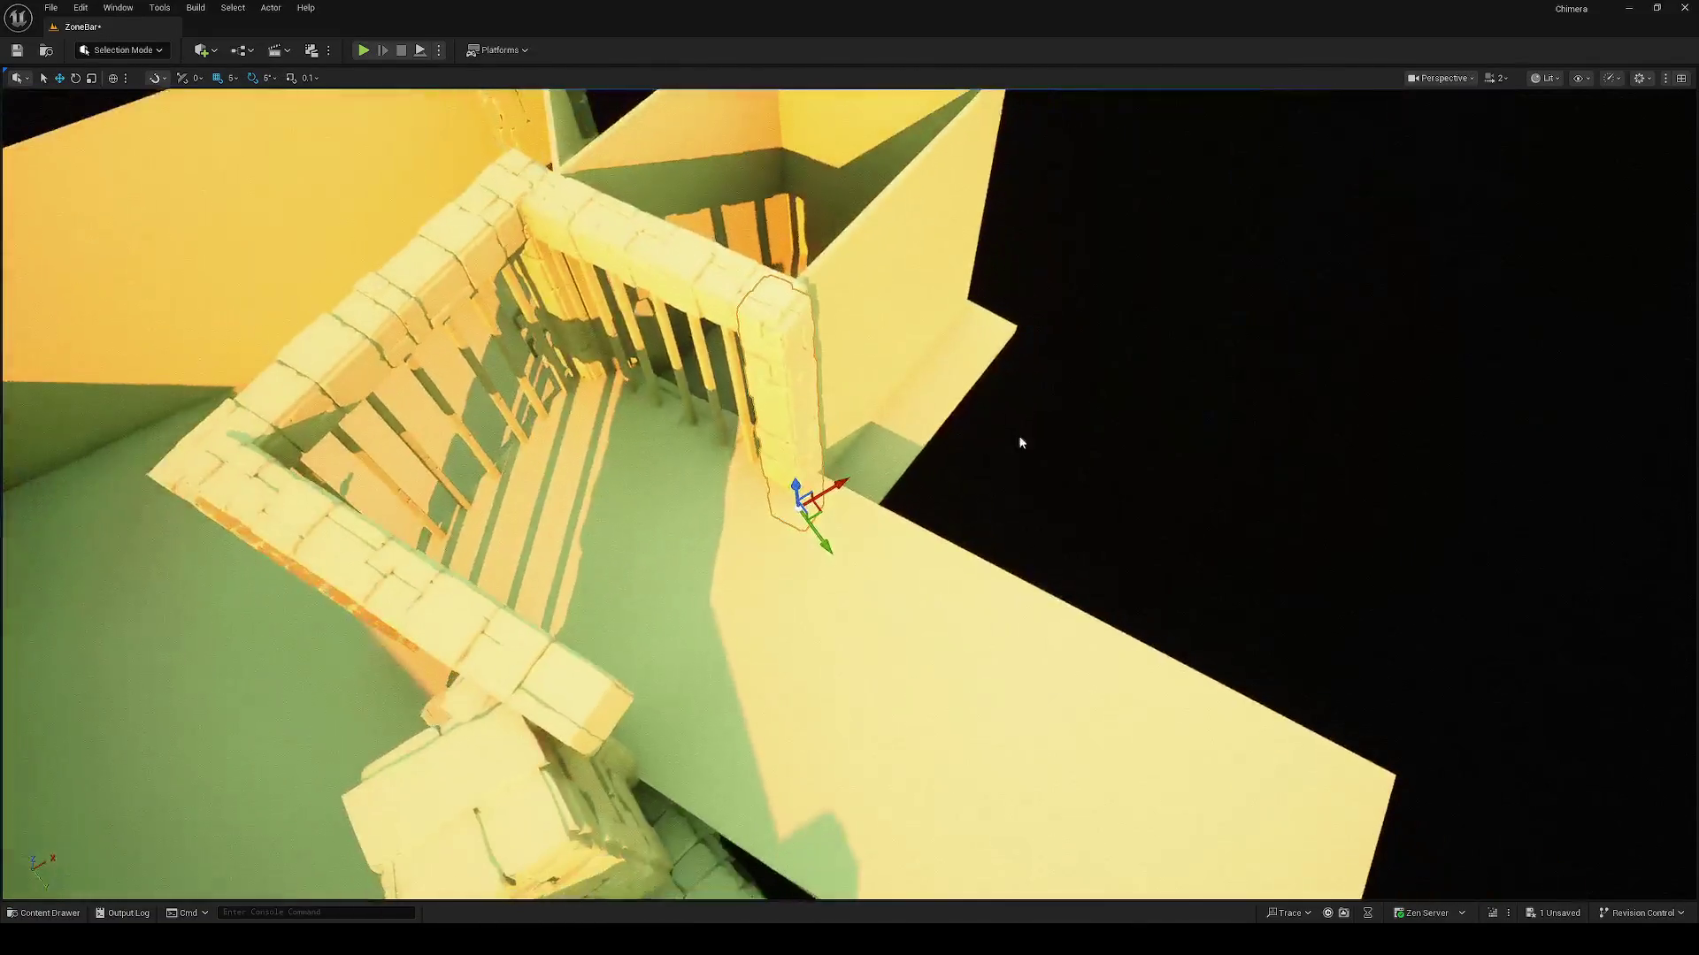
mouse_move(822, 513)
mouse_down()
mouse_move(1156, 448)
mouse_move(1054, 463)
mouse_move(1111, 495)
mouse_up()
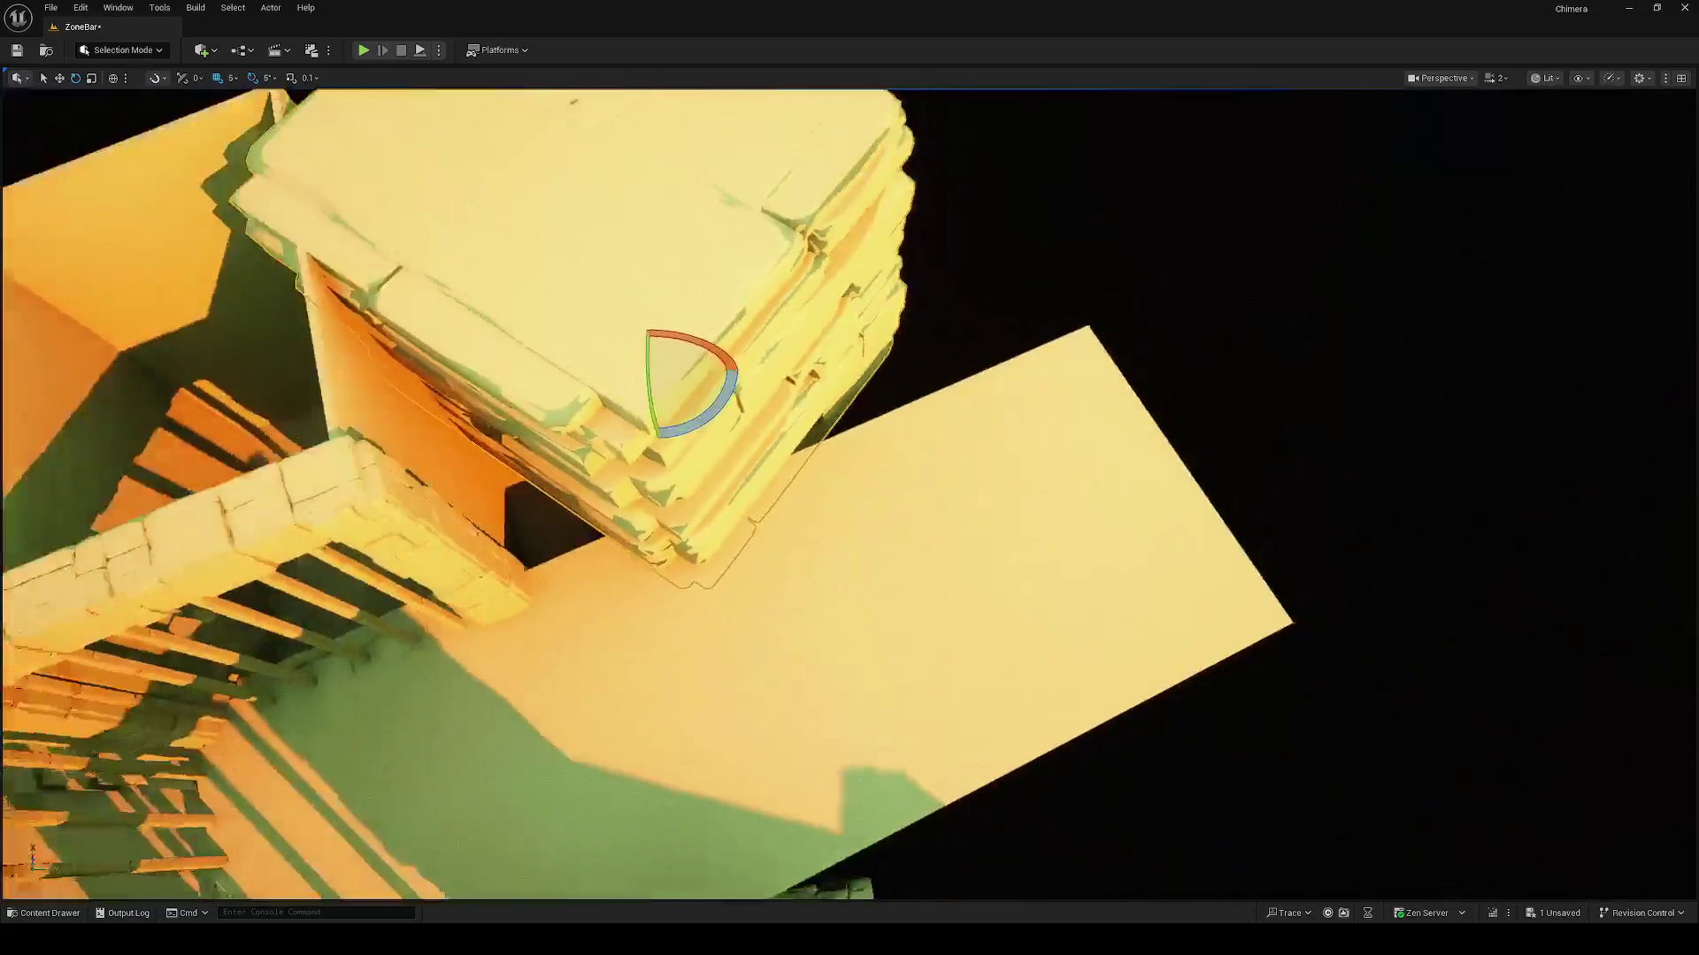
Step: Rotate the rock block 16°, duplicate it, then turn and scale up the copy
mouse_move(768, 355)
mouse_down()
mouse_move(805, 437)
mouse_move(770, 390)
mouse_move(705, 394)
mouse_move(730, 417)
mouse_move(1015, 284)
mouse_move(910, 352)
mouse_move(930, 405)
mouse_up()
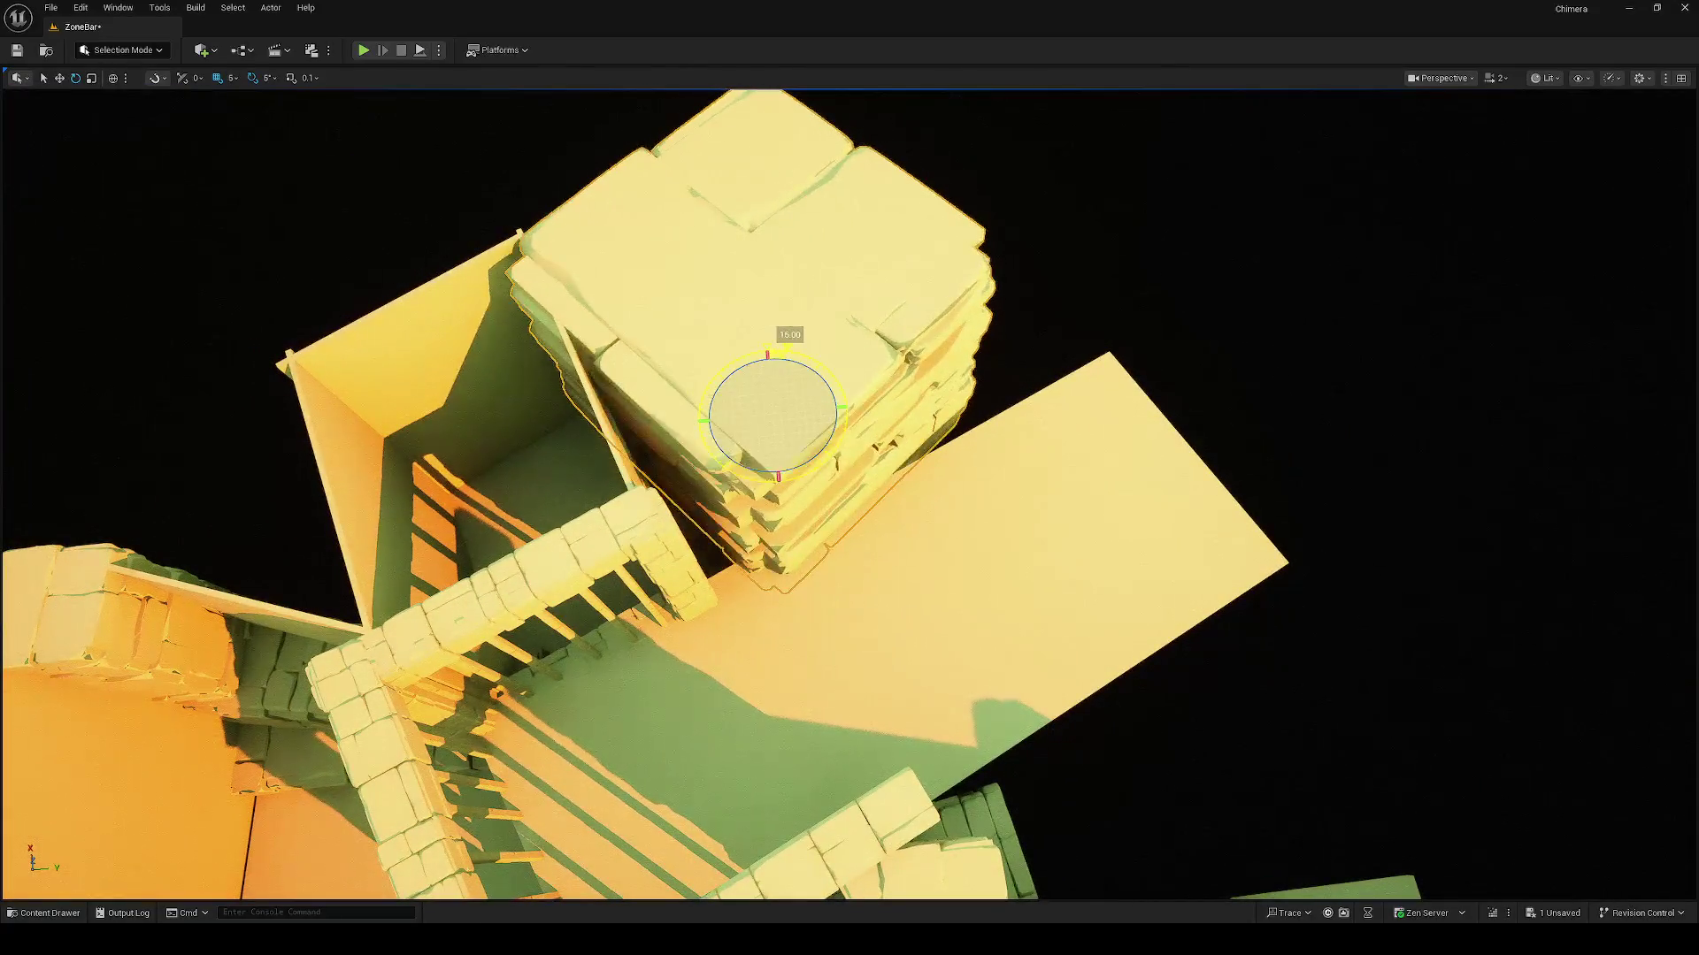
key(e)
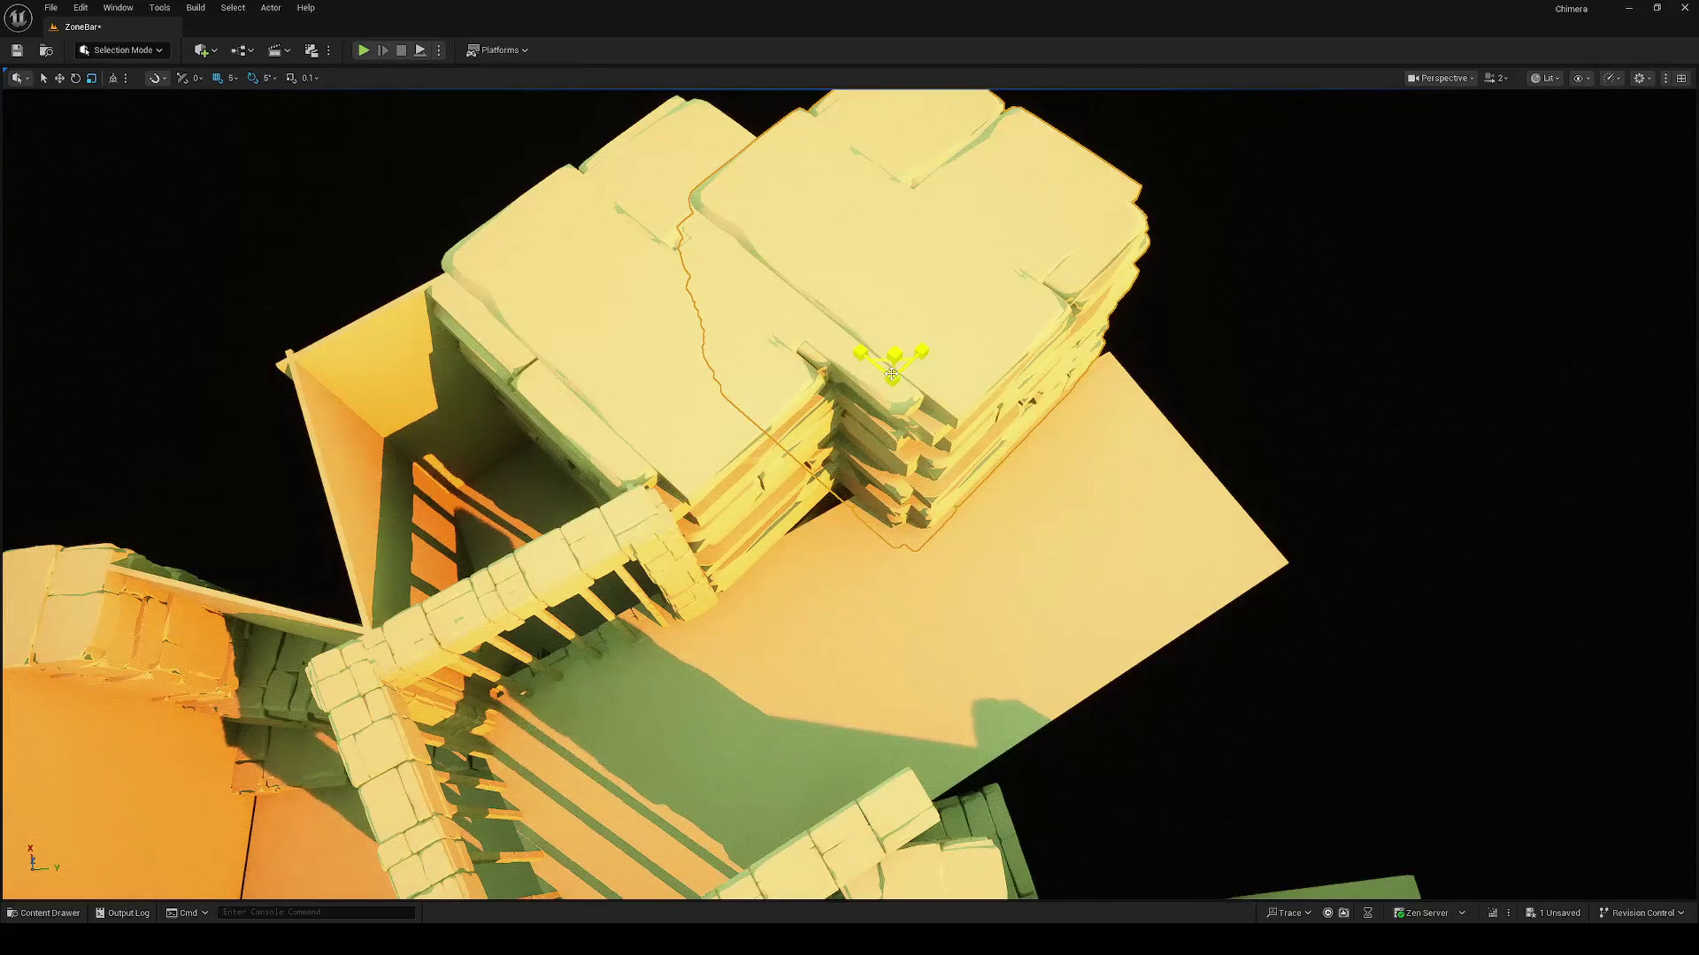
drag(856, 416, 855, 437)
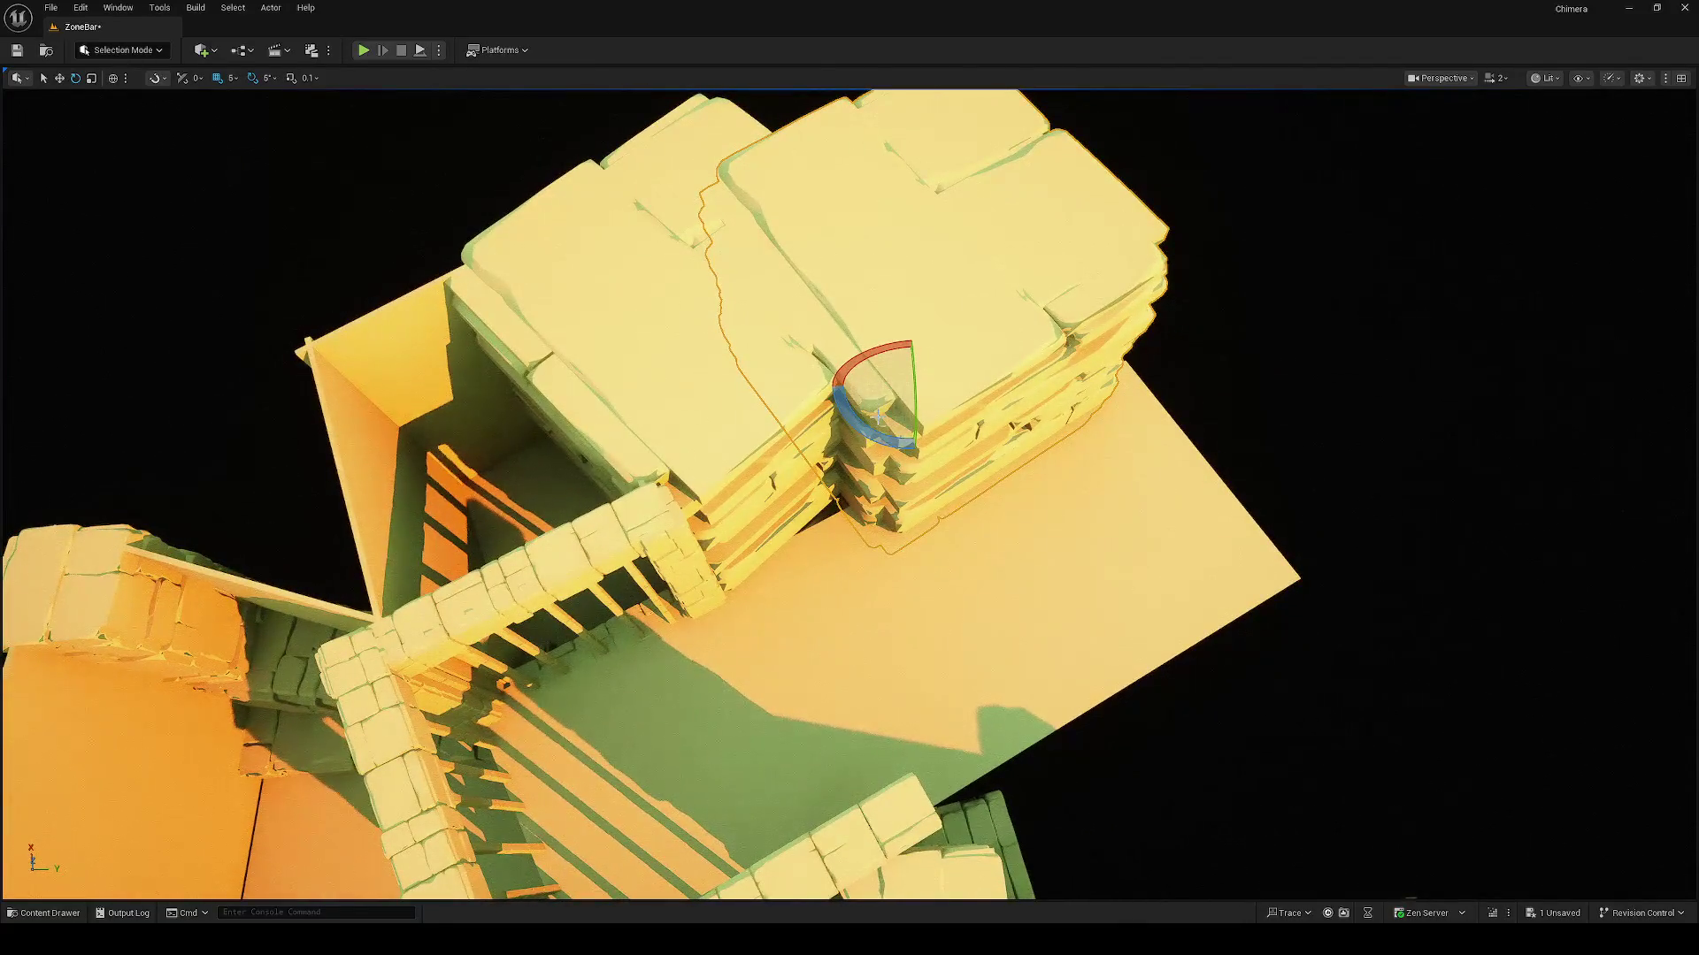
mouse_move(867, 435)
mouse_down()
mouse_move(914, 442)
mouse_move(893, 390)
mouse_move(849, 376)
mouse_up()
mouse_move(782, 502)
mouse_down()
mouse_move(855, 495)
mouse_move(779, 450)
mouse_move(780, 423)
mouse_move(780, 482)
mouse_move(781, 467)
mouse_up()
Step: Rotate the stone stack left and move it across the passage into place
mouse_move(600, 478)
mouse_down()
mouse_move(835, 482)
mouse_move(1009, 520)
mouse_move(1038, 556)
mouse_move(1039, 530)
mouse_move(1005, 512)
mouse_move(852, 507)
mouse_up()
key(e)
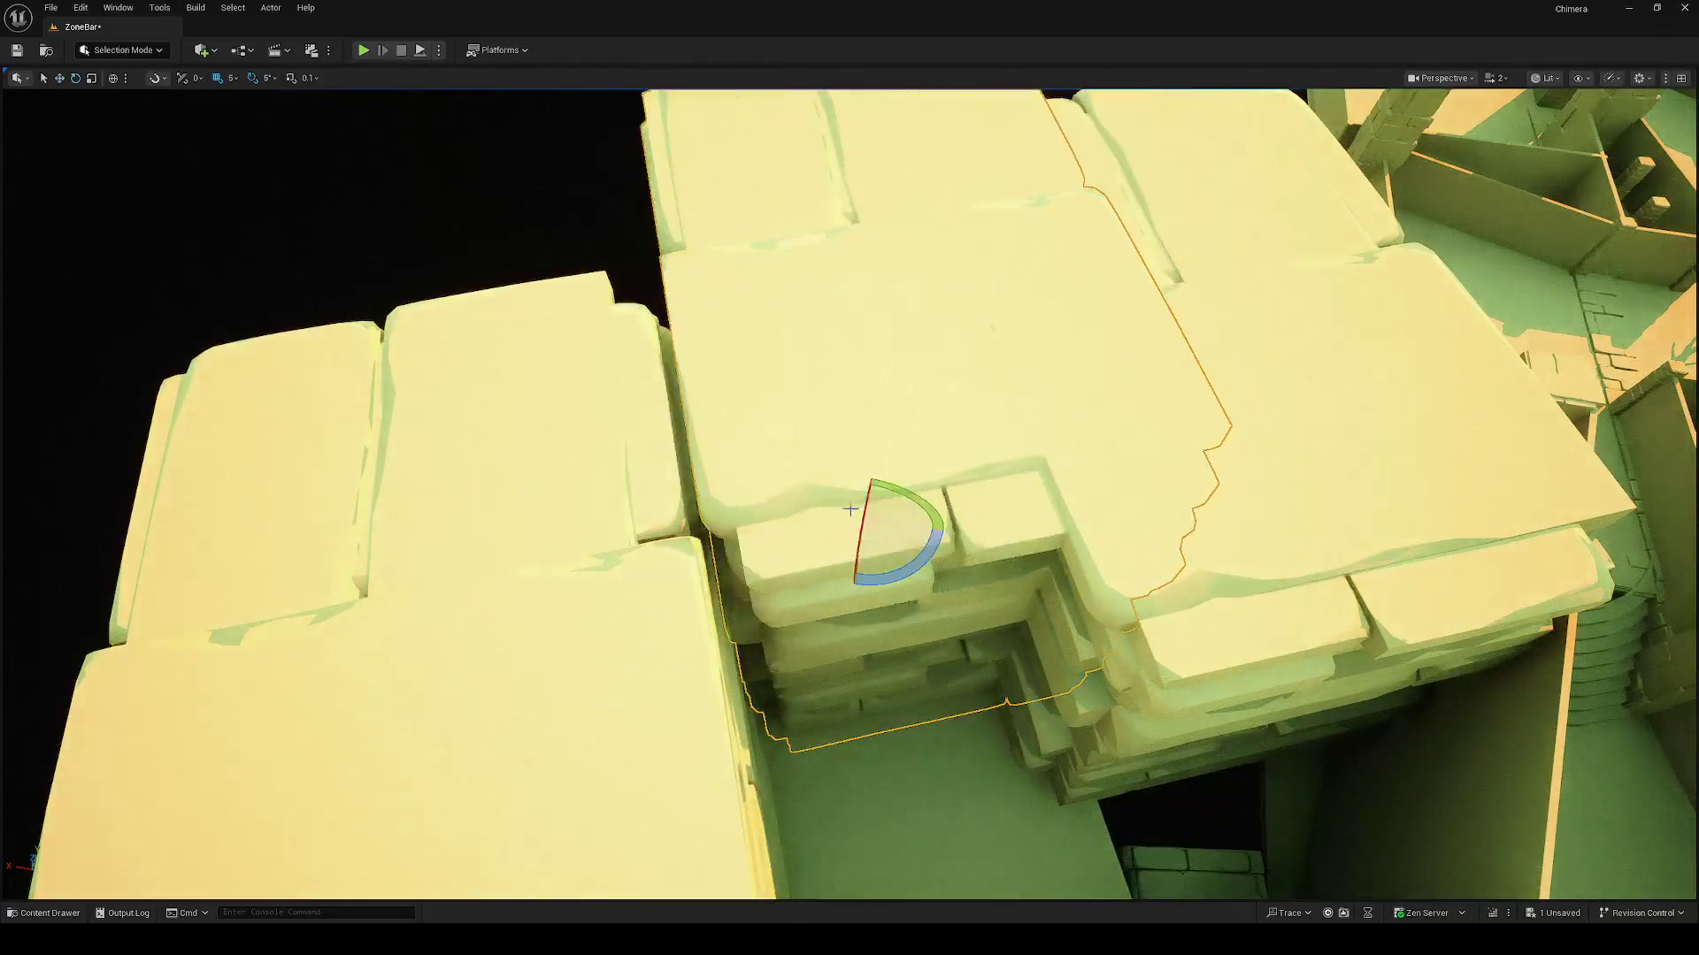
drag(895, 559, 752, 522)
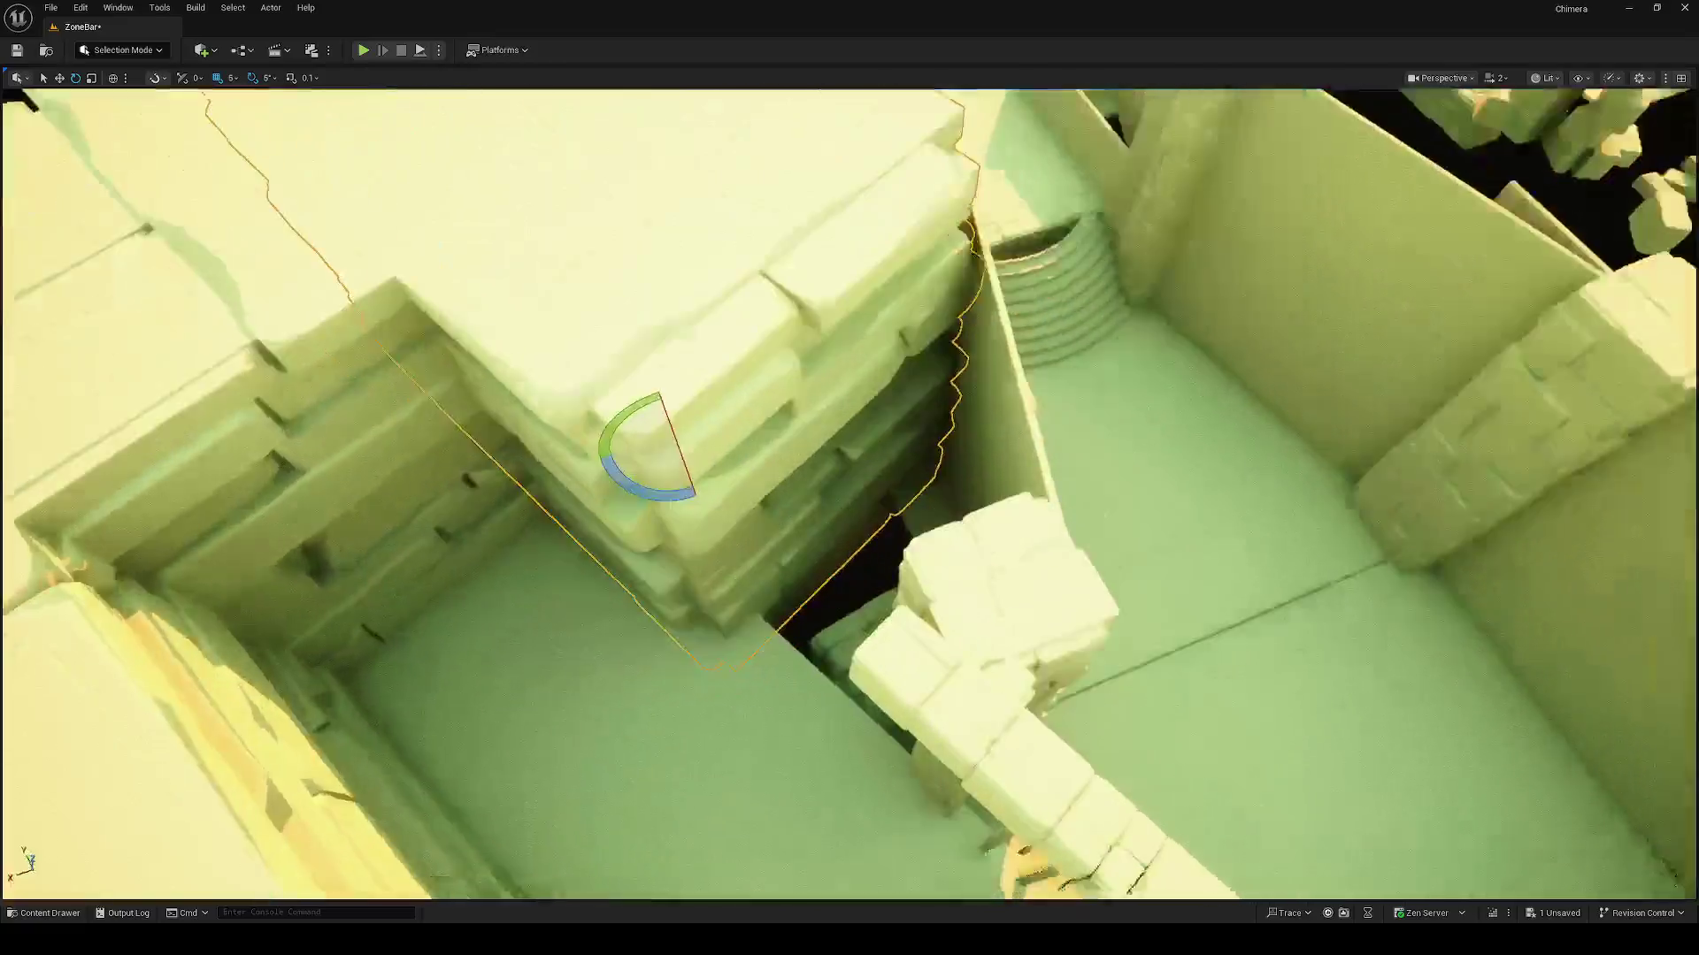
key(w)
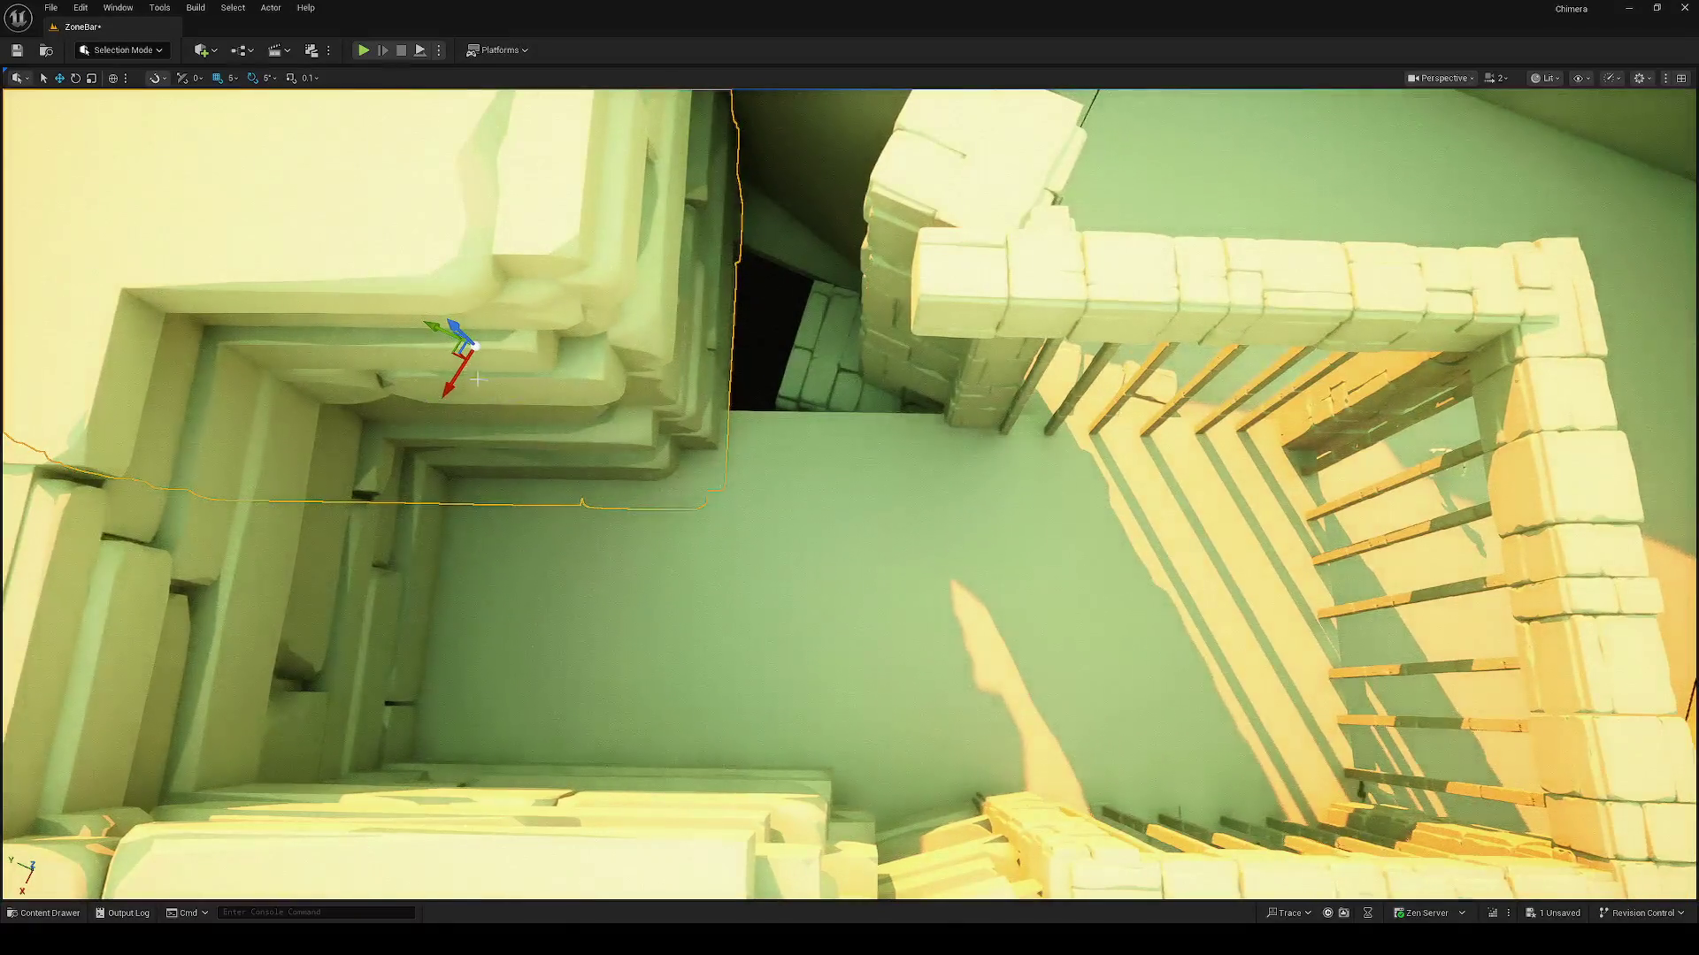
drag(453, 355, 683, 439)
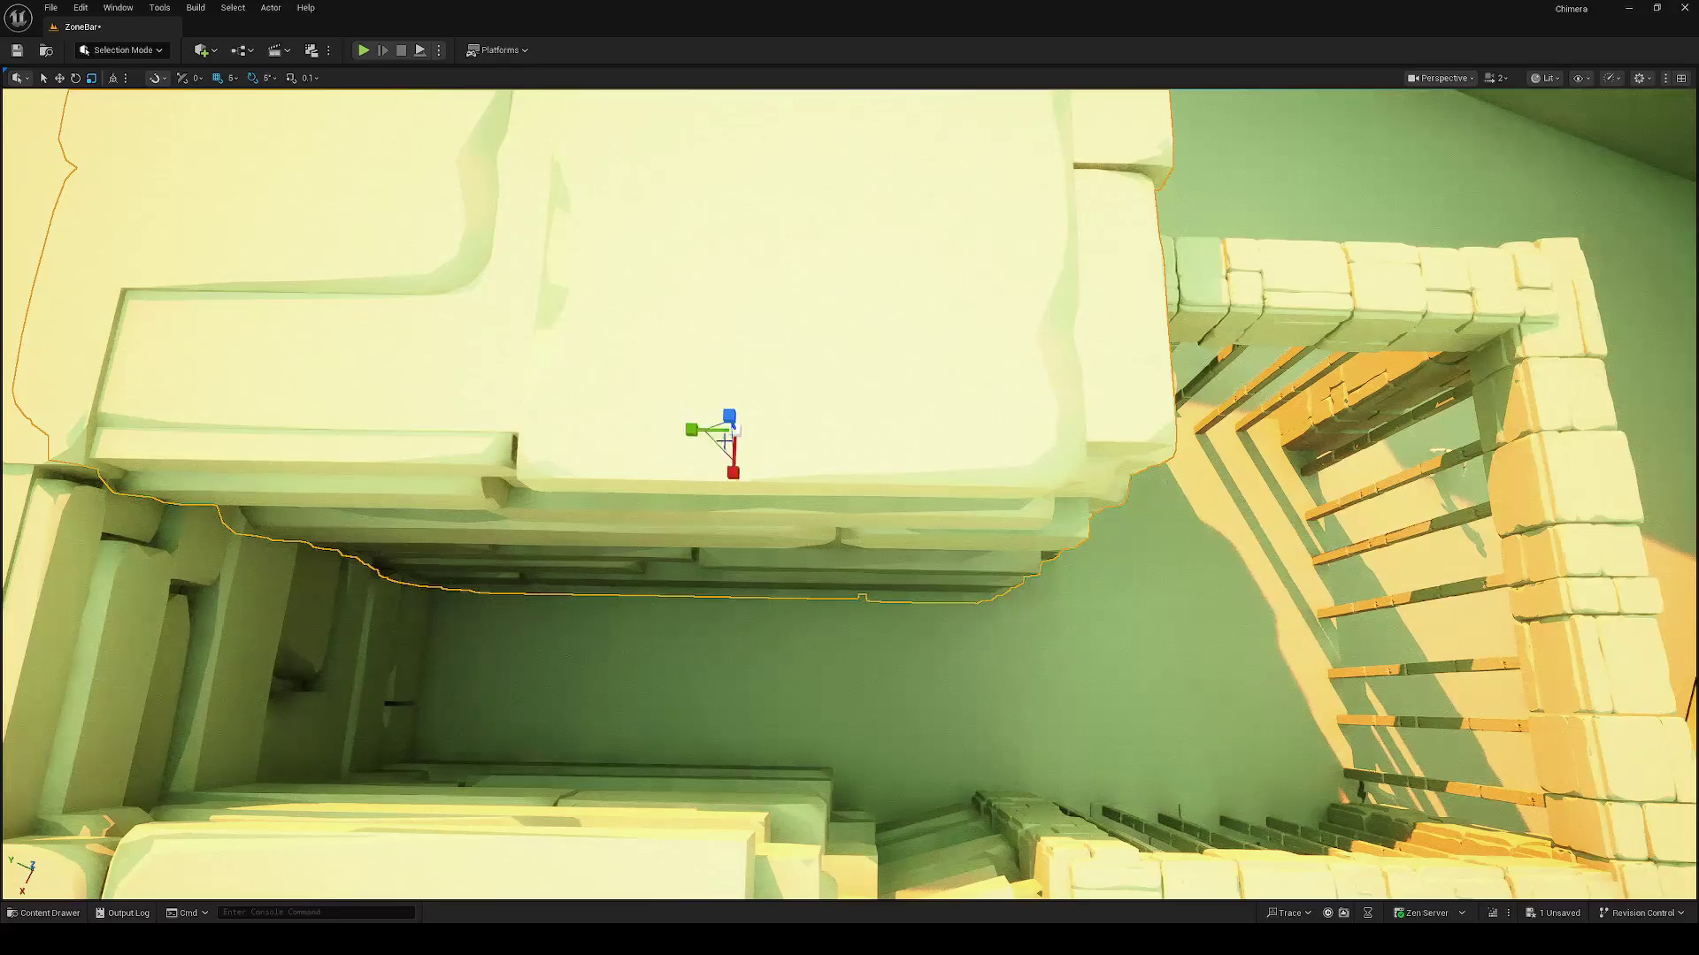
drag(718, 450, 735, 432)
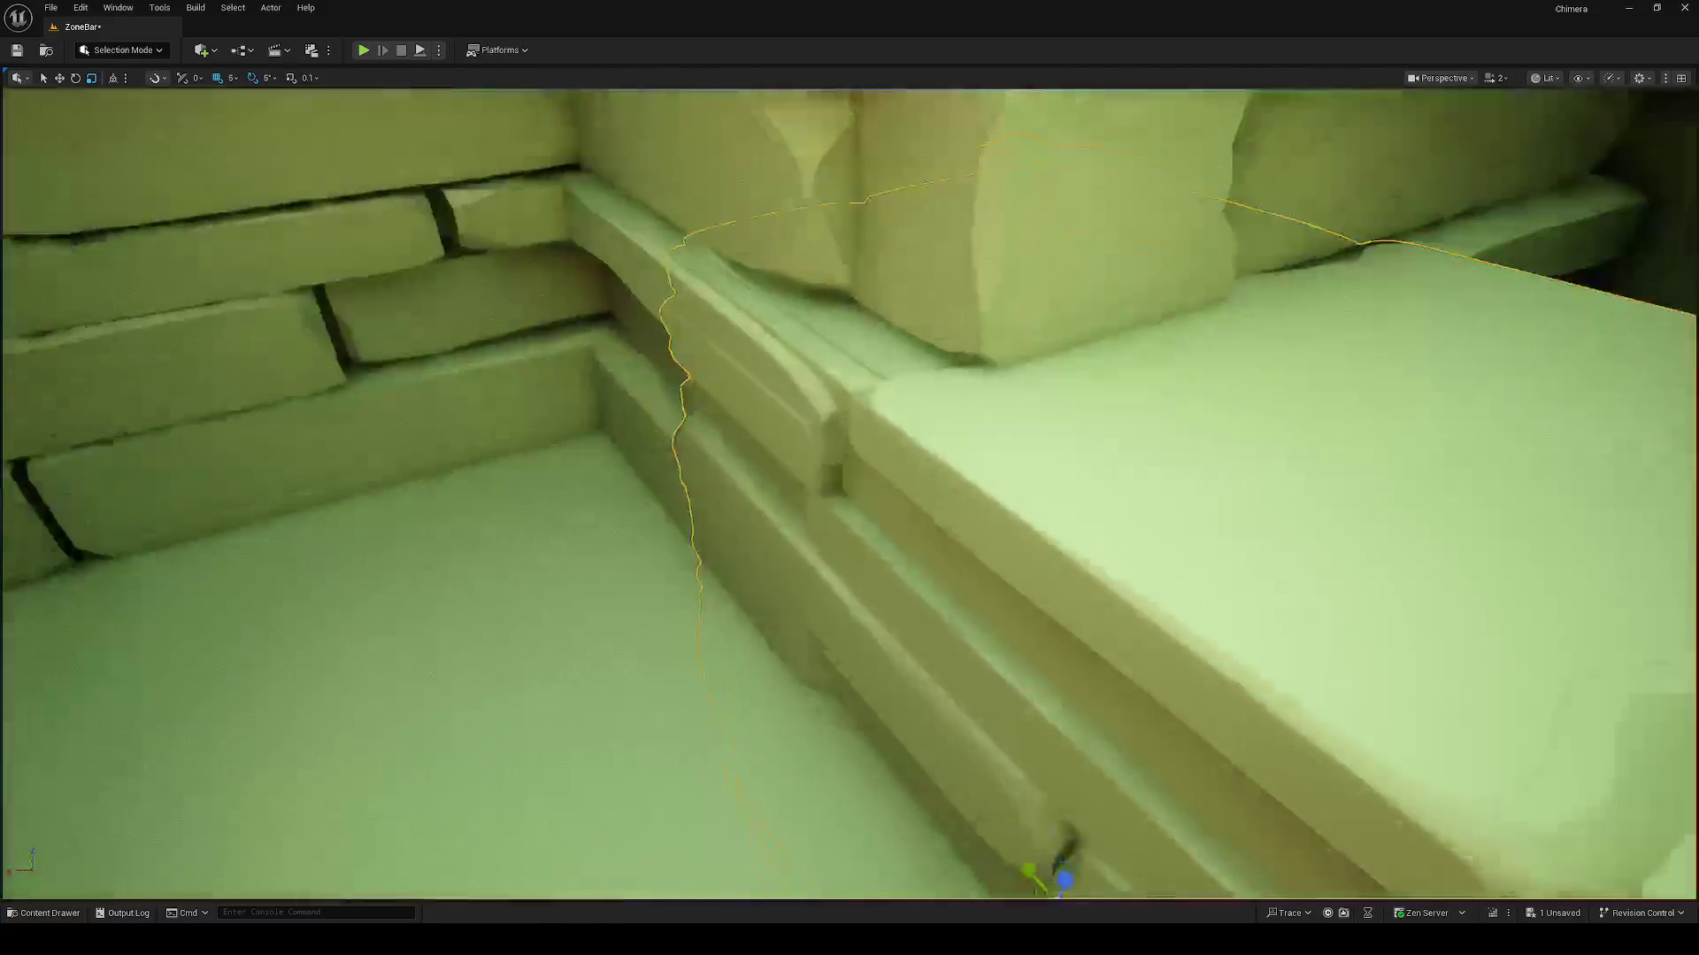
Step: Rotate the rock wall -20° and nudge it slightly right and up
key(f)
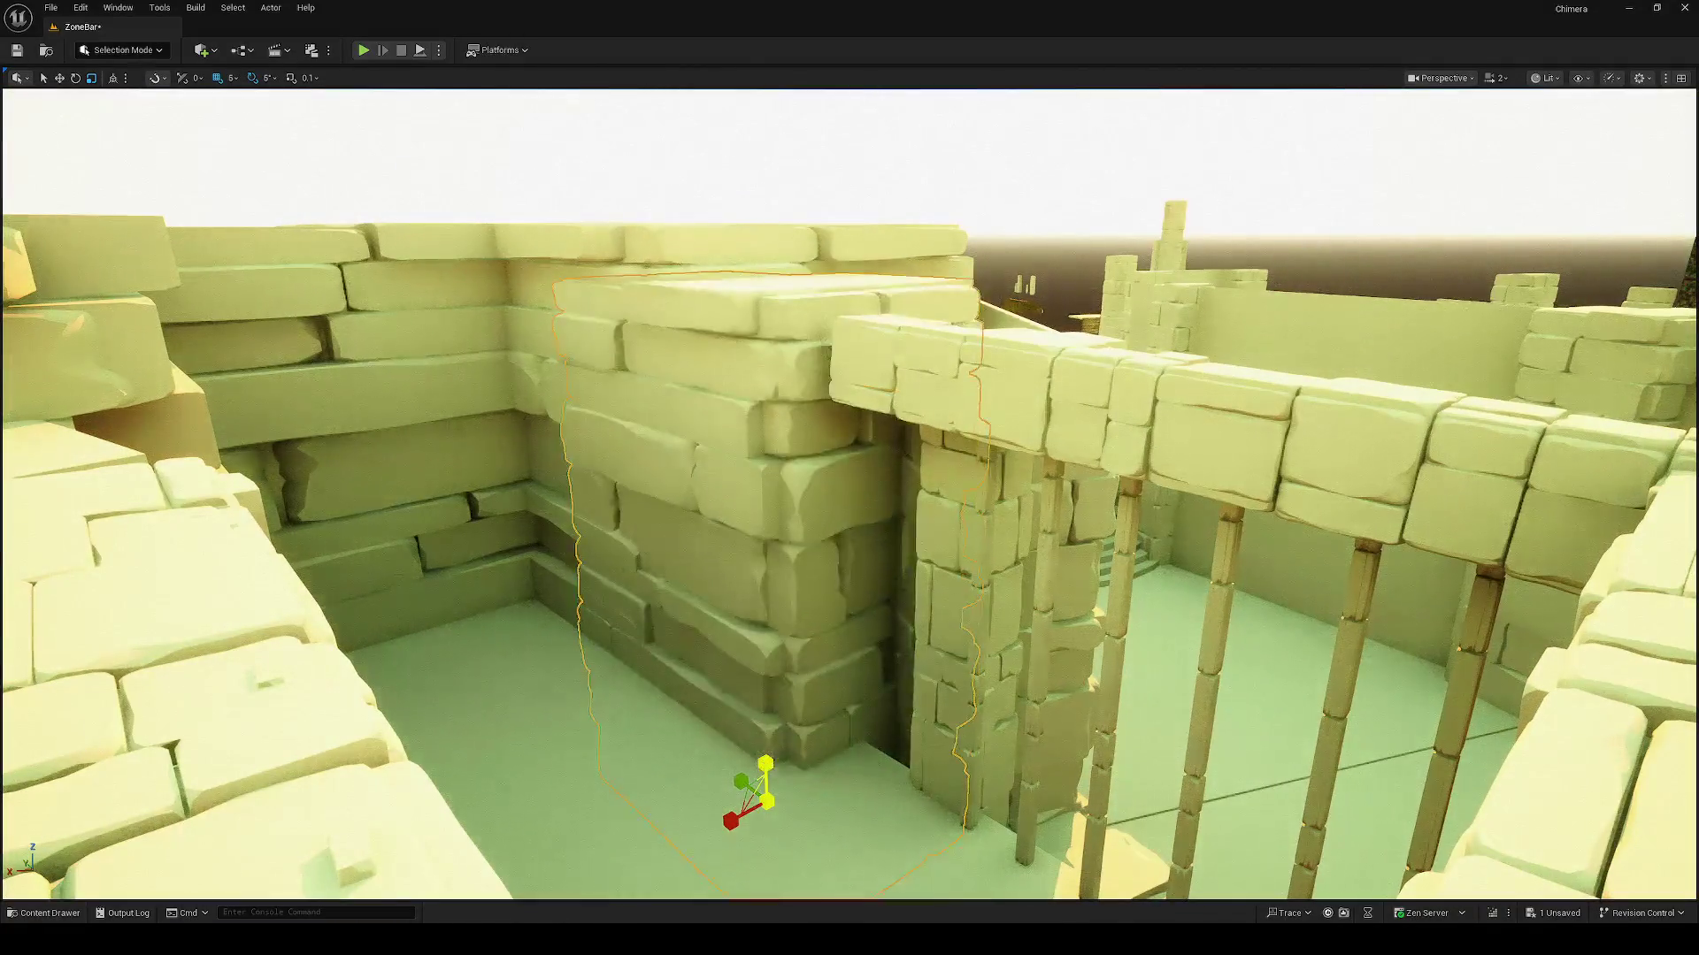
mouse_move(741, 684)
mouse_down()
mouse_move(699, 522)
mouse_move(686, 566)
mouse_move(727, 581)
mouse_up()
key(e)
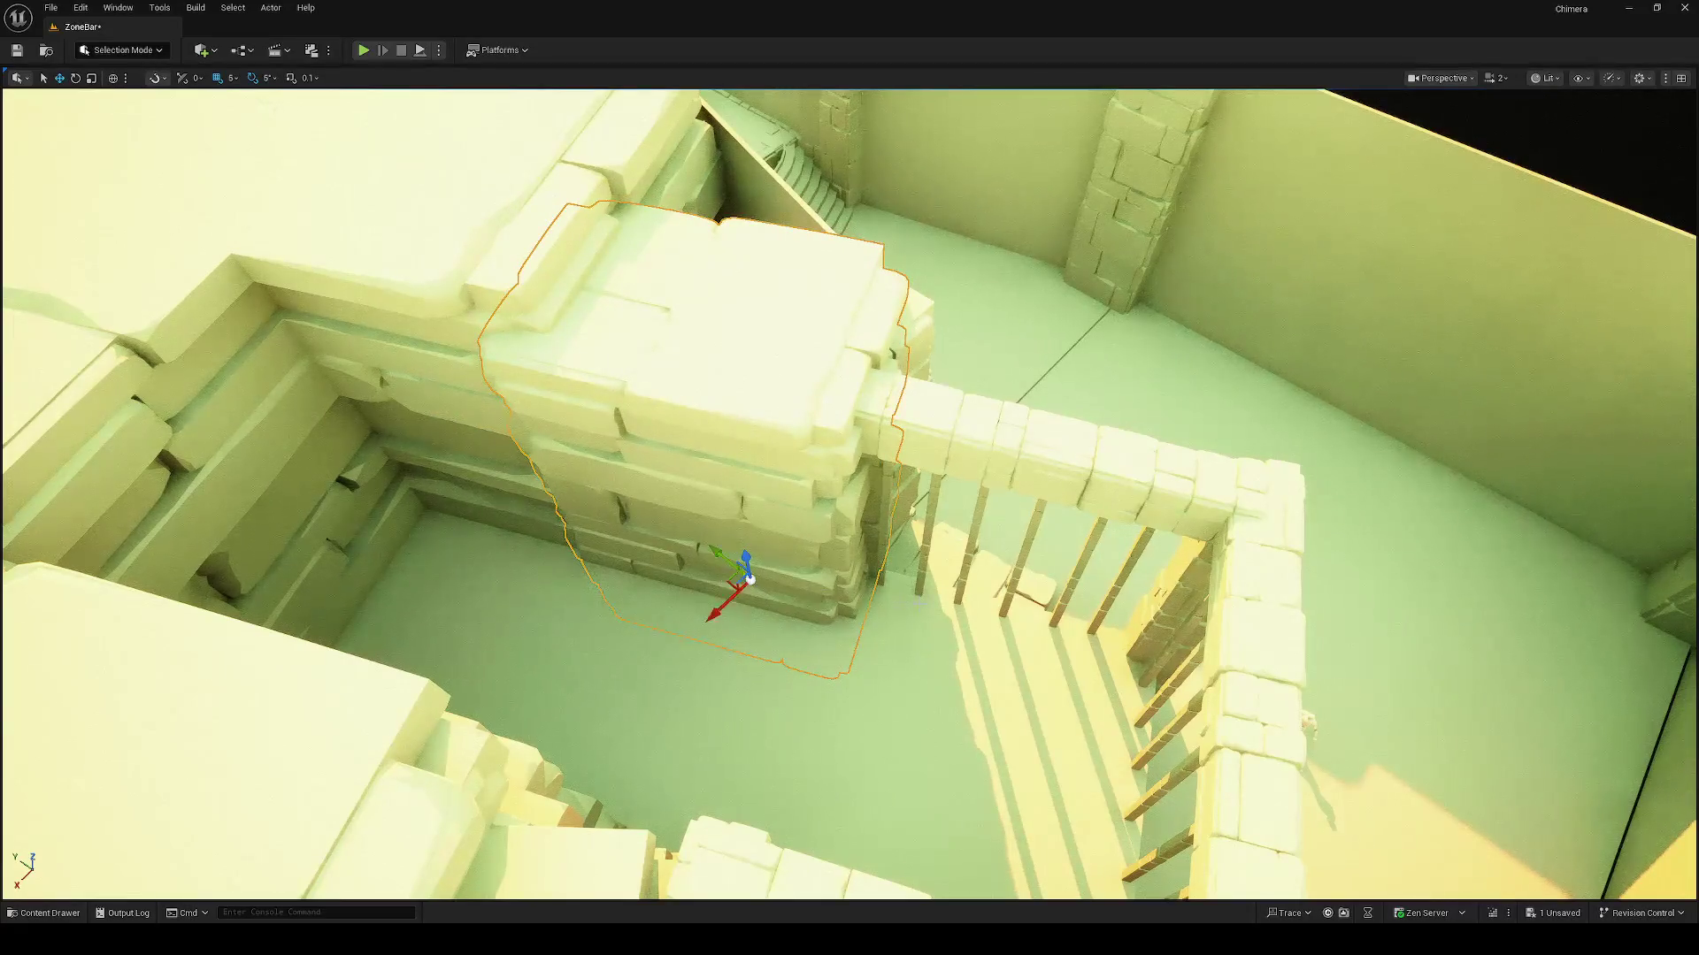
key(f)
key(e)
drag(778, 662, 750, 657)
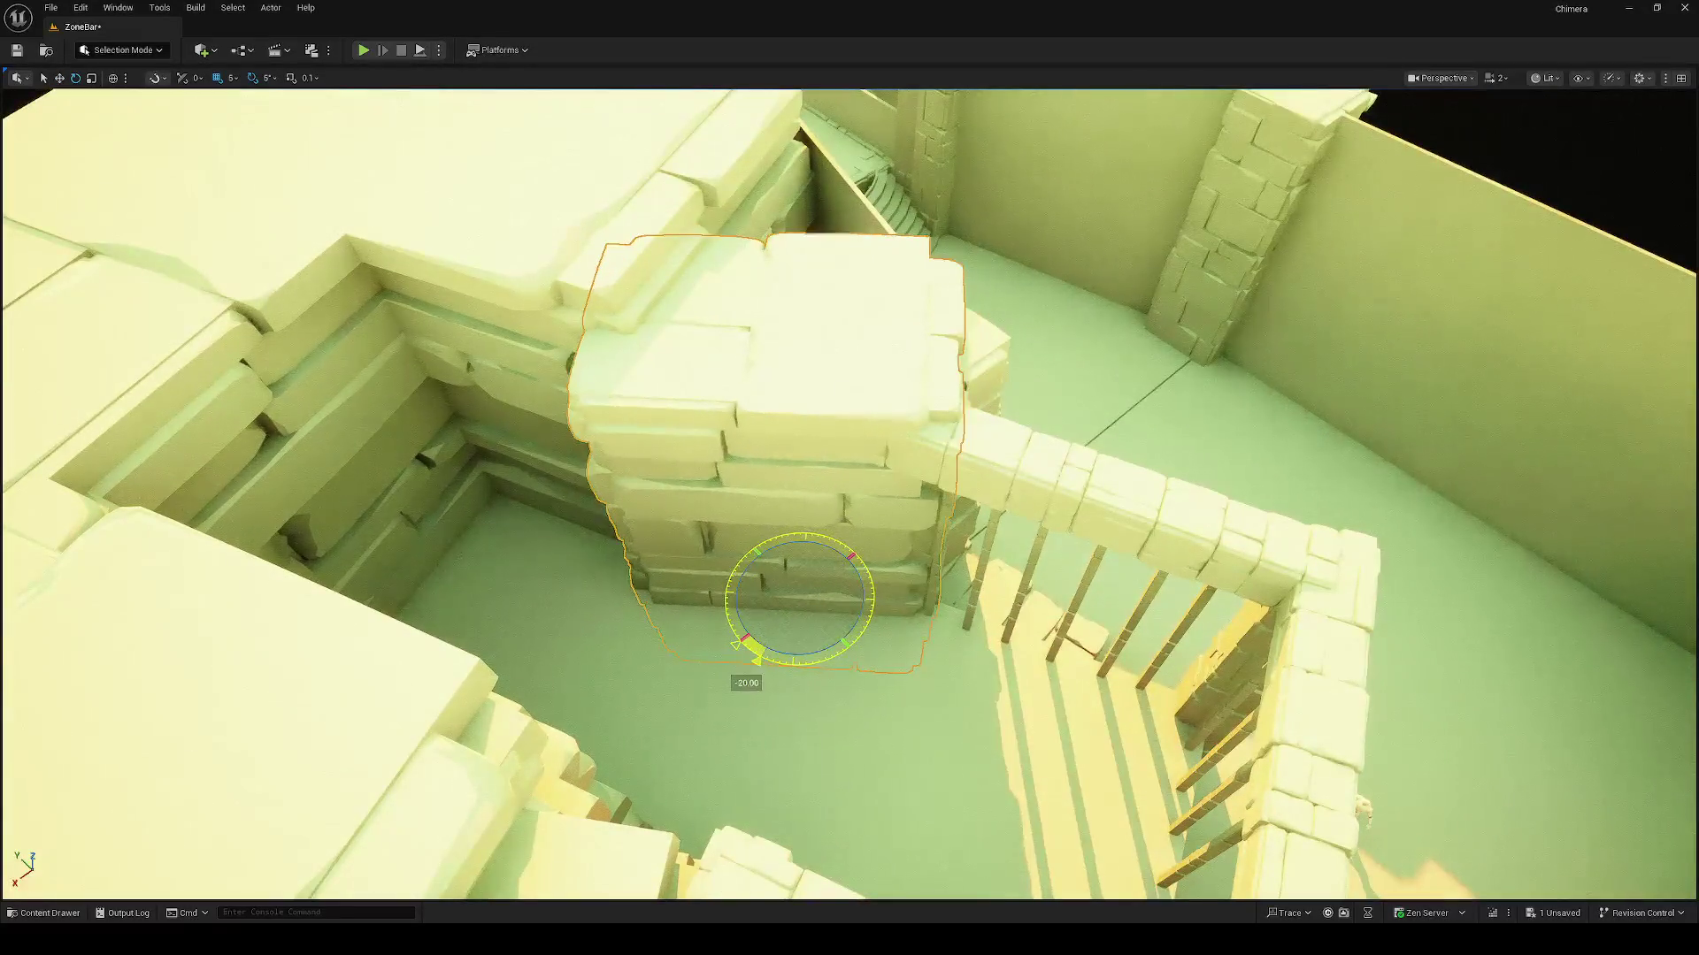
mouse_move(779, 596)
mouse_down()
mouse_move(769, 561)
mouse_move(794, 583)
mouse_move(1201, 610)
mouse_move(1106, 628)
mouse_move(1018, 575)
mouse_move(1210, 603)
mouse_up()
Step: Clear the selection and save the level
key(Escape)
key(ctrl+s)
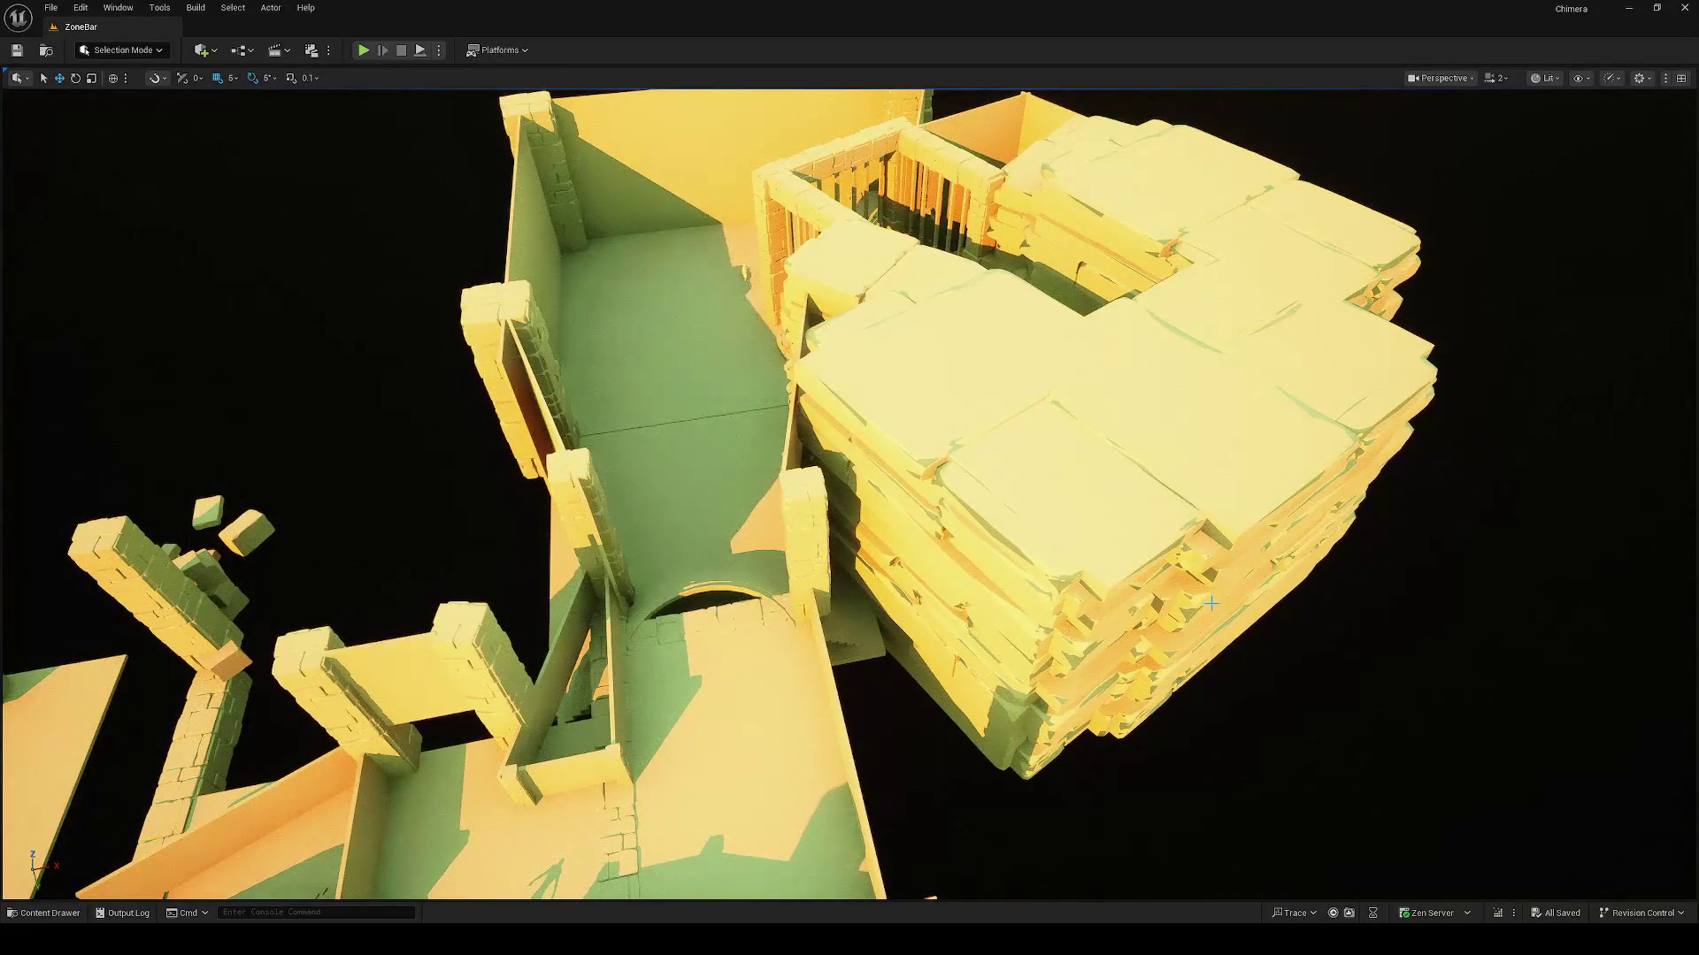
mouse_move(1194, 603)
mouse_down()
mouse_move(1106, 619)
mouse_move(849, 586)
mouse_up()
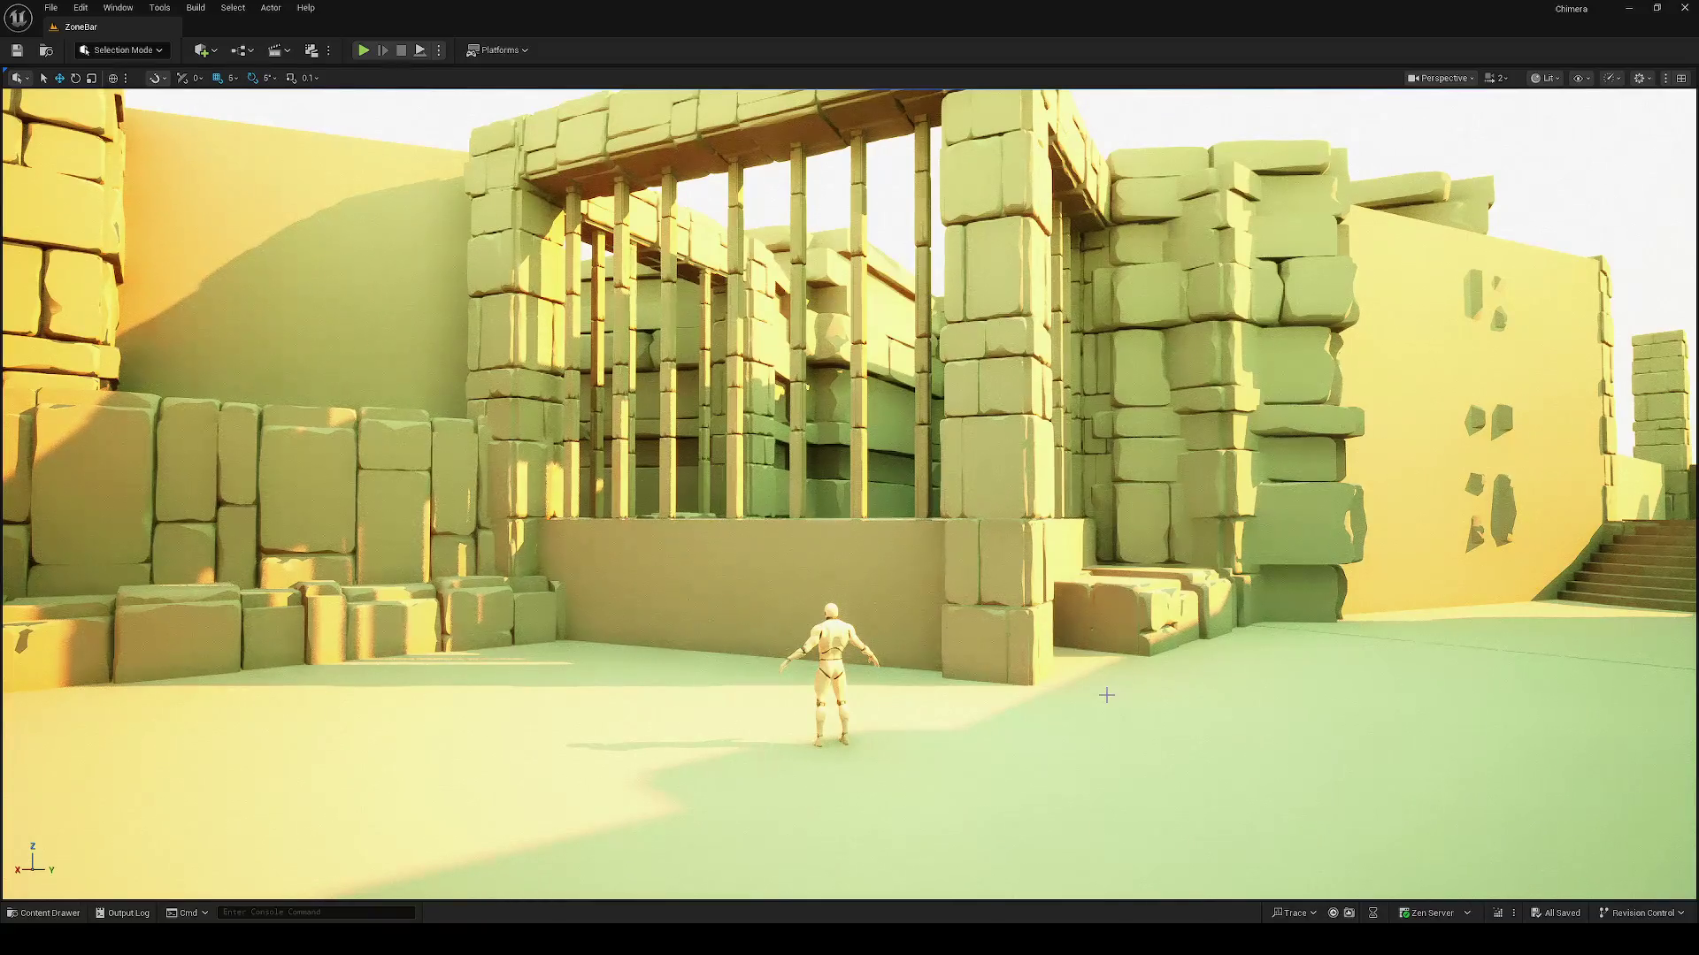
key(w)
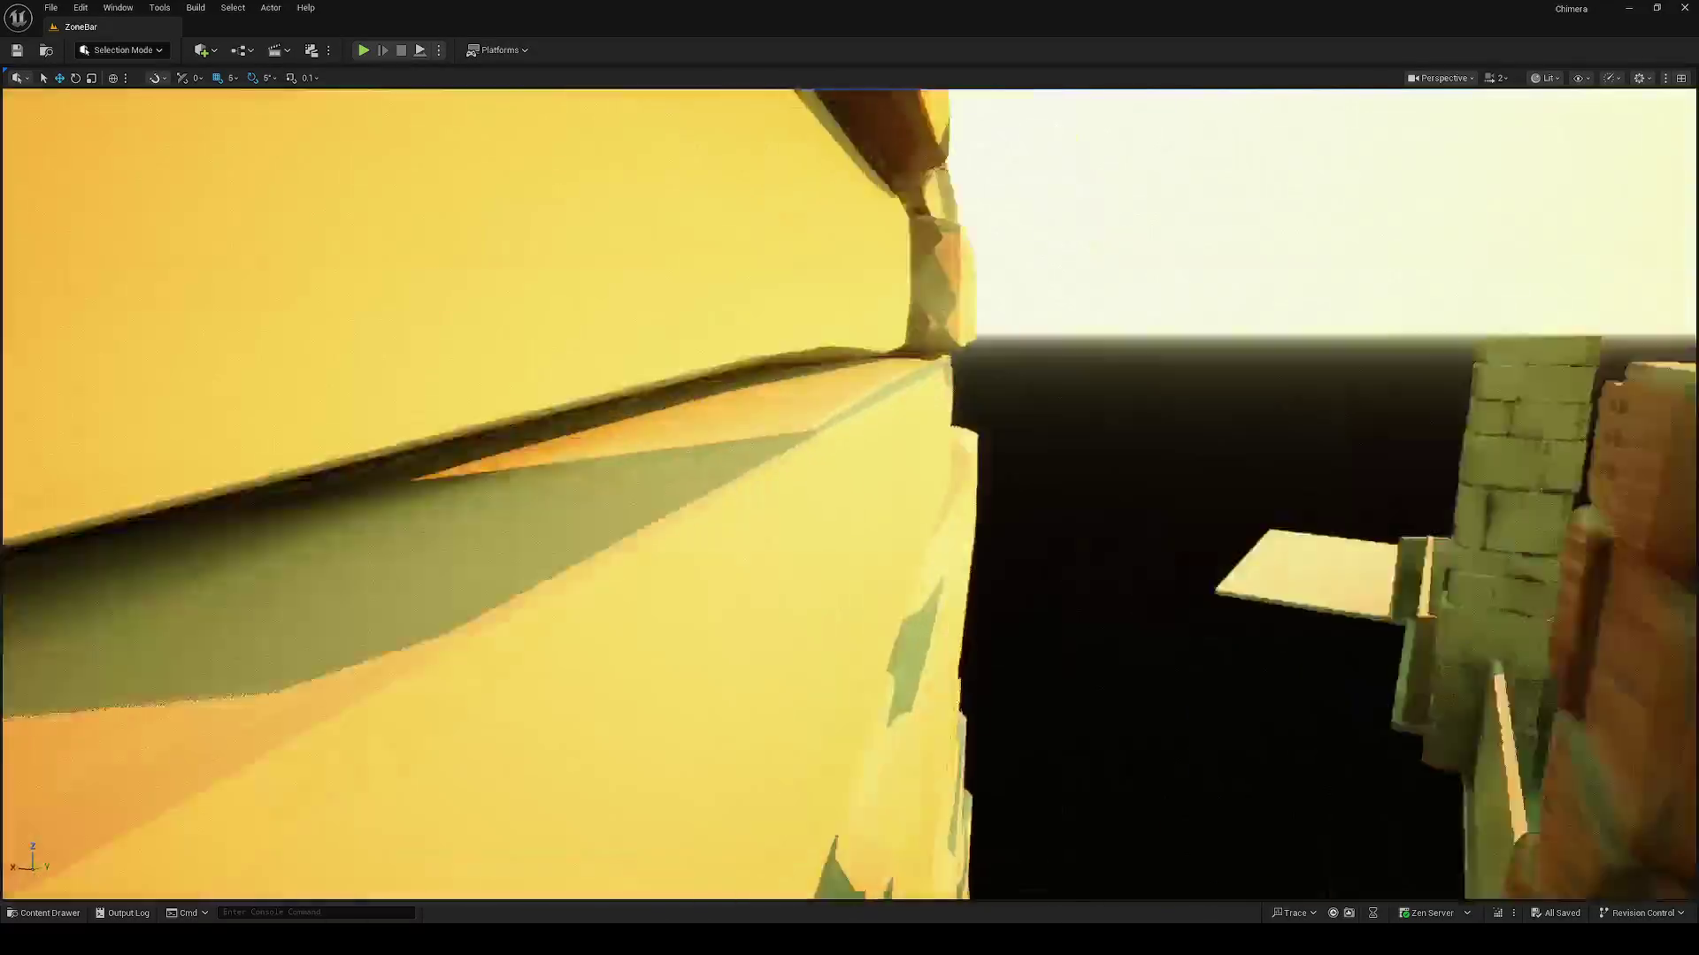
key(w)
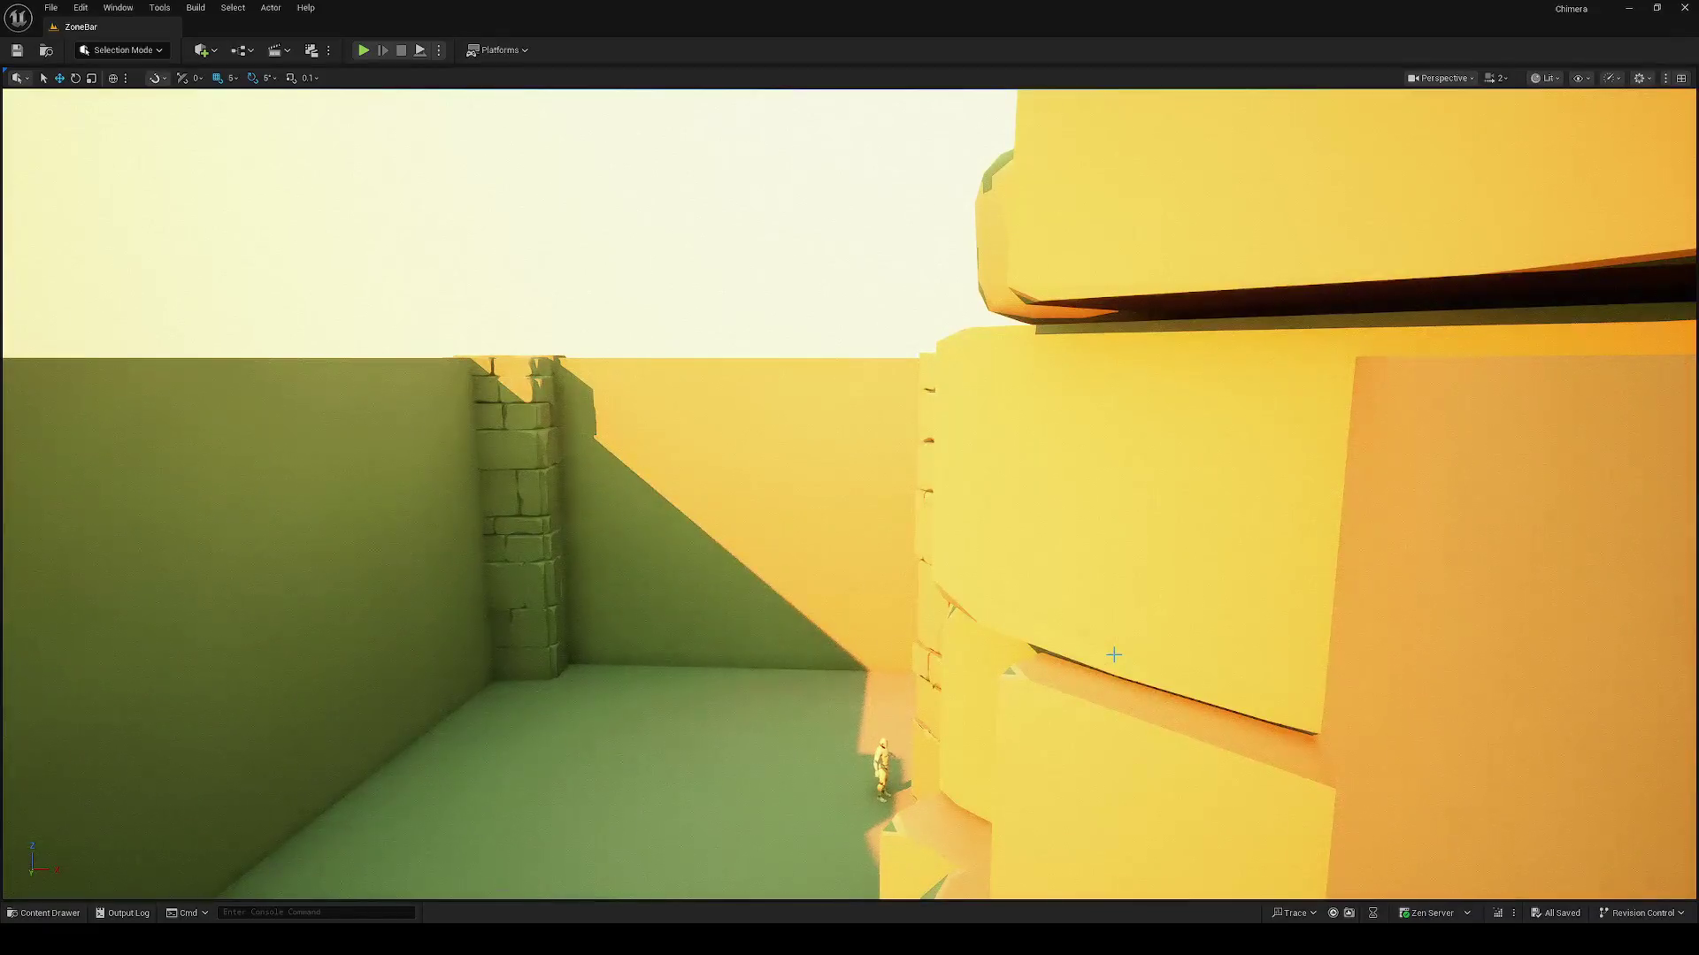
key(w)
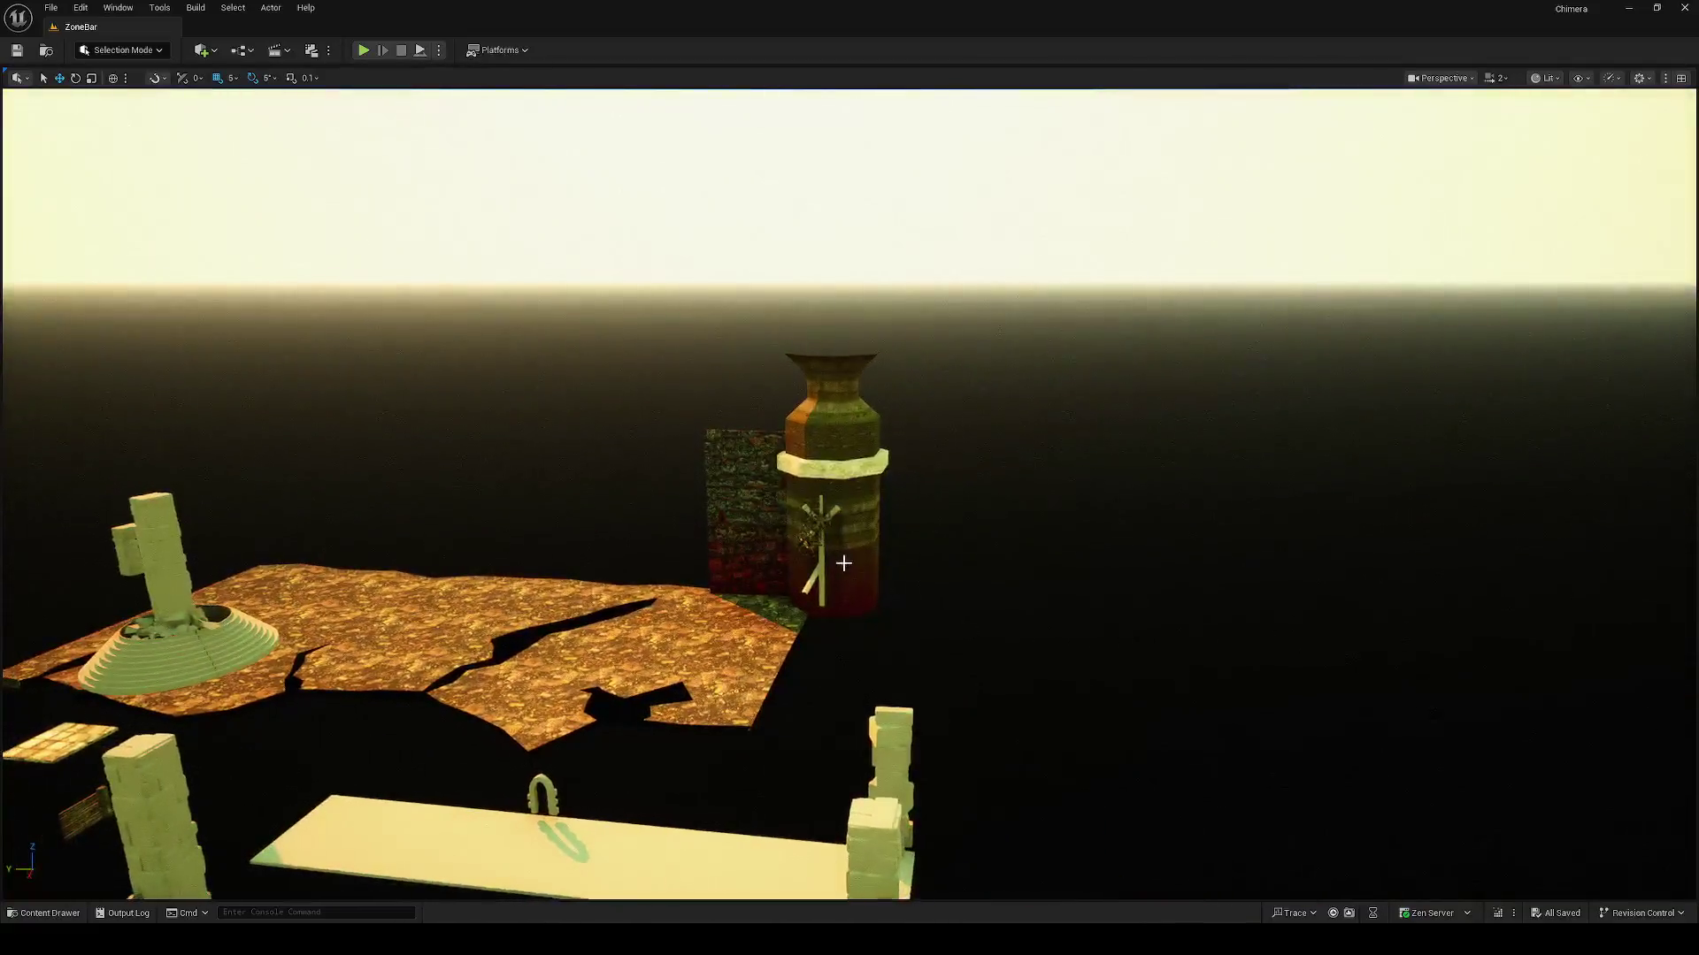
click(841, 558)
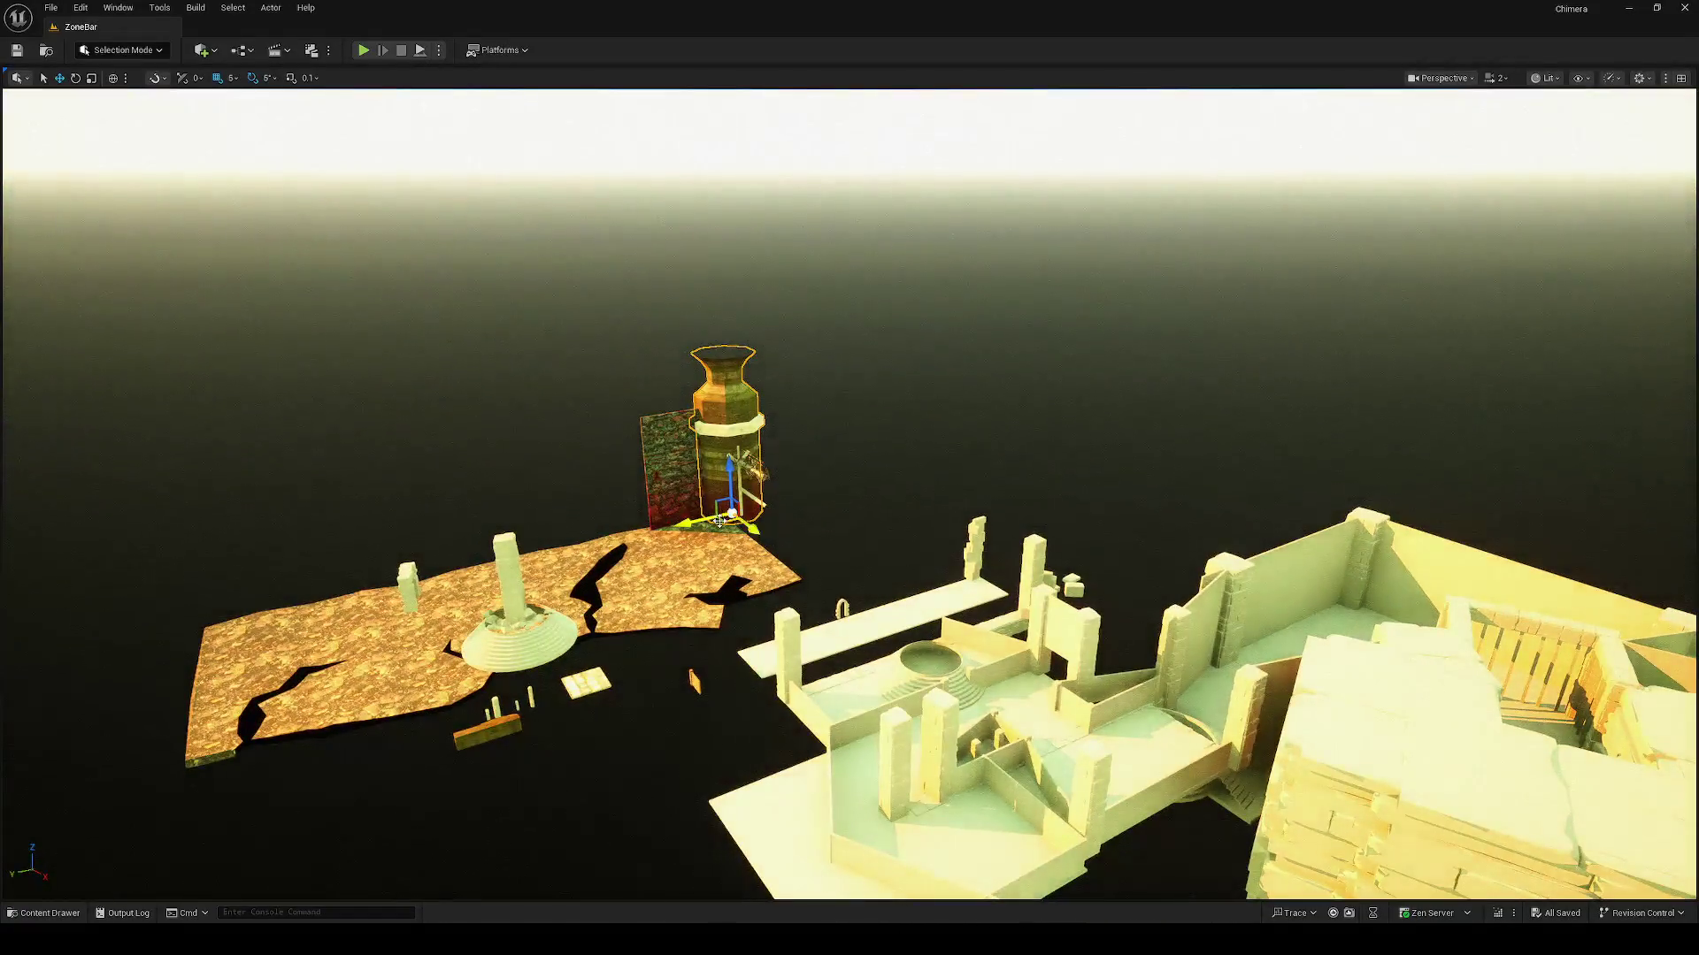
Step: Duplicate the vase into the ruins, stretch the copy into a tall column, then select the floor slab
mouse_move(733, 515)
mouse_down()
mouse_move(917, 694)
mouse_move(915, 736)
mouse_move(924, 646)
mouse_up()
key(r)
scroll(849, 478, down, 3)
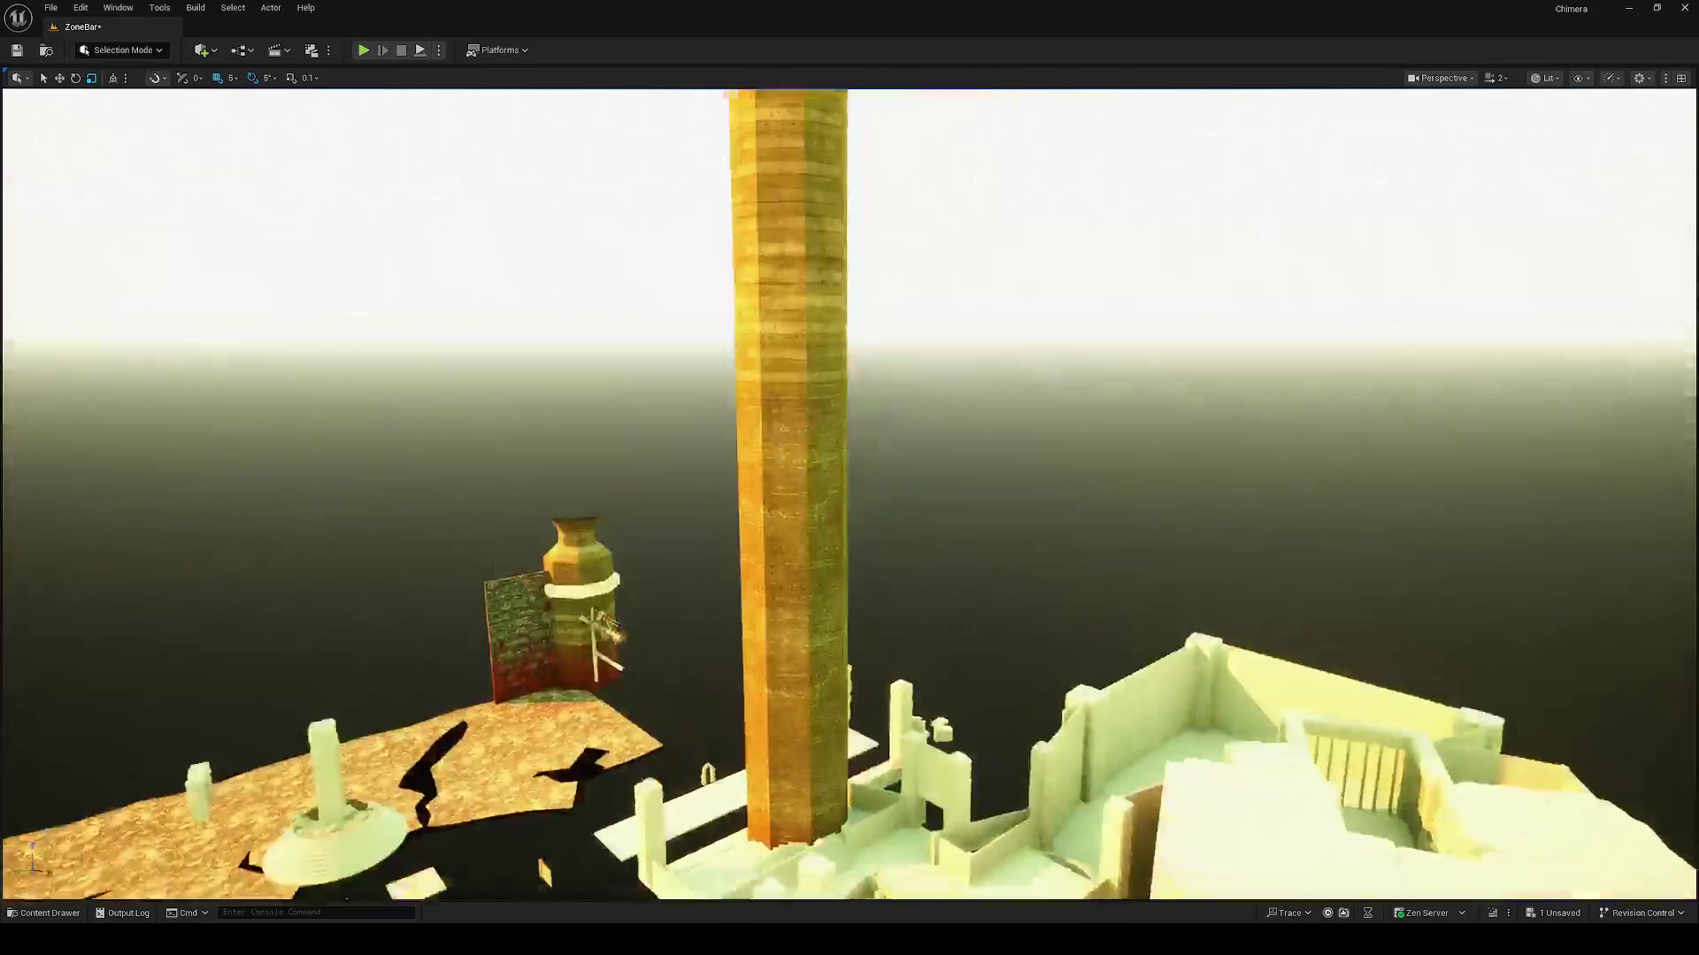
scroll(849, 477, down, 3)
scroll(850, 477, up, 3)
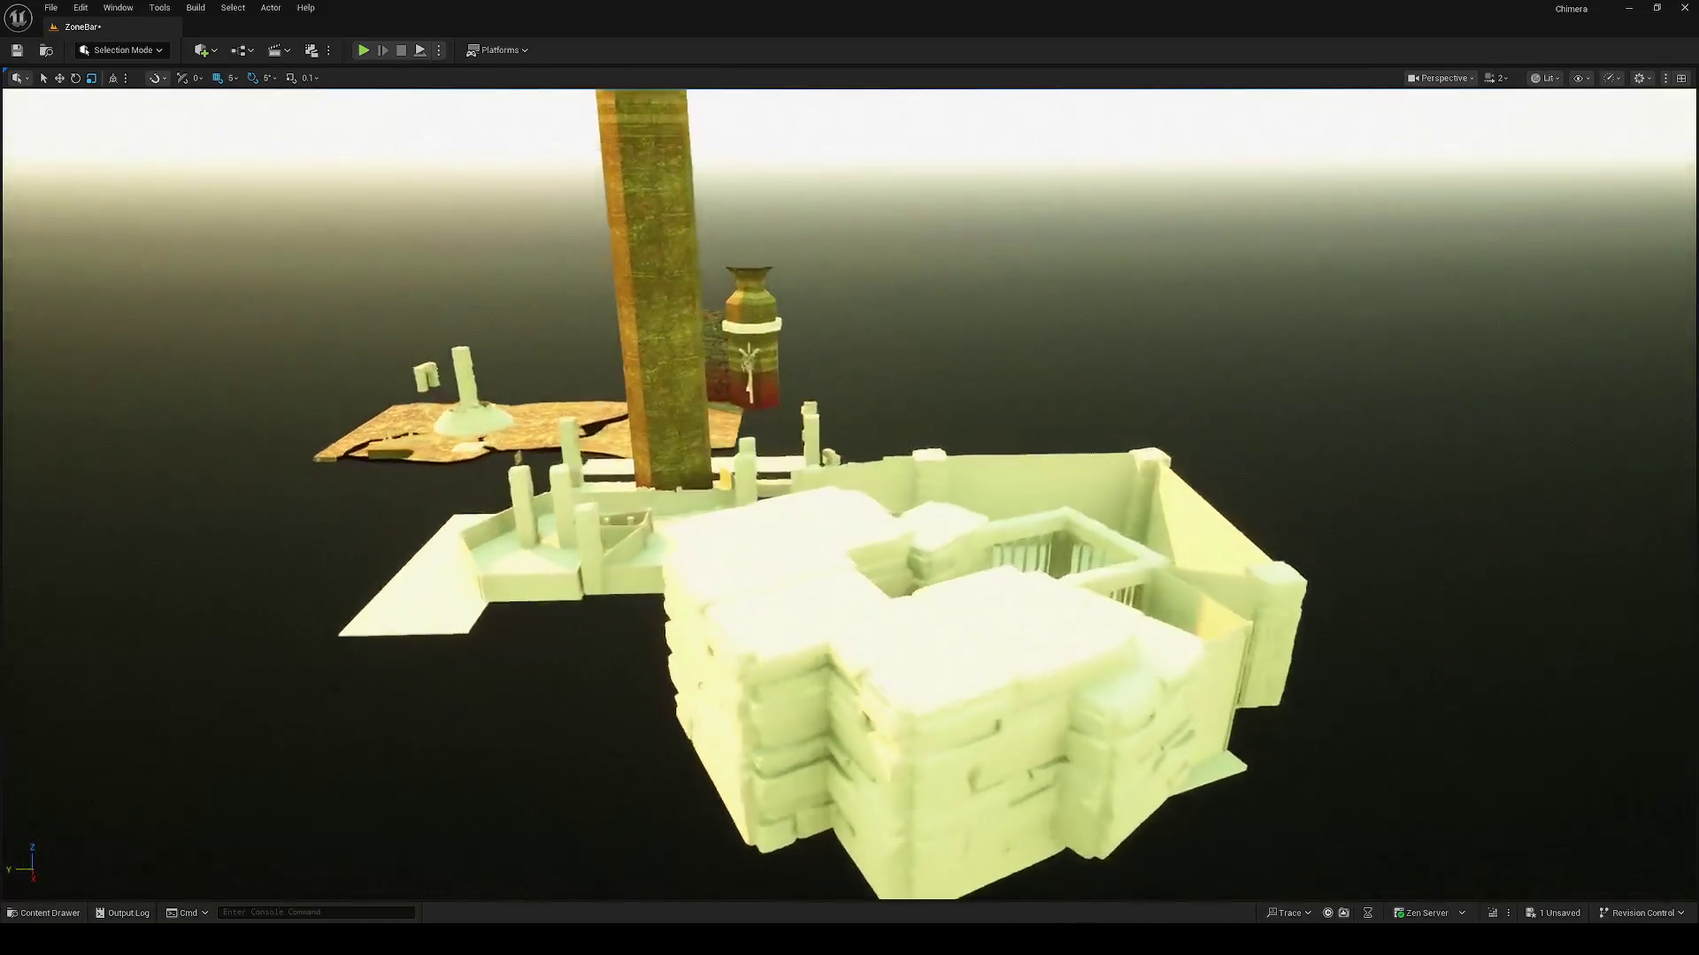
key(w)
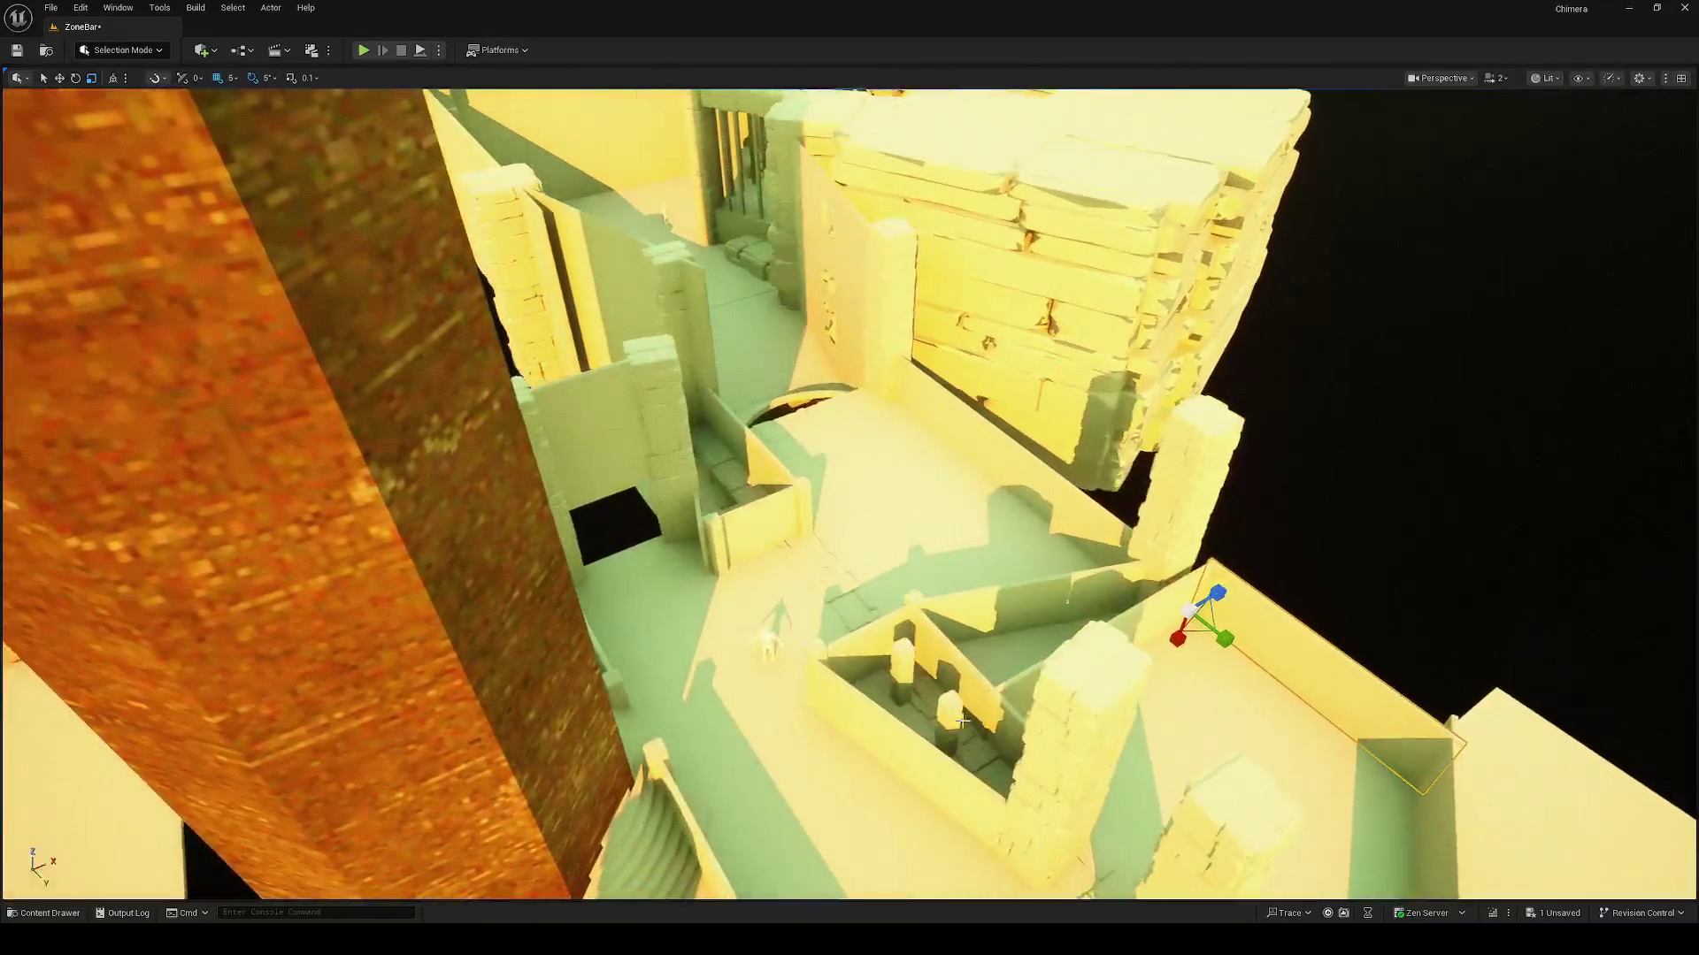
click(897, 545)
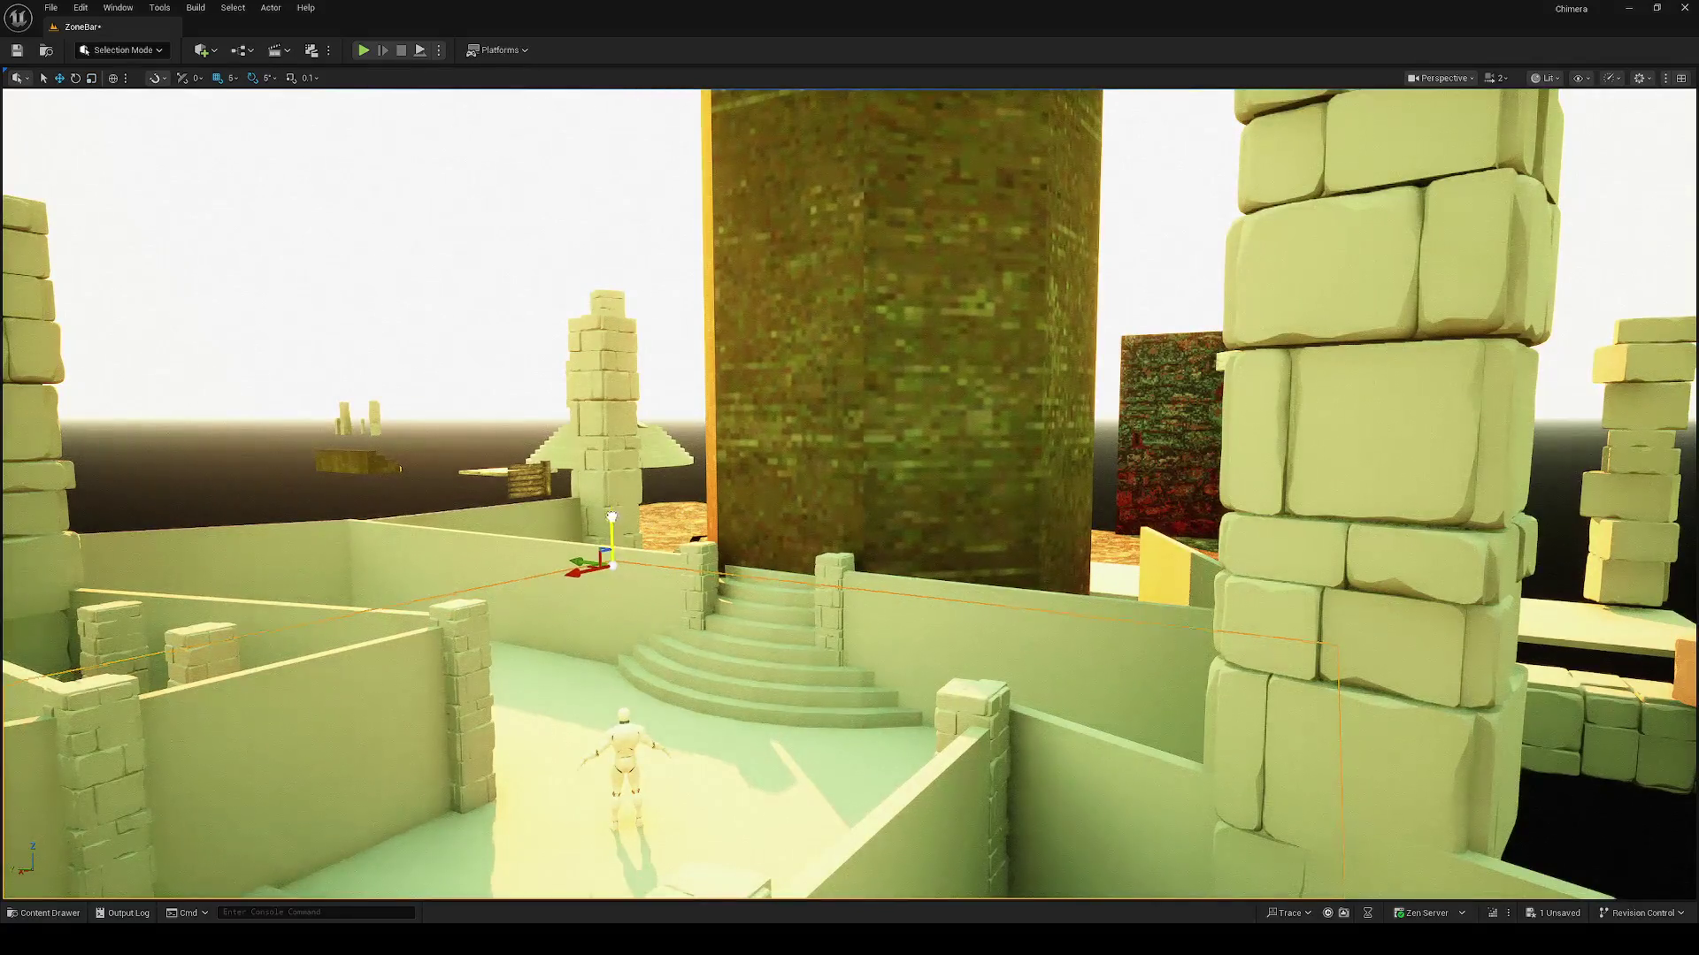
Step: Lower the floor slab down onto the stone pillars
key(w)
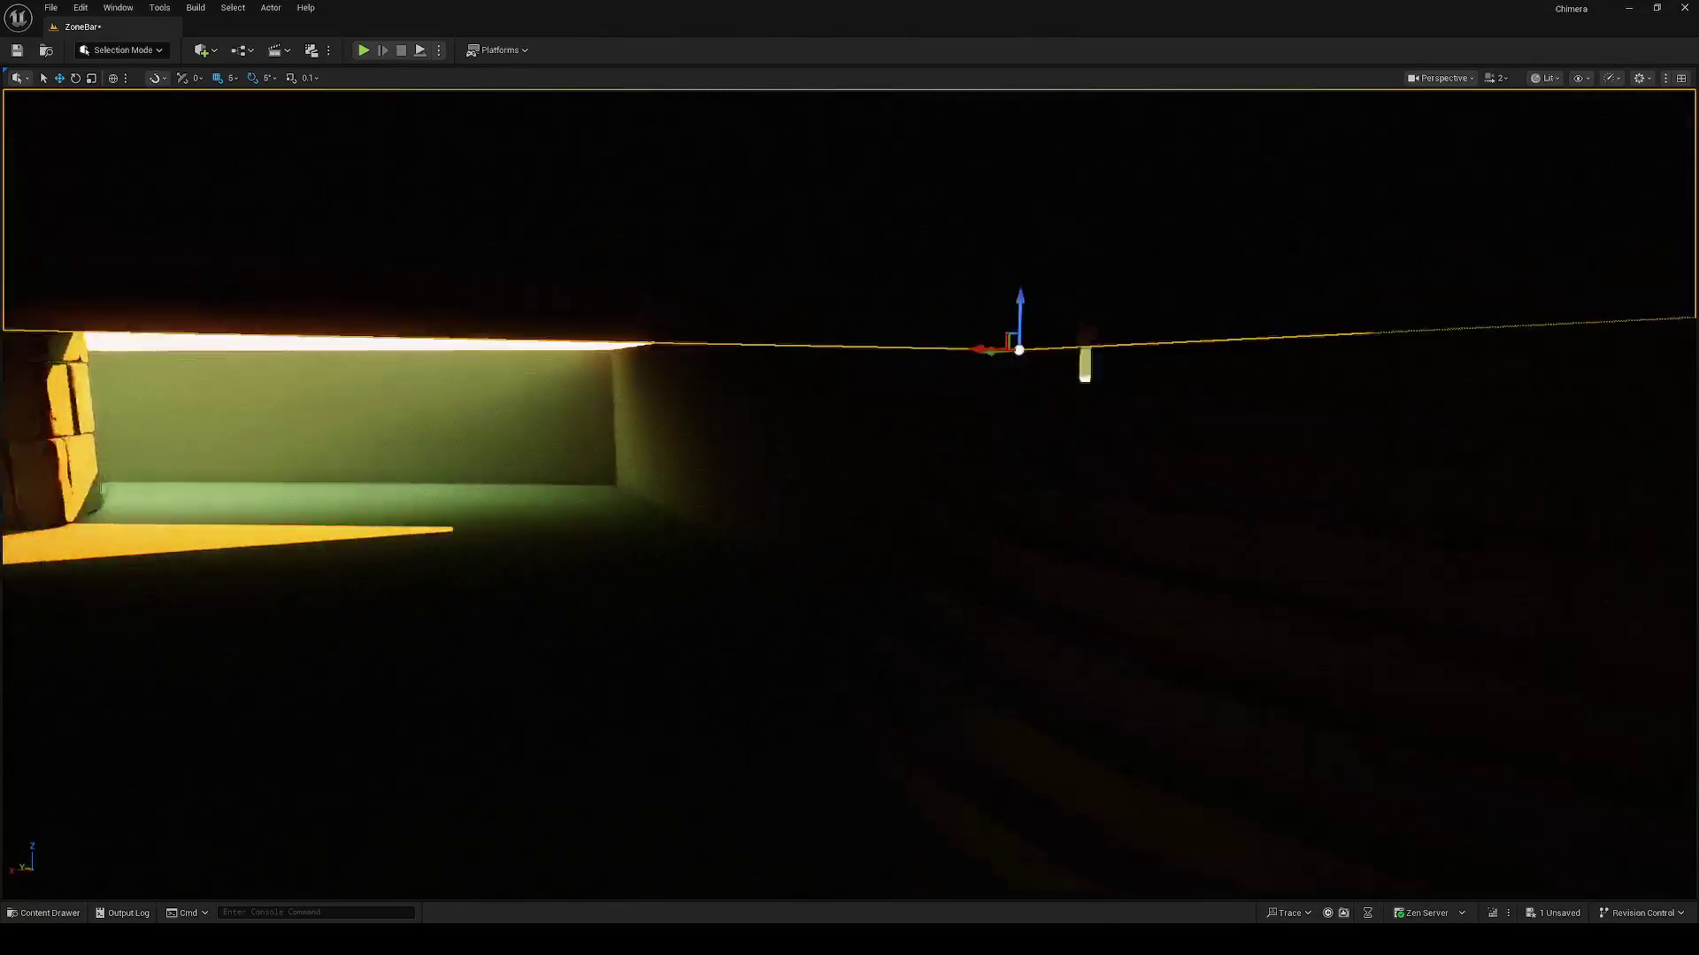
key(w)
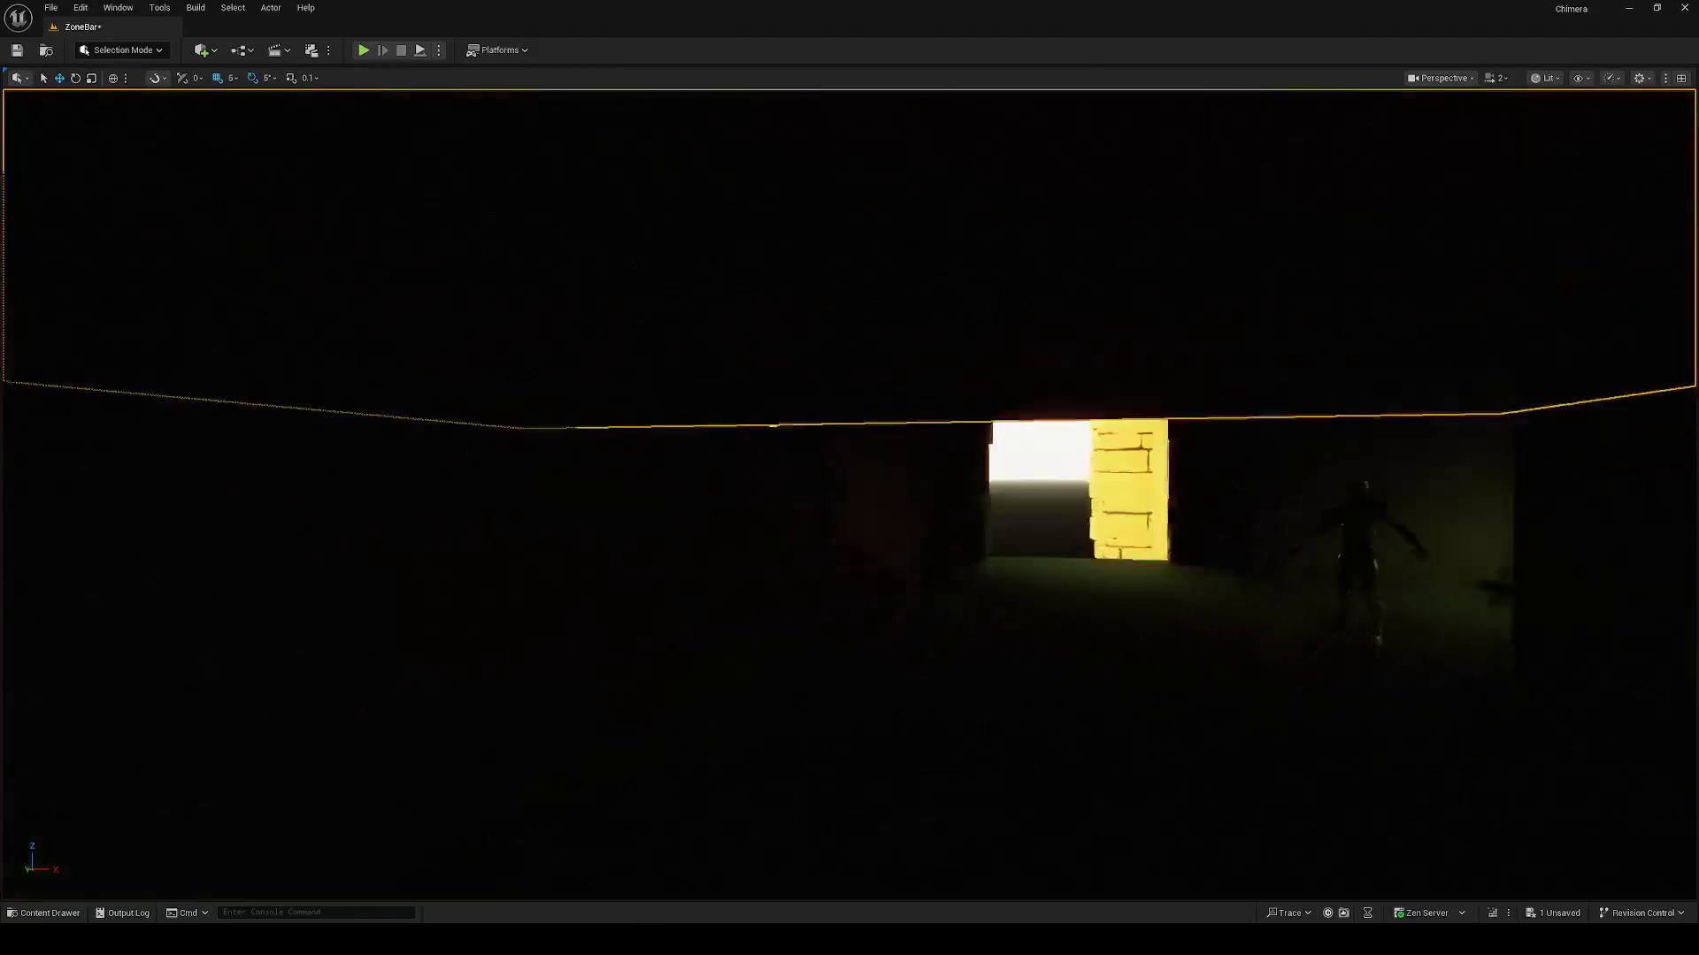
key(s)
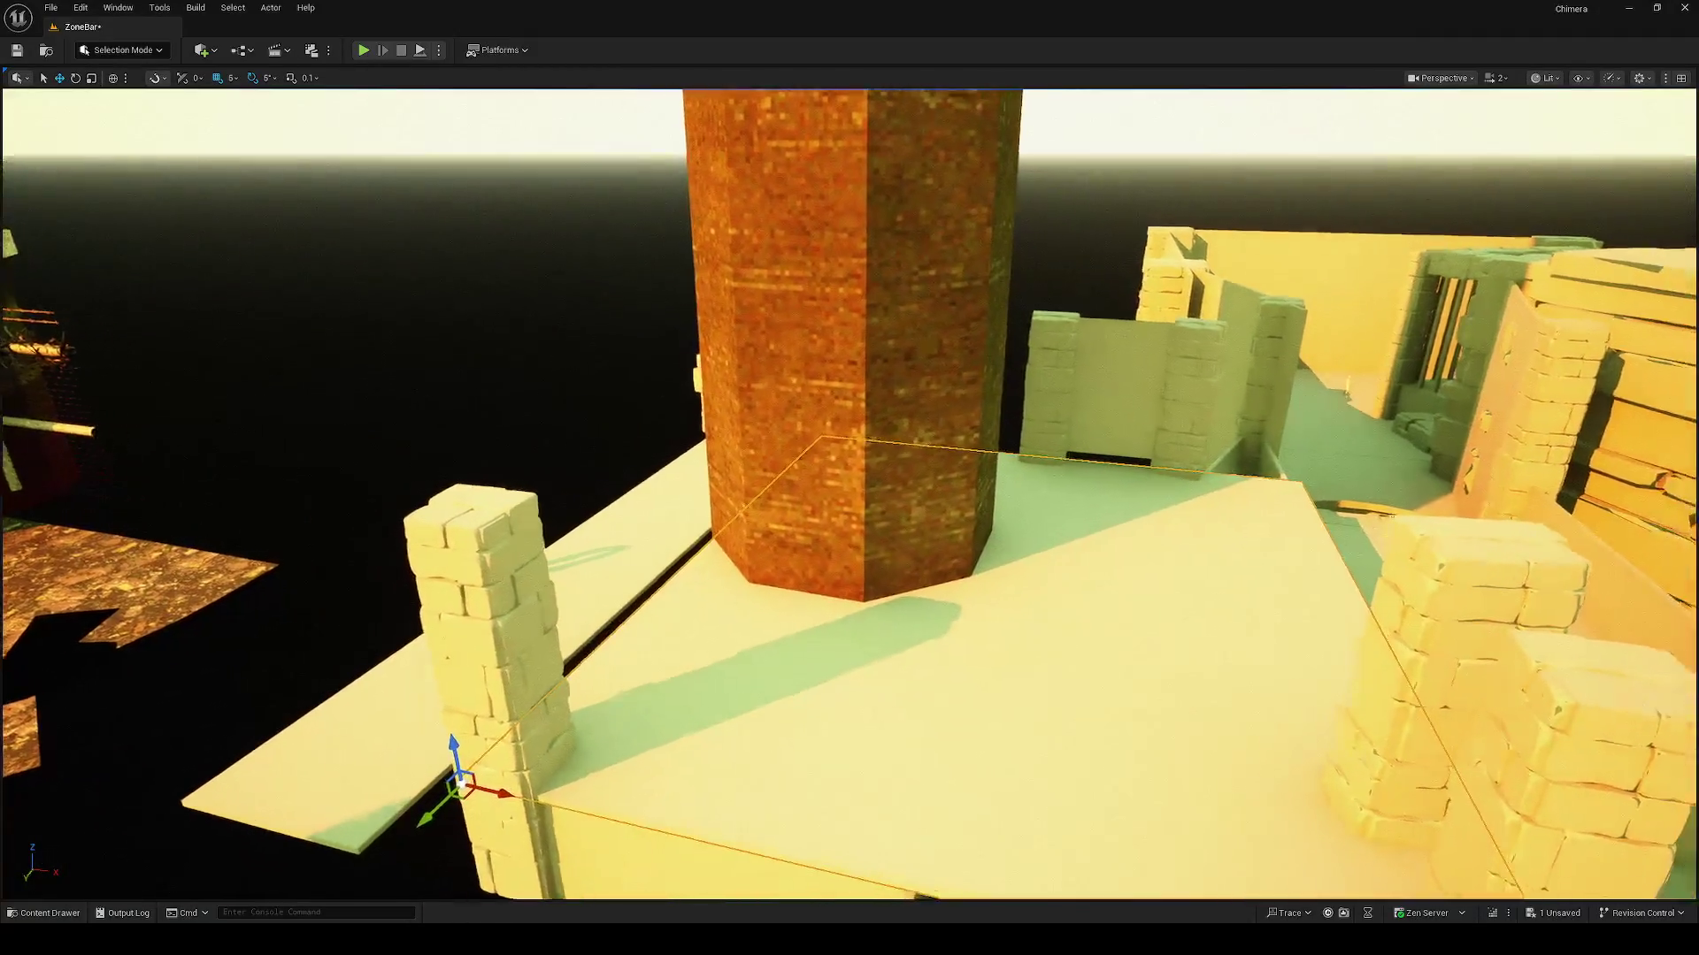
key(s)
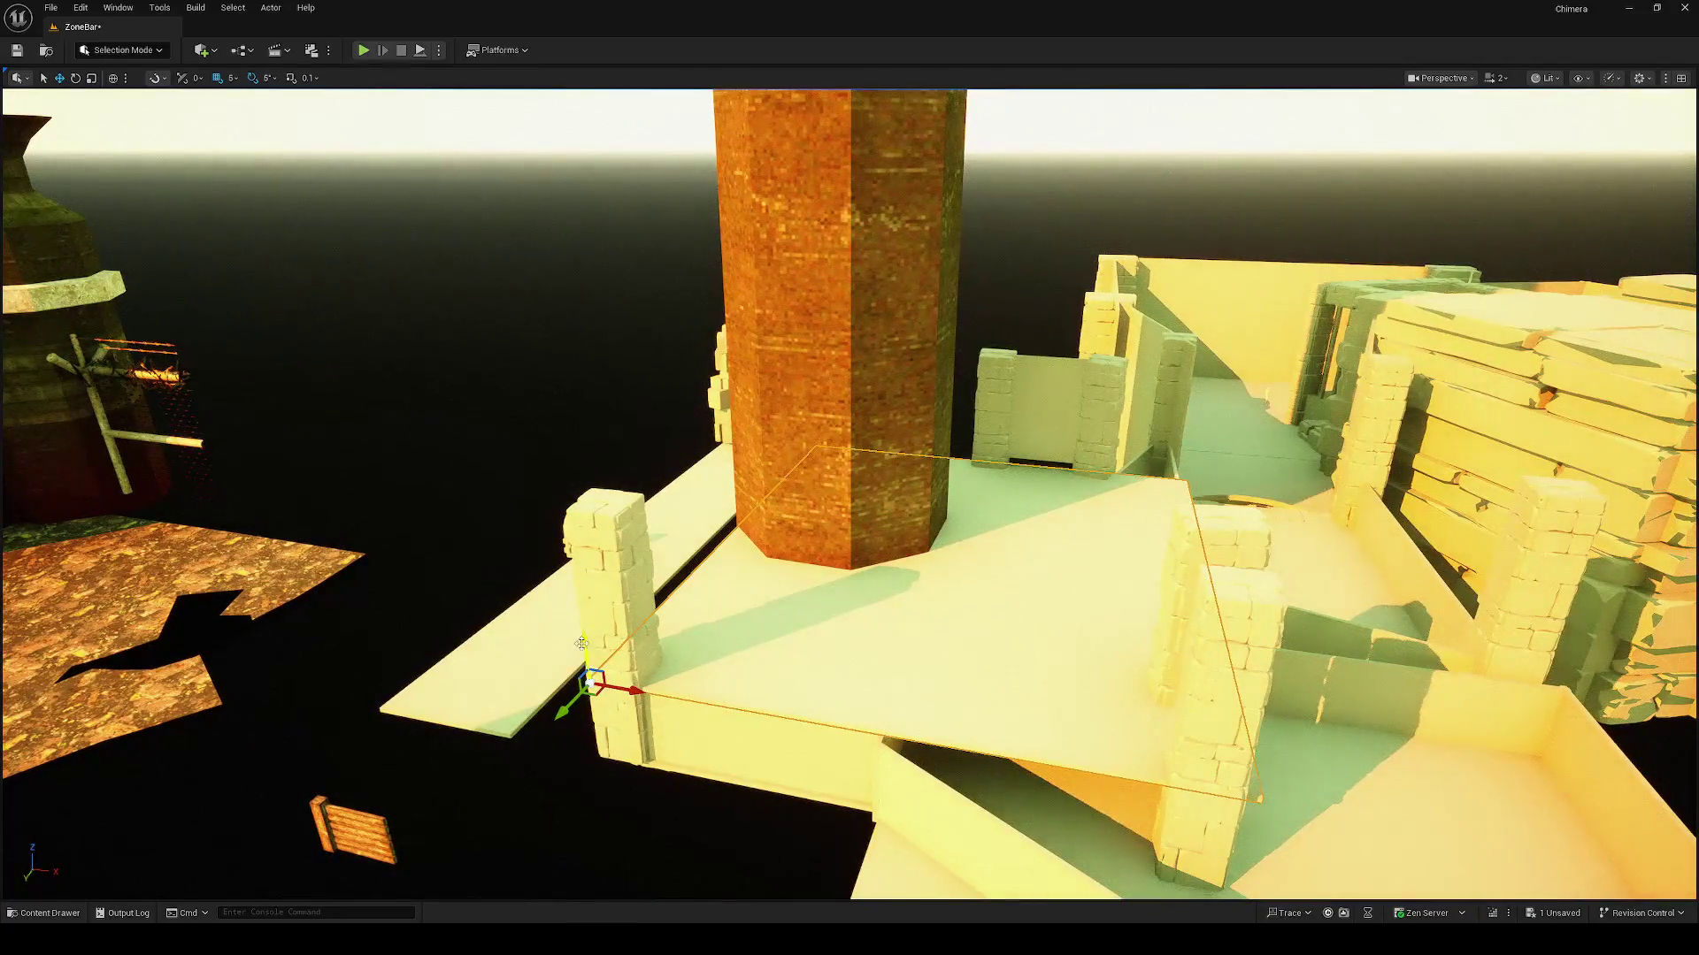
key(e)
key(w)
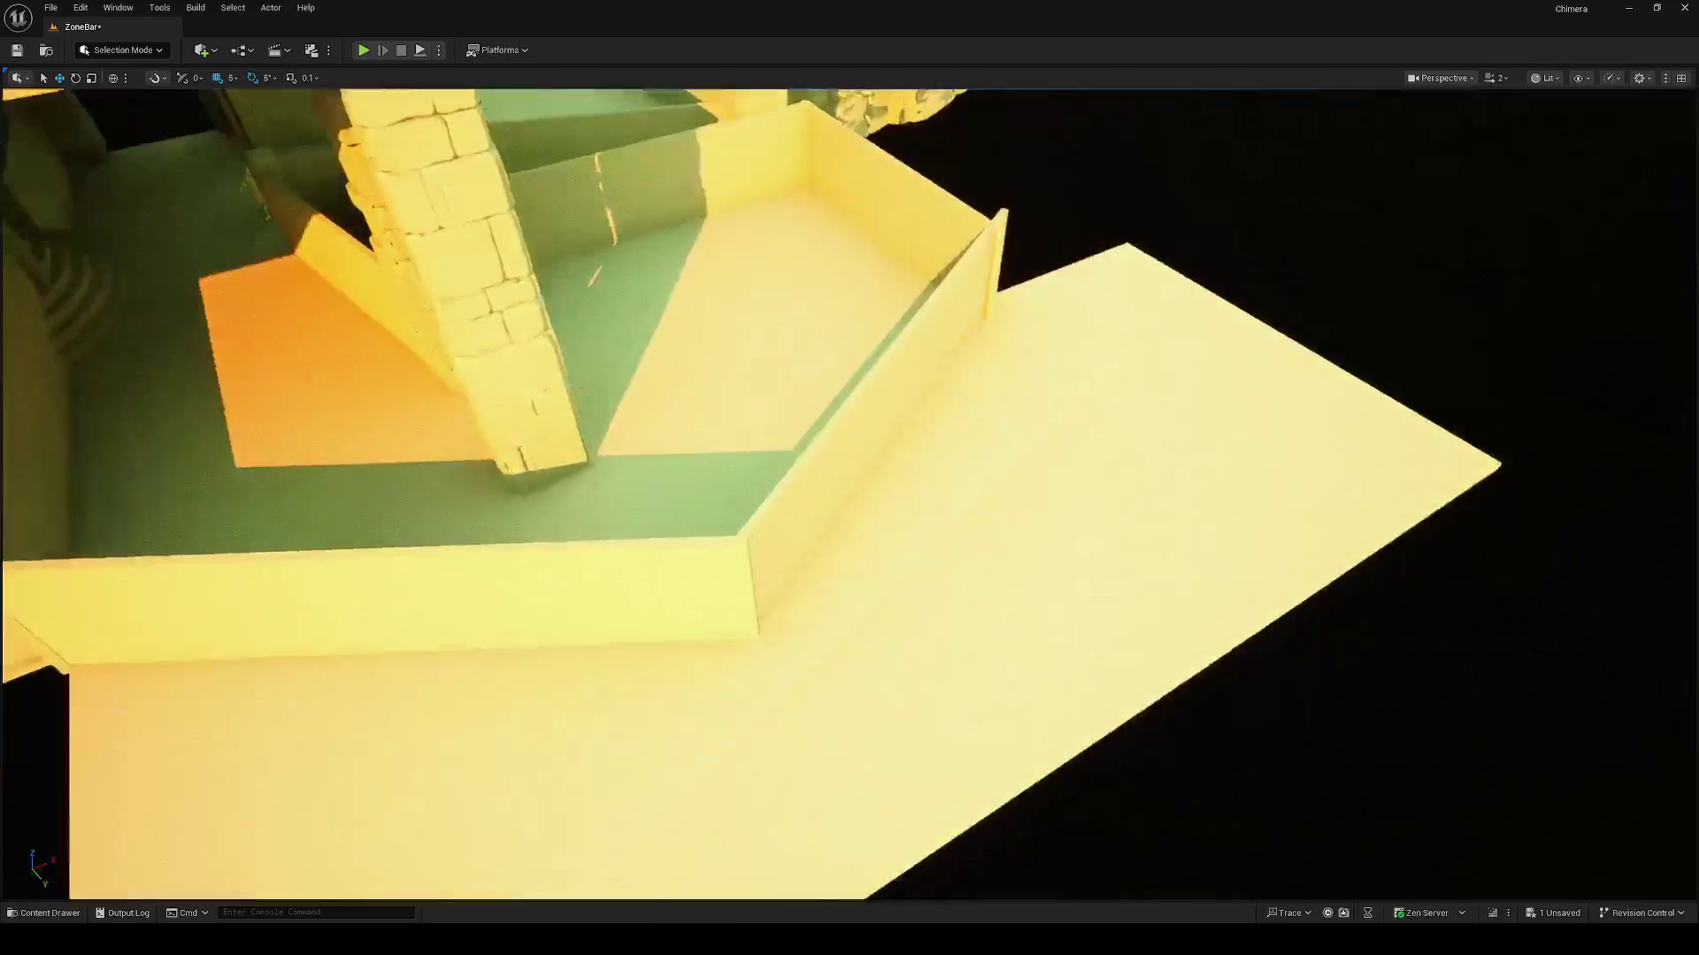
key(w)
key(s)
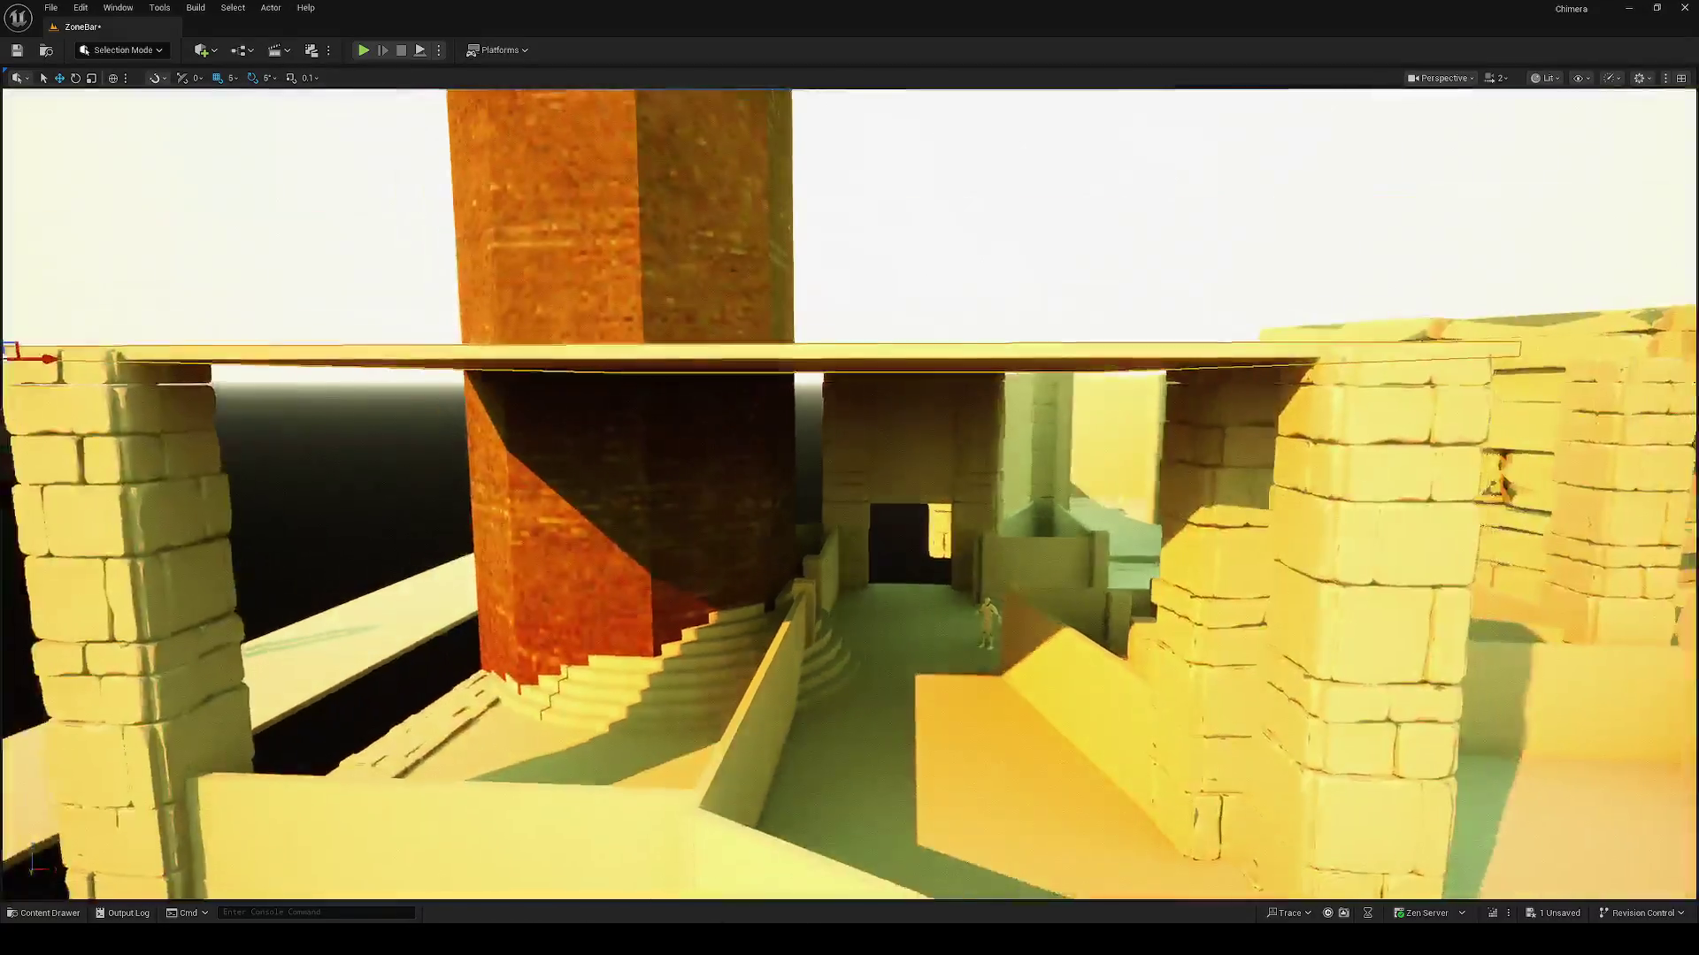
key(w)
key(s)
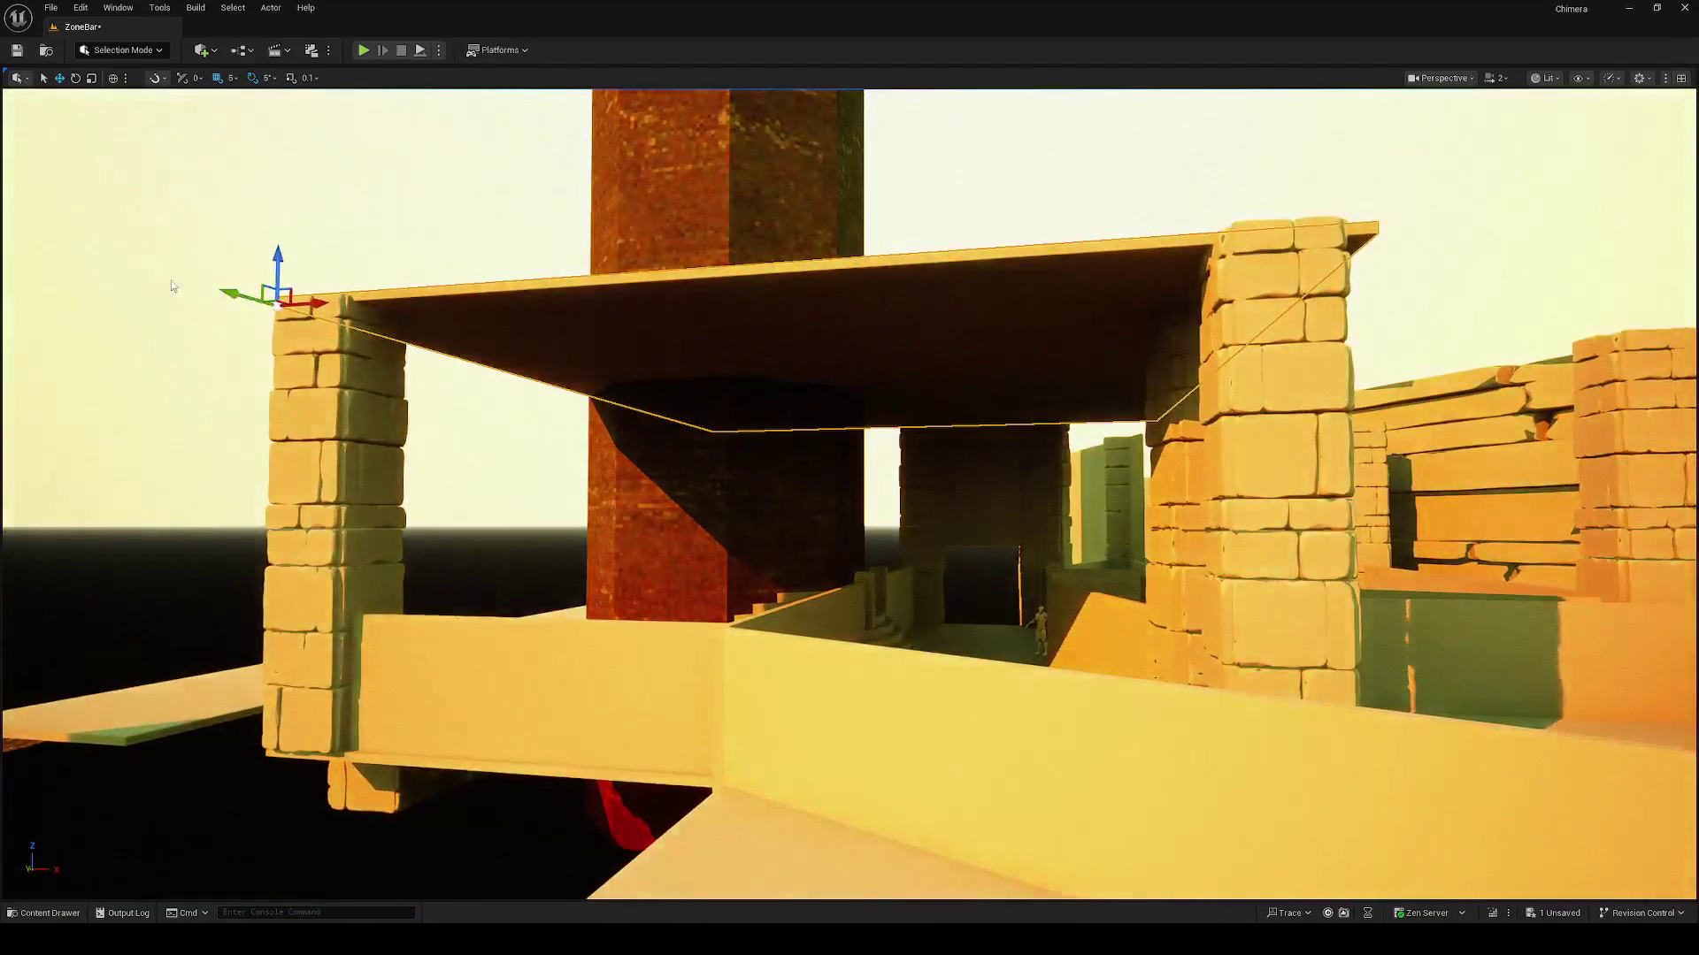
drag(278, 257, 278, 457)
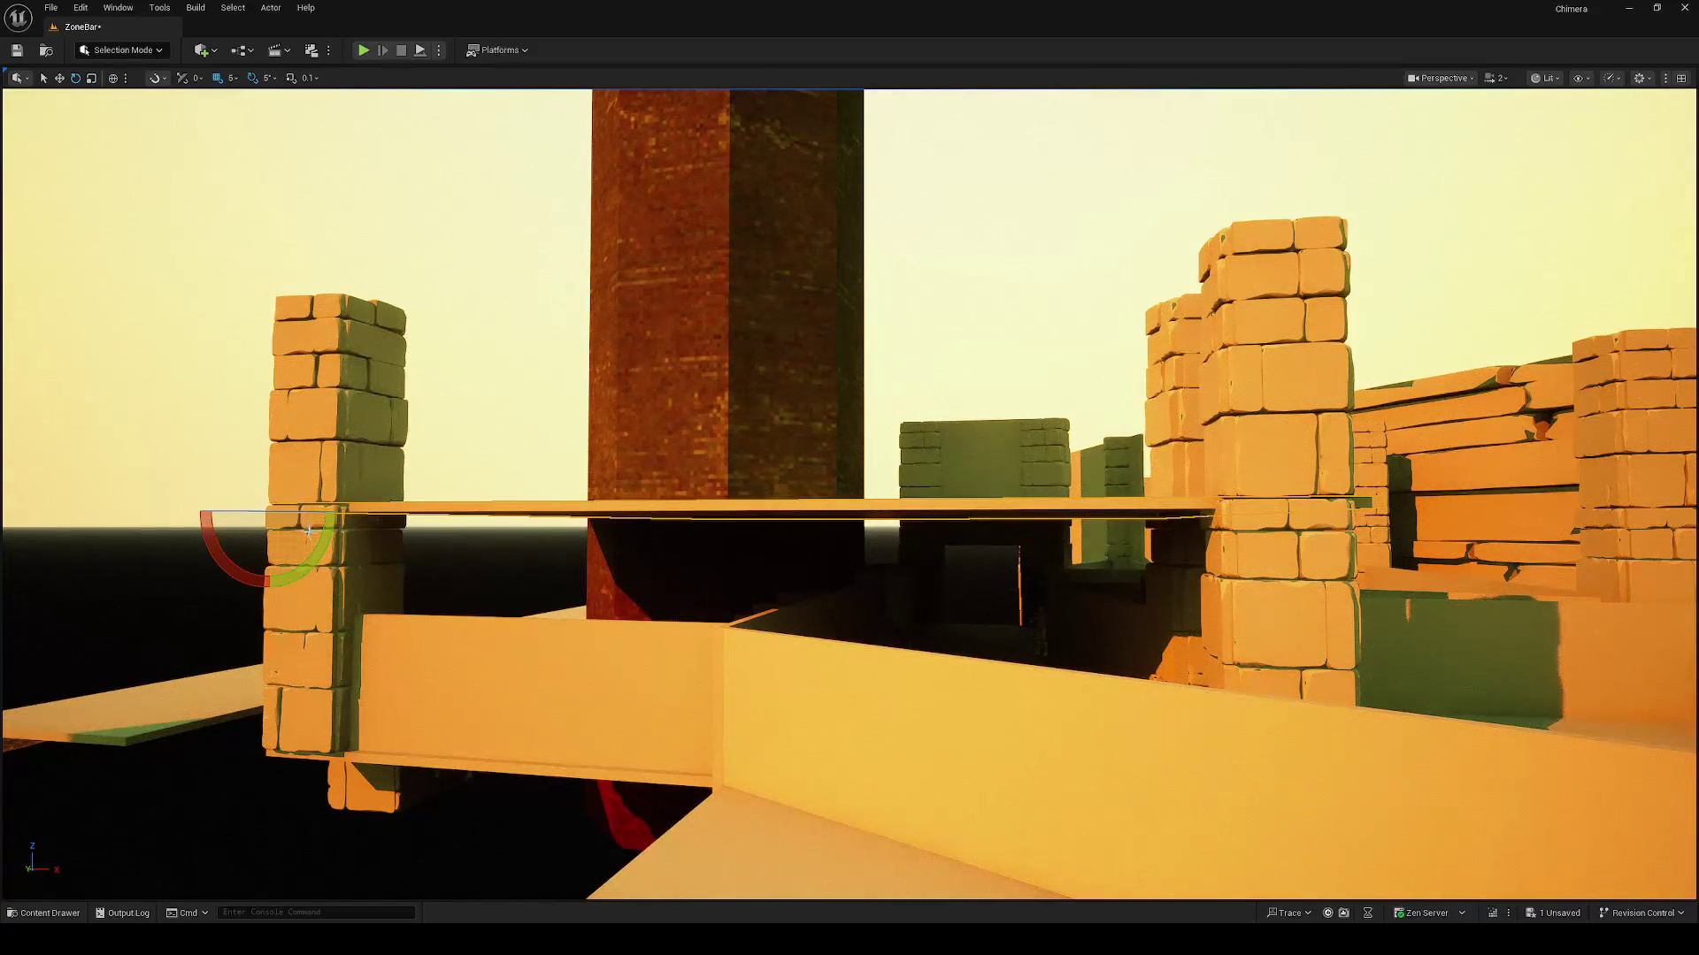
Step: Tilt the slab toward 15°, then ease it back to a shallower roof slope
drag(338, 509, 338, 489)
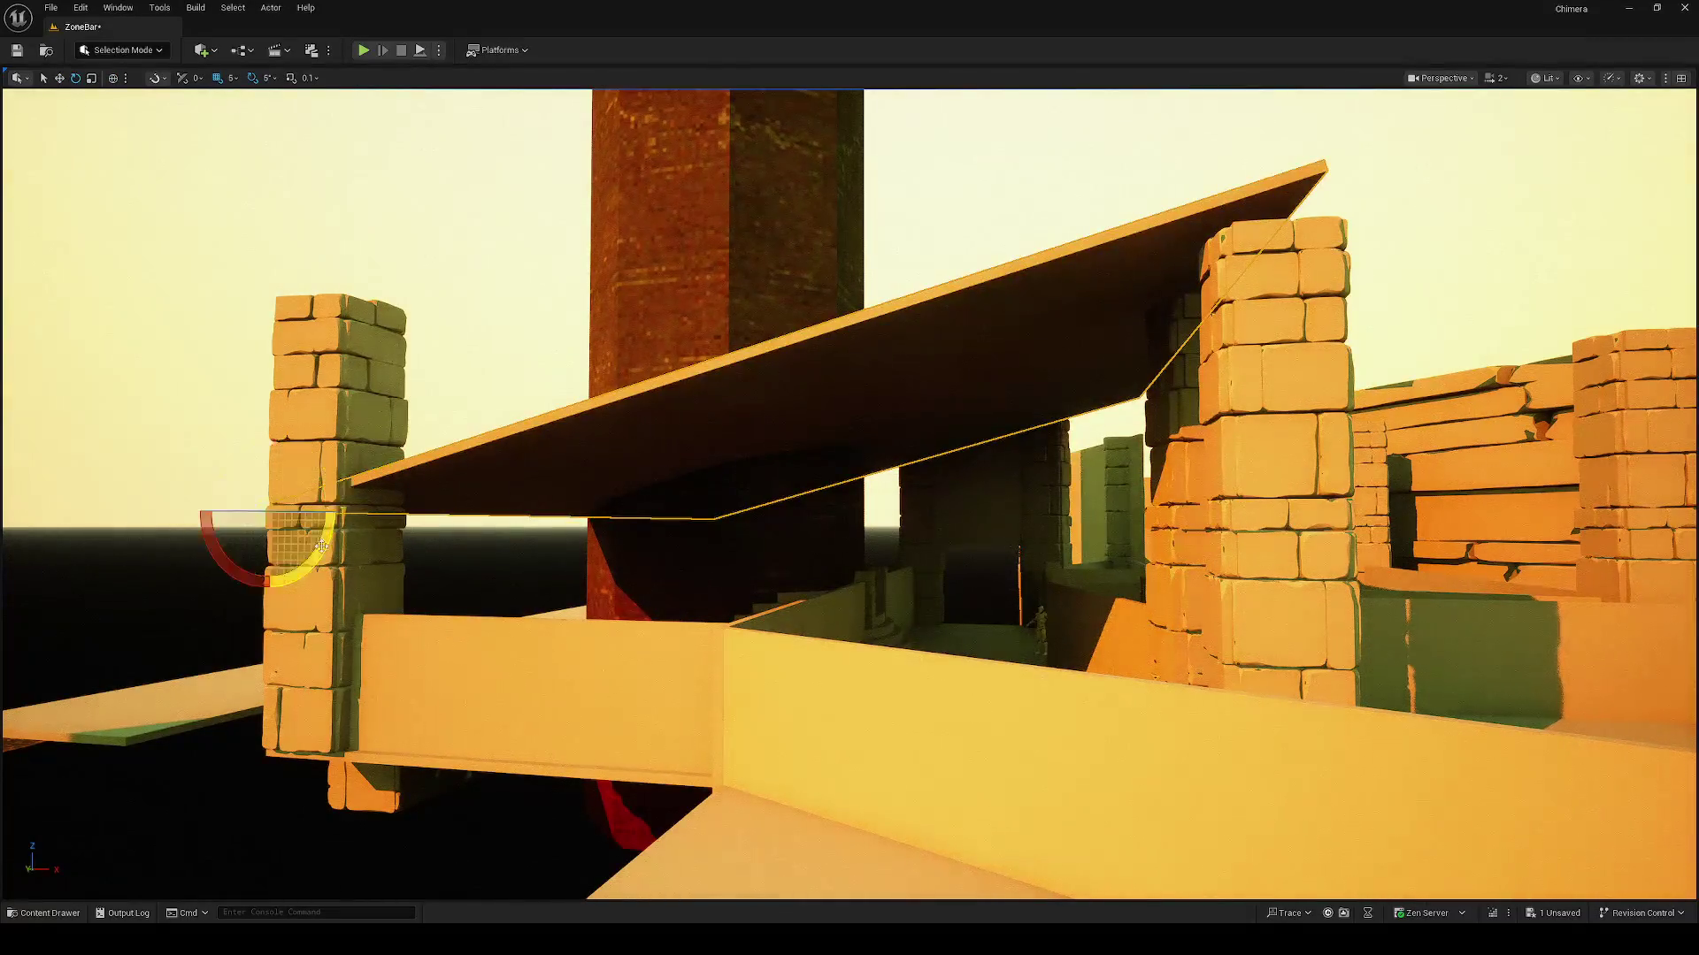
key(ctrl+z)
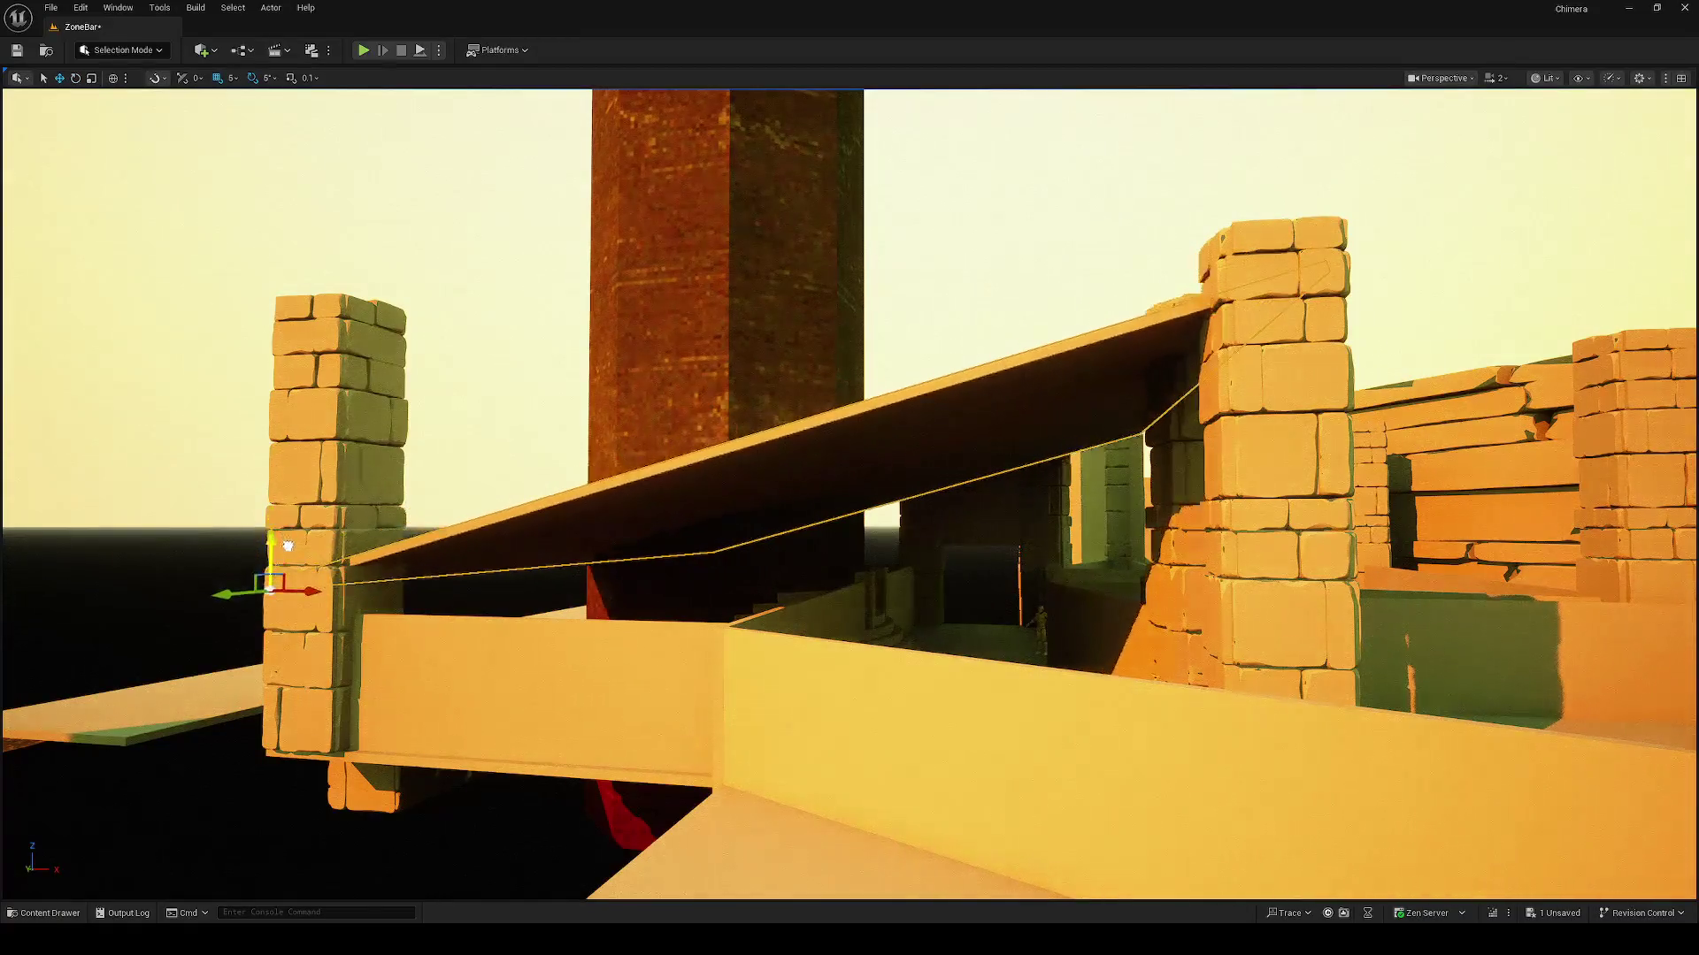
key(w)
key(w)
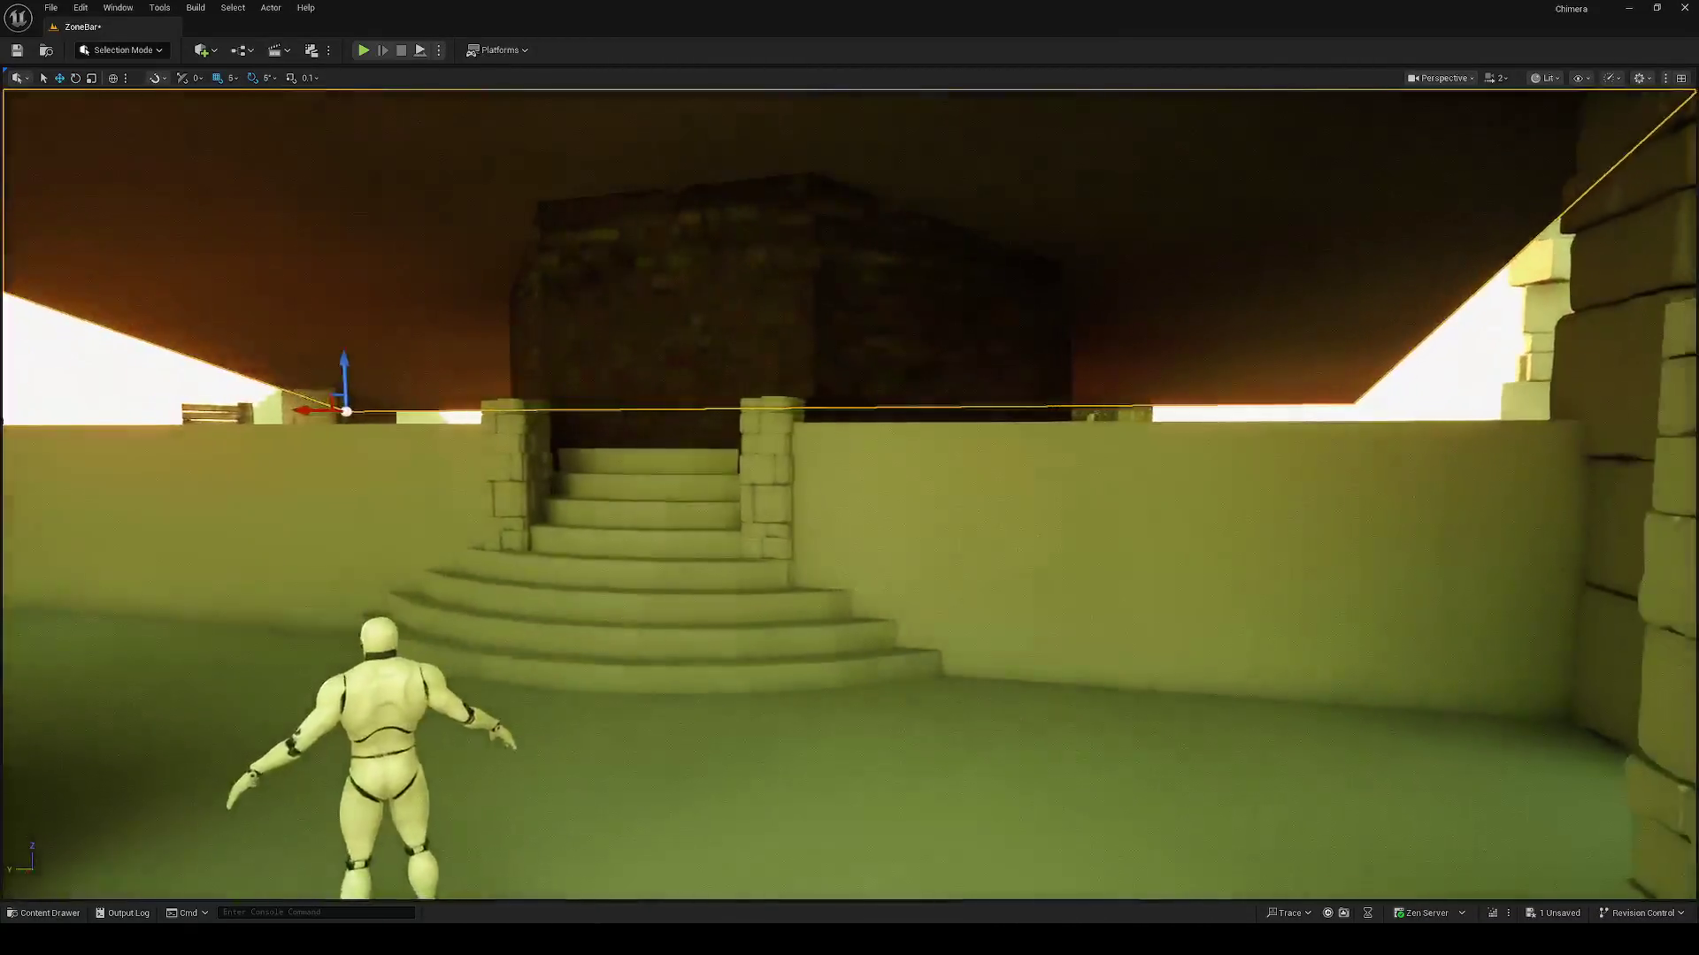
Step: Fly through the walled corridor into the courtyard, save the level, and select the roof slab
mouse_move(974, 541)
mouse_down()
mouse_move(820, 541)
mouse_move(829, 479)
mouse_up()
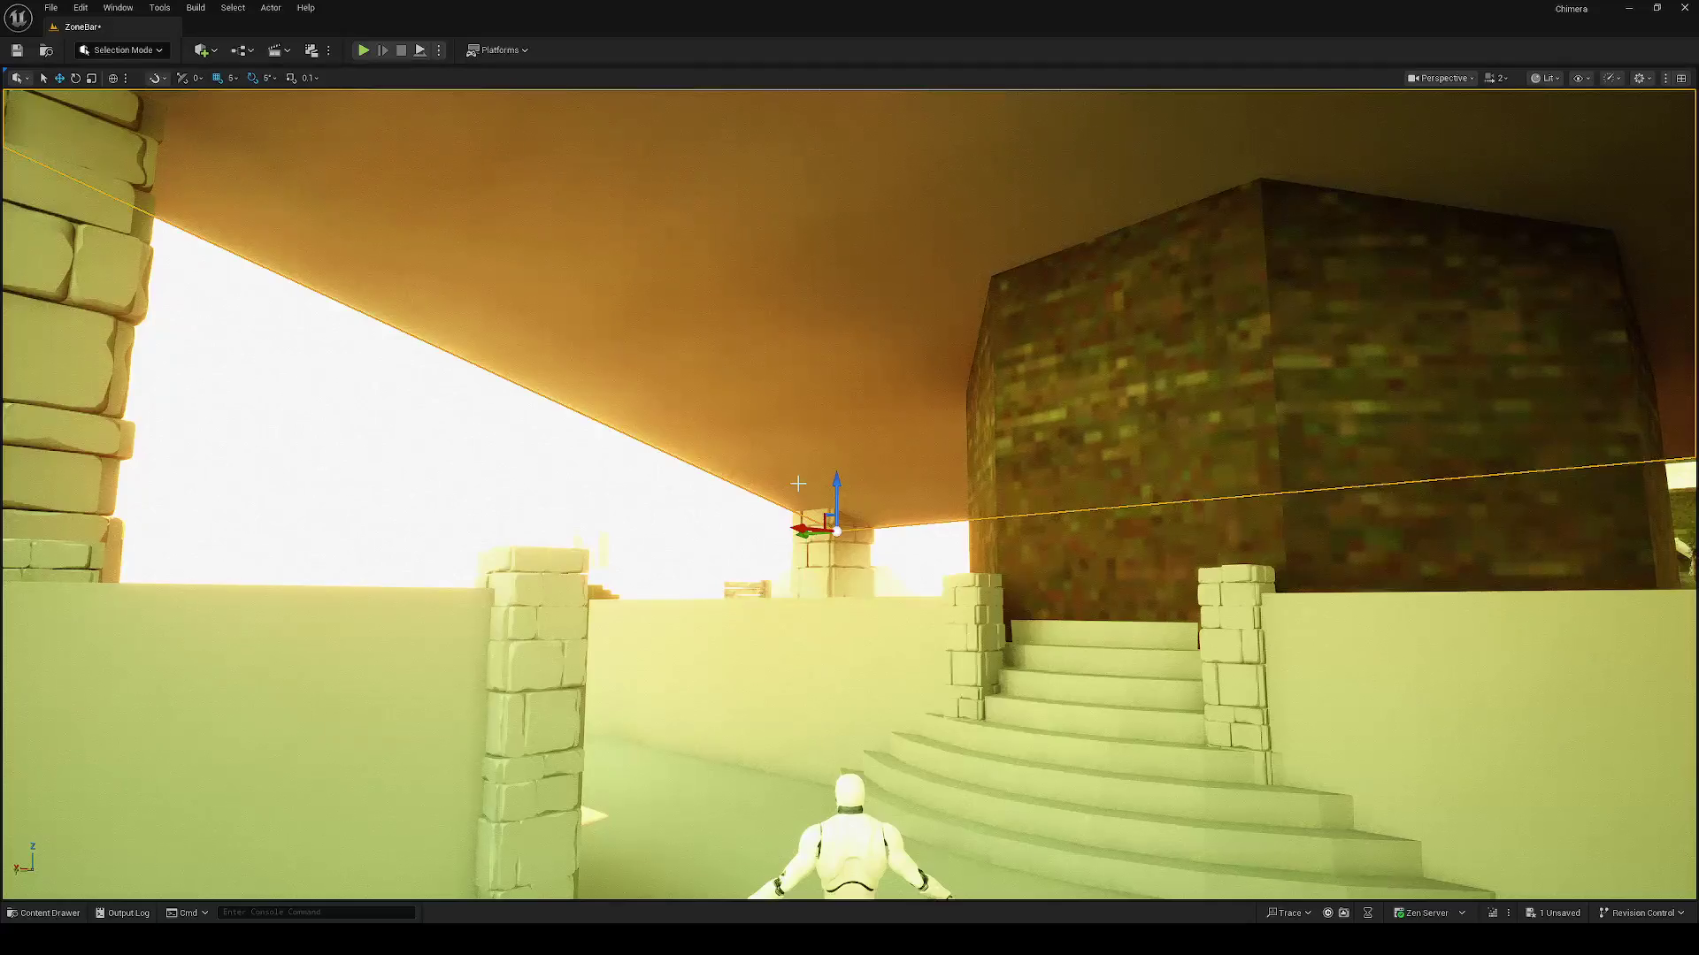
key(w)
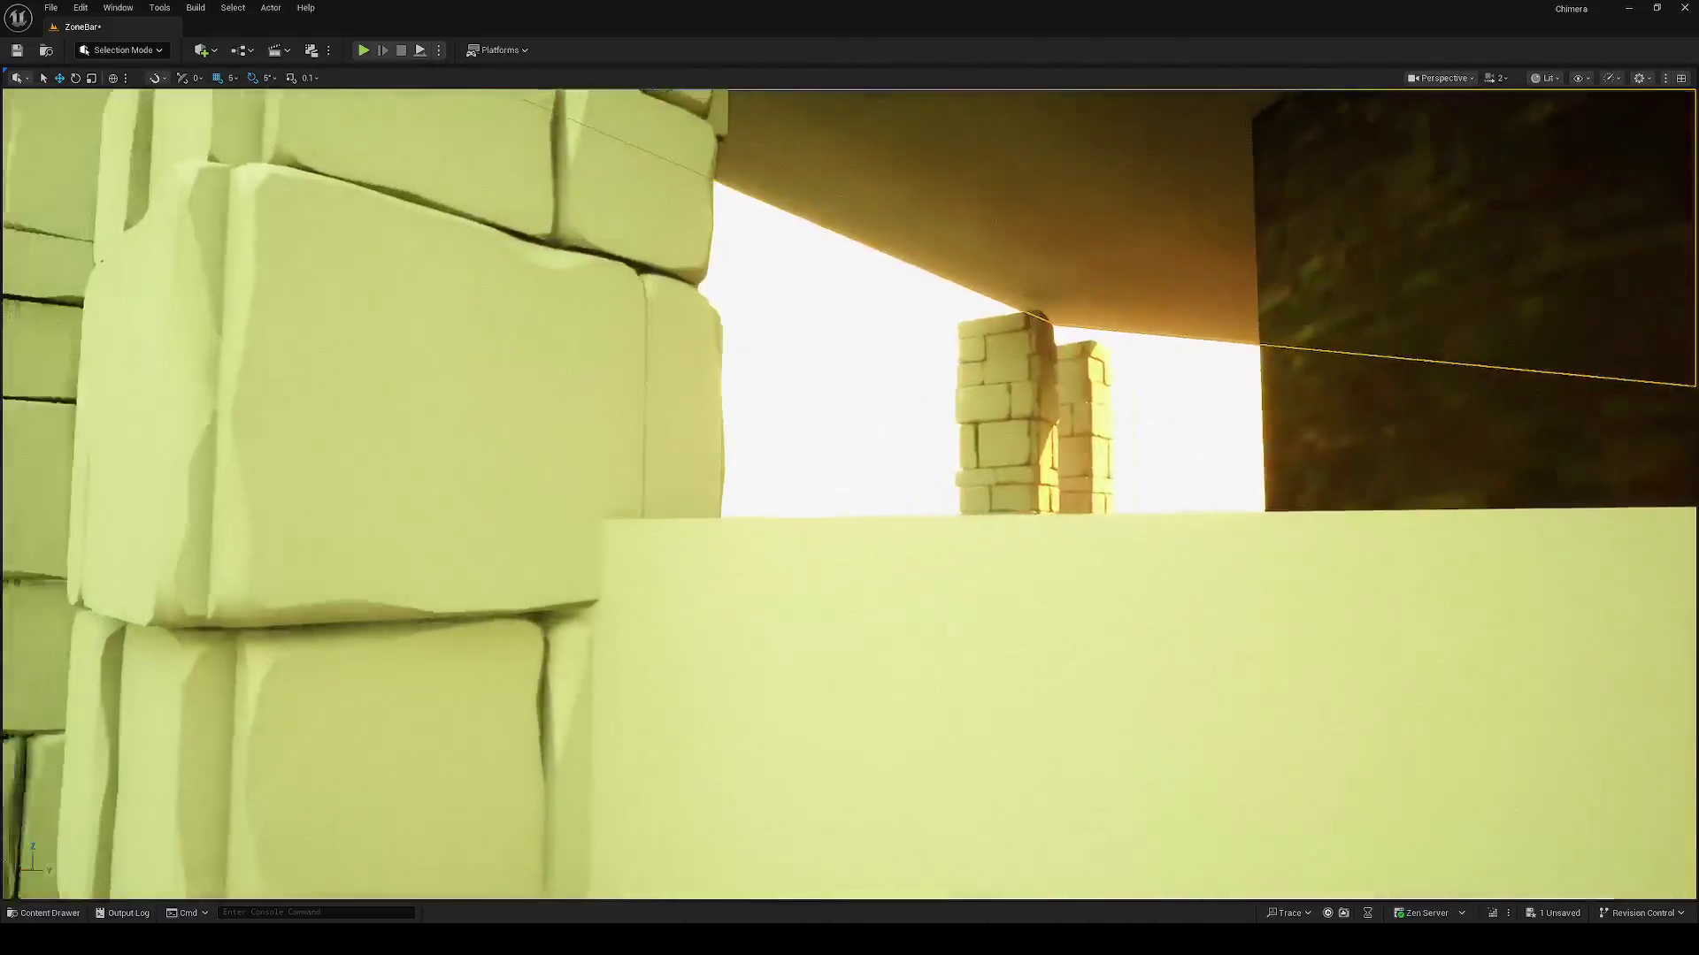
key(w)
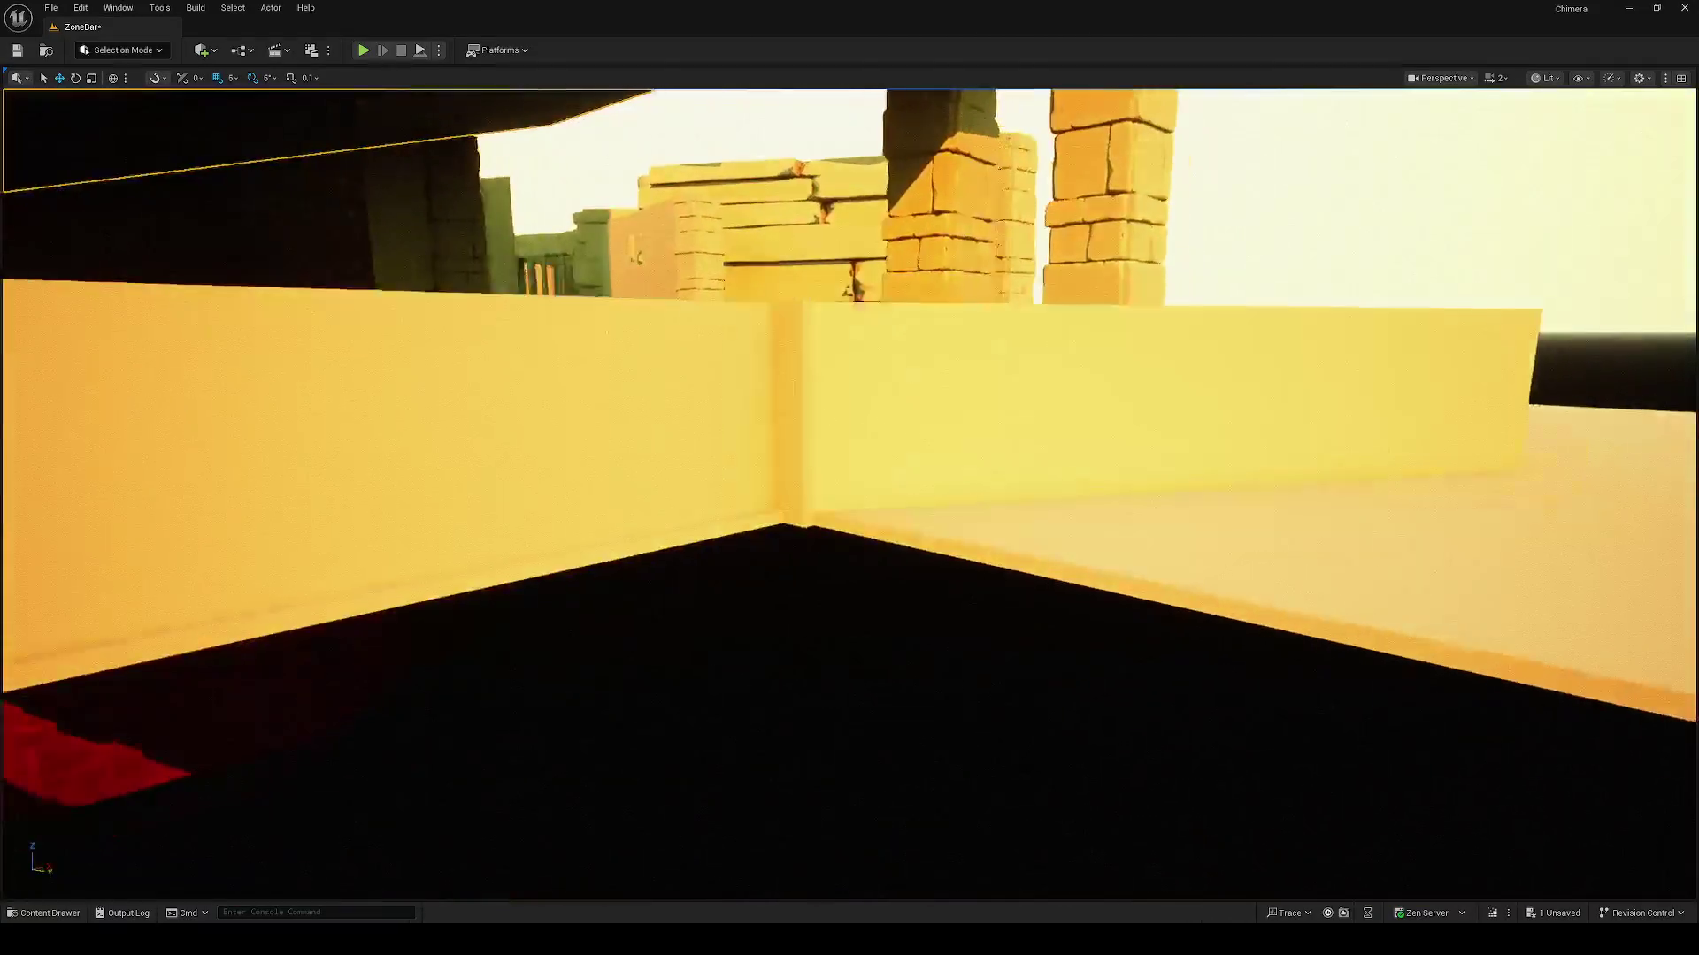
key(w)
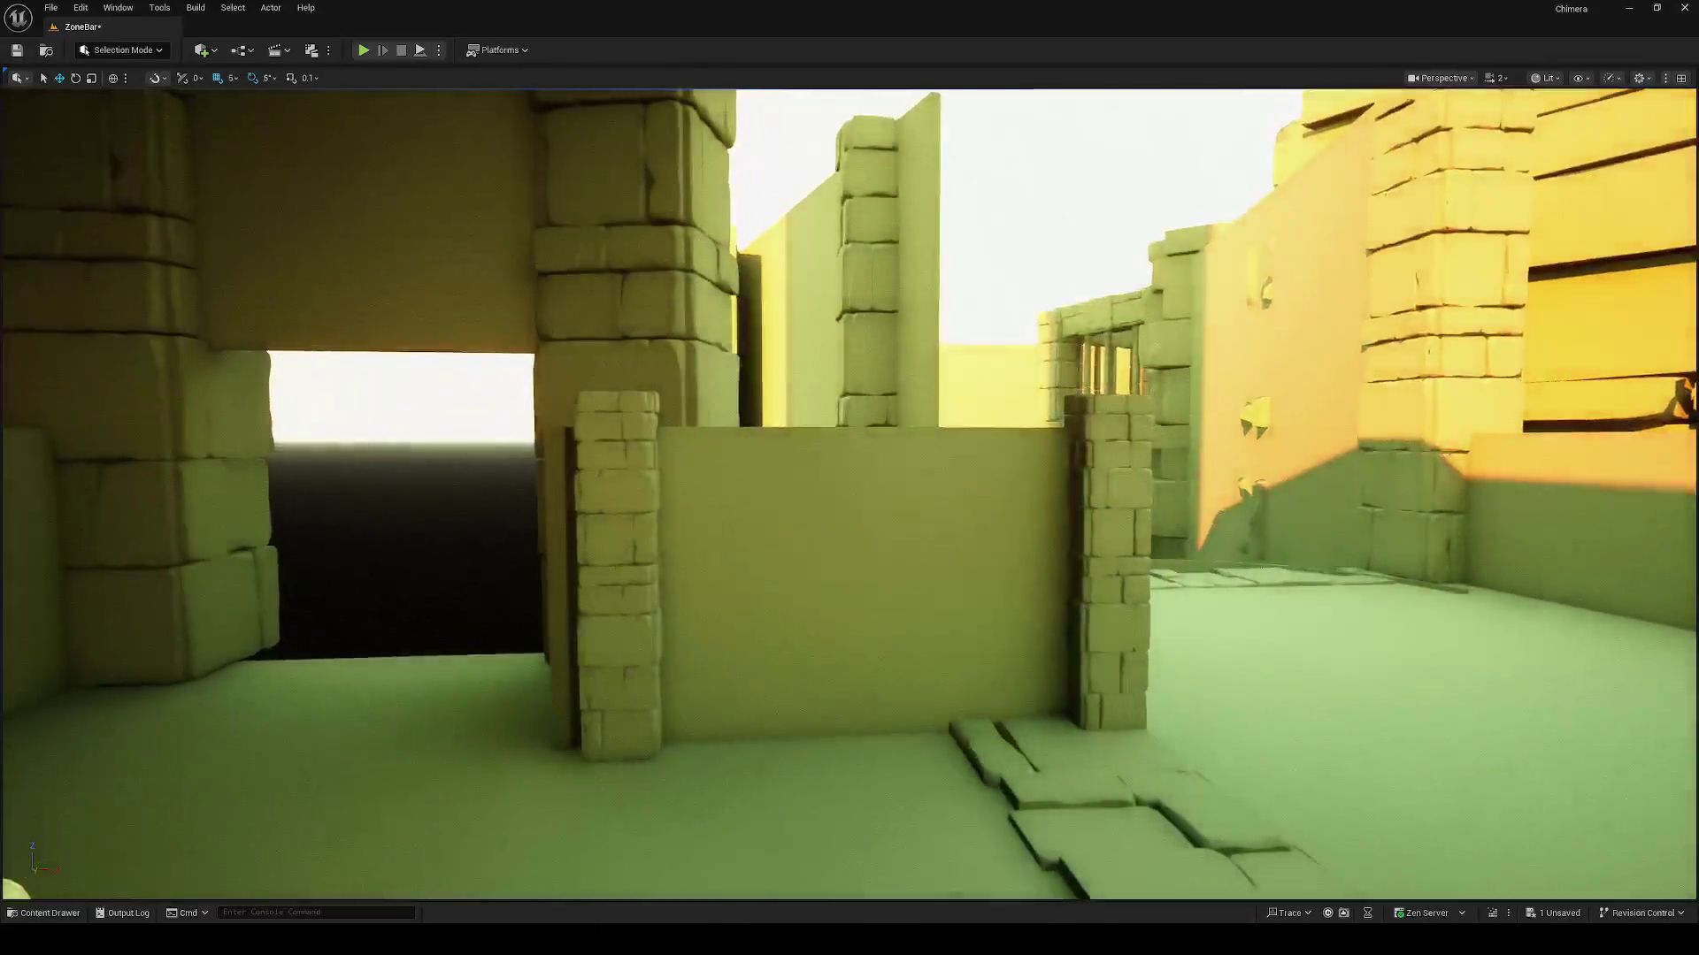
key(w)
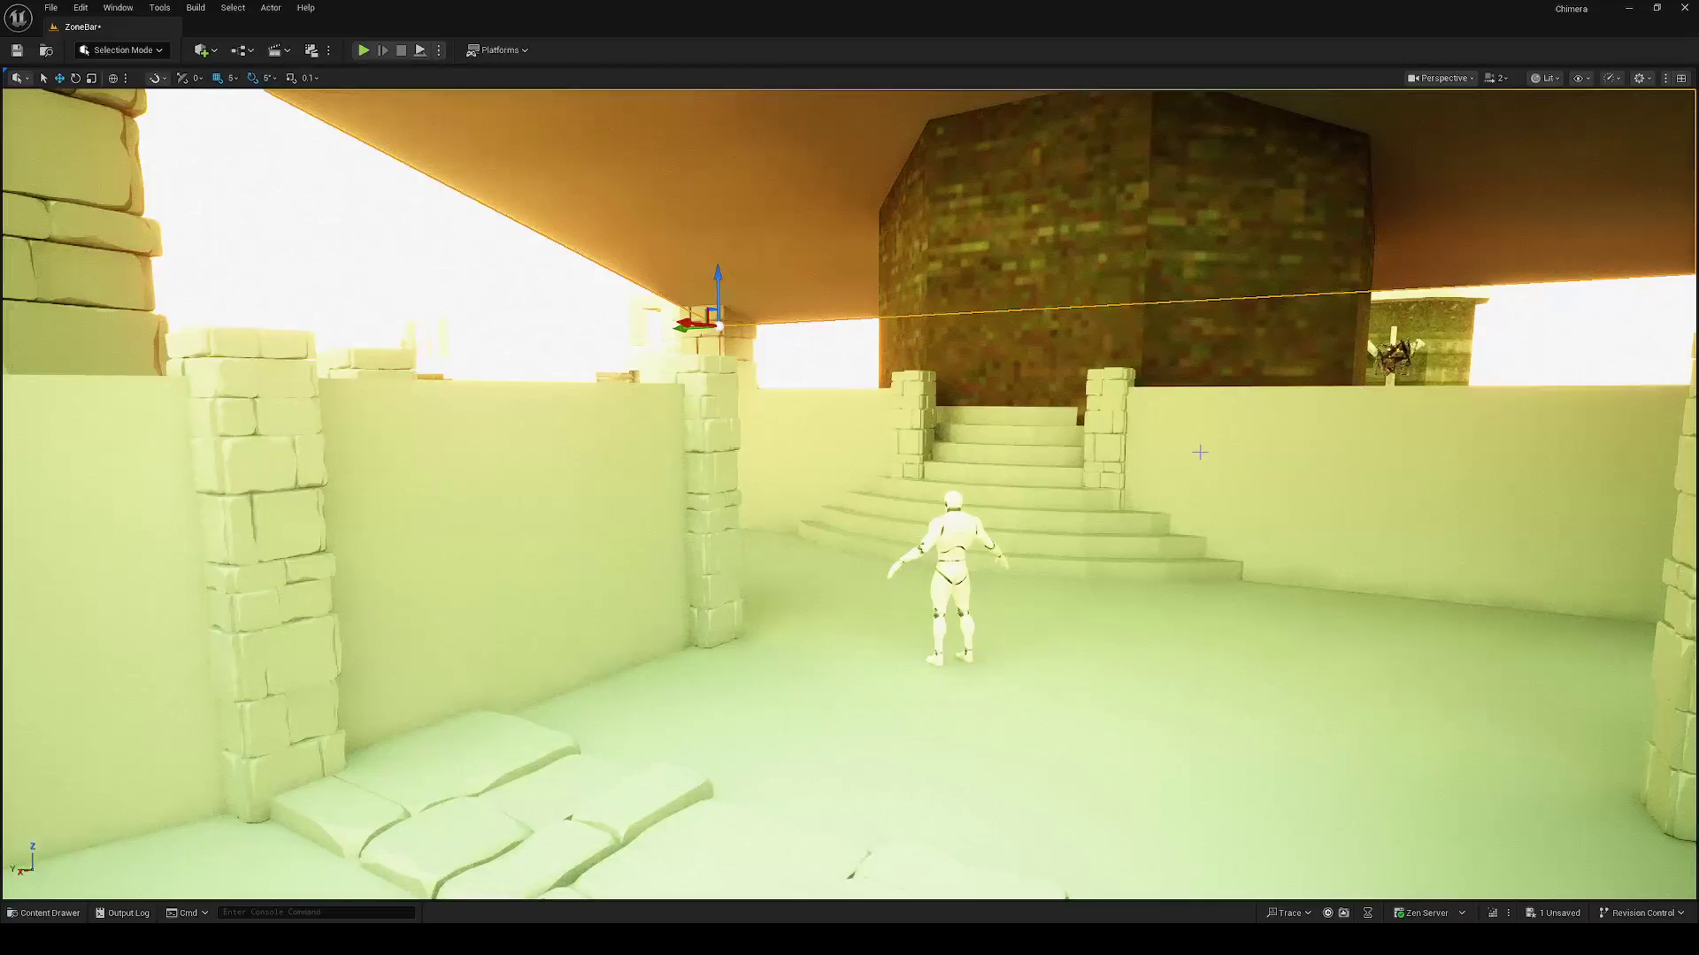
key(w)
key(w)
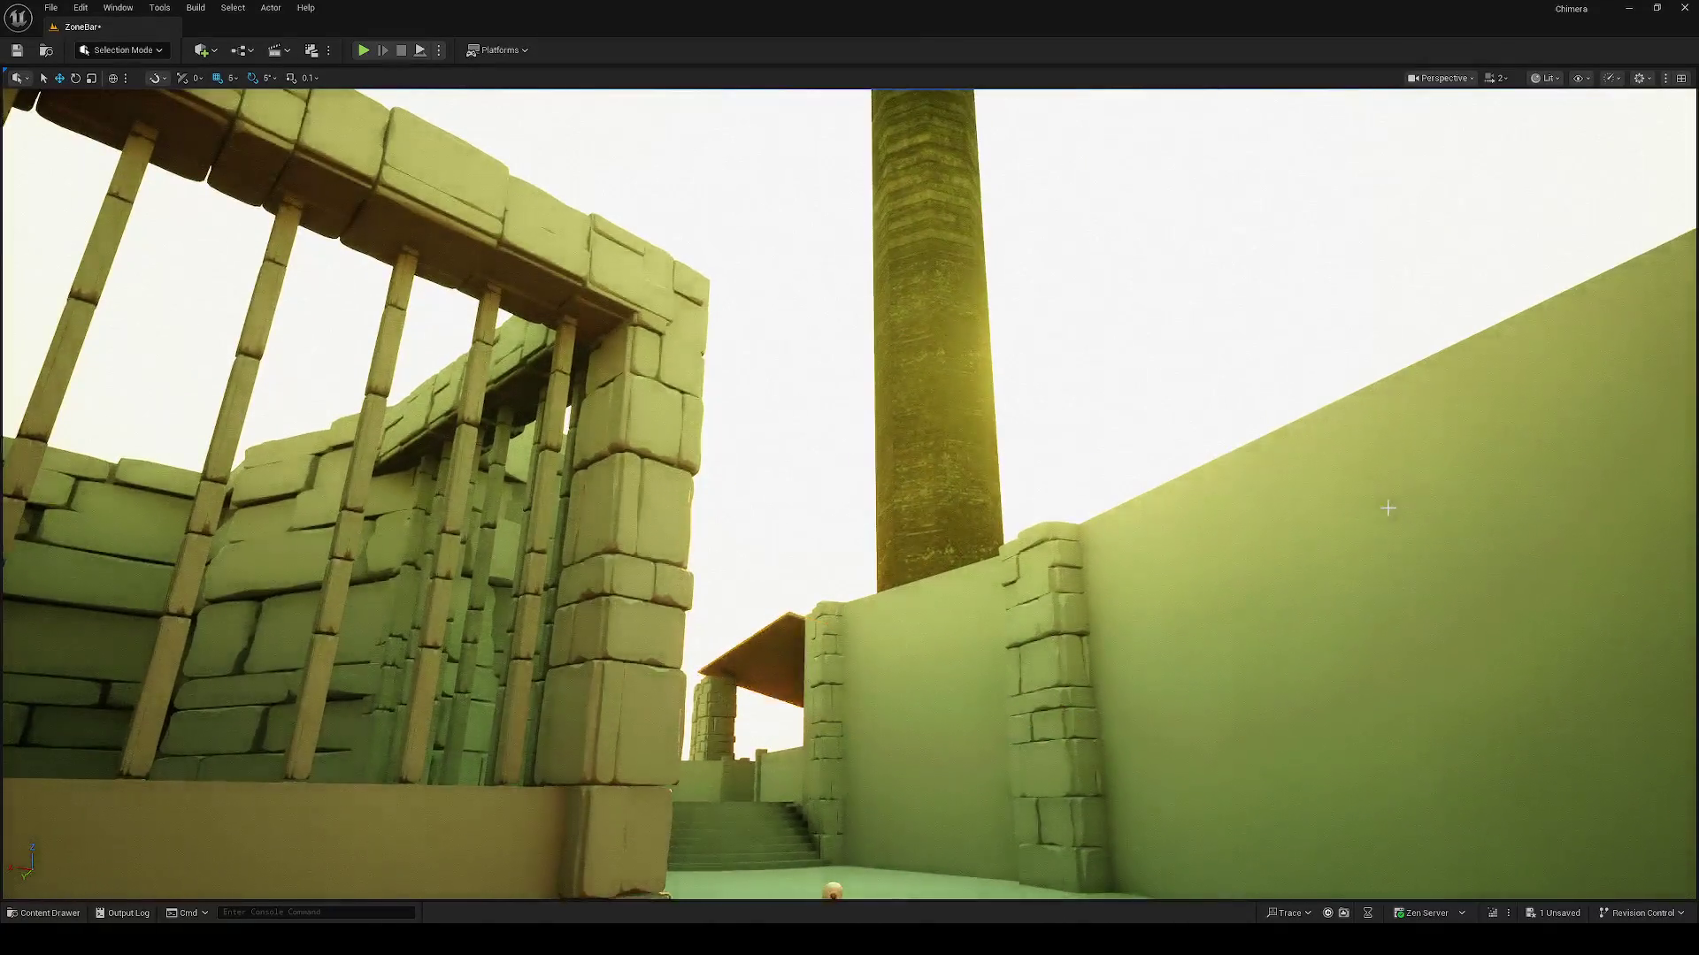
key(ctrl+s)
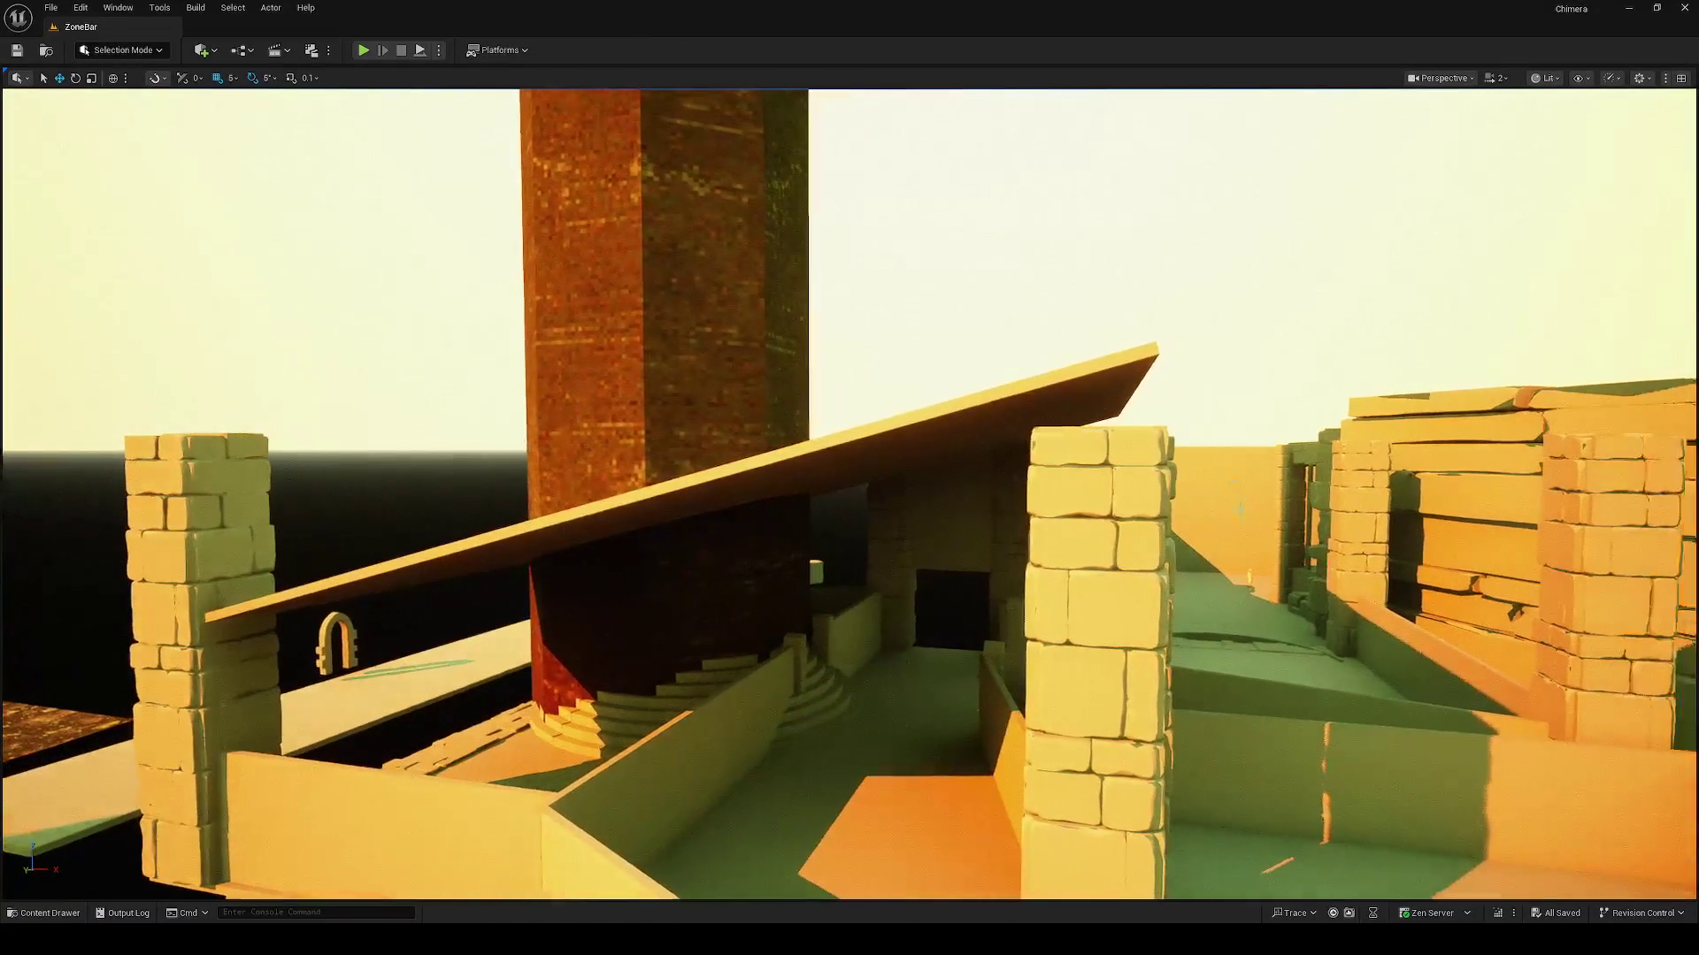
click(1063, 363)
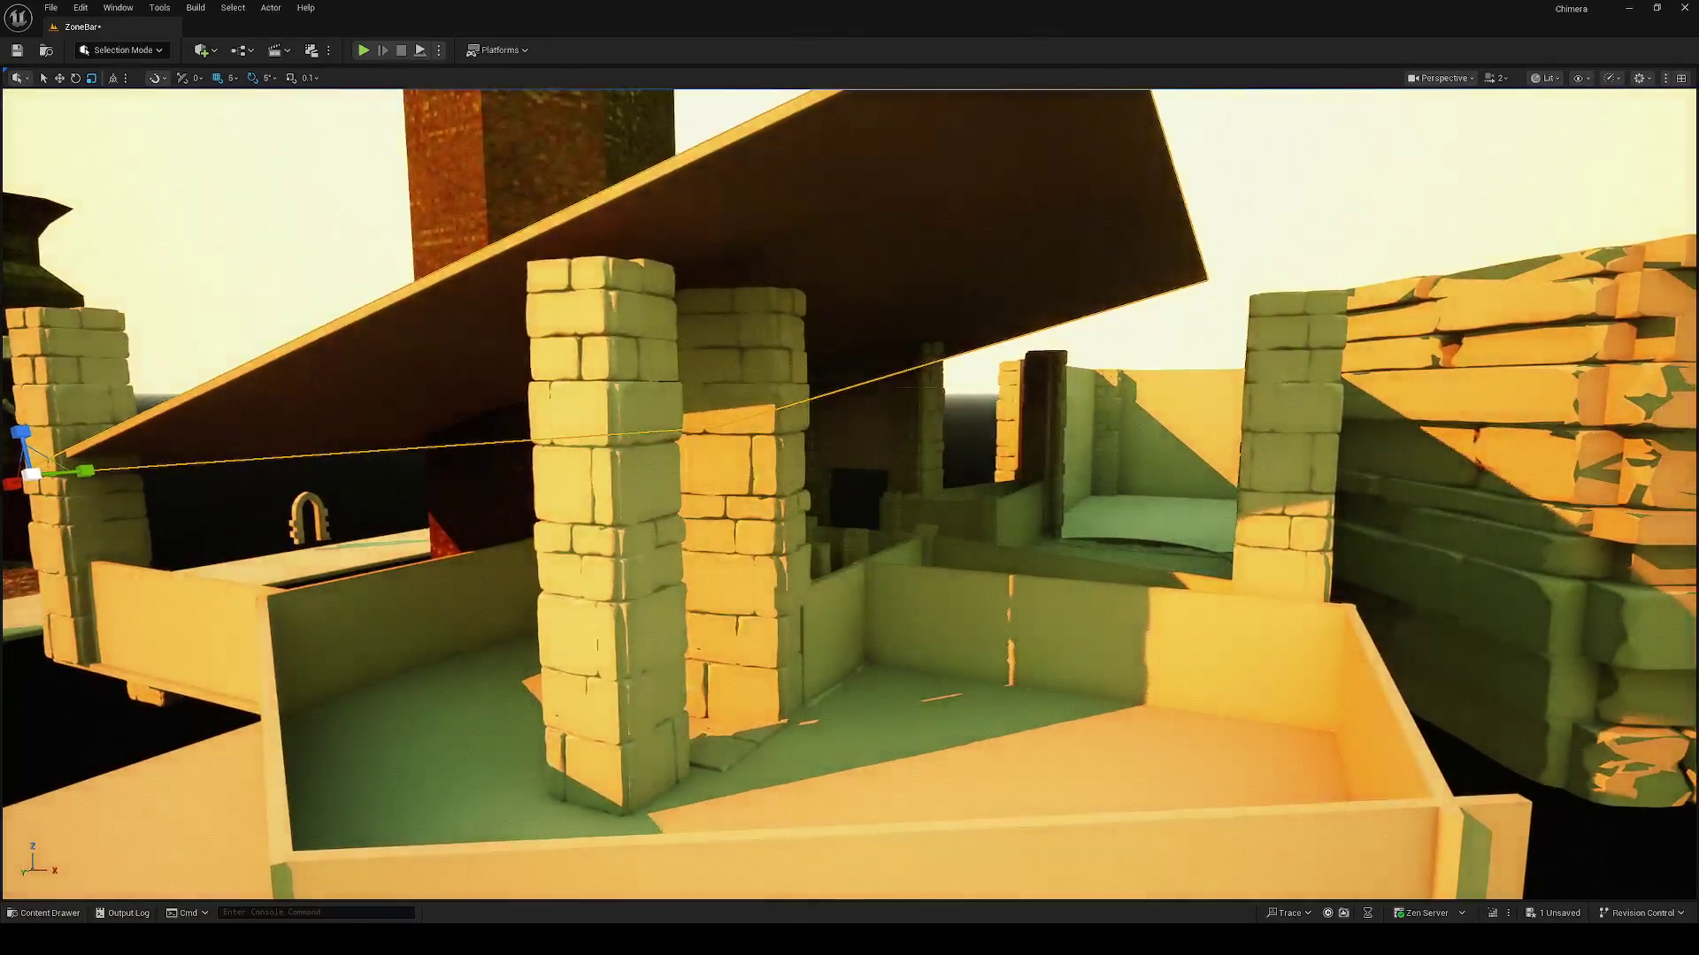
Step: Select the brick pillar and thin back pillar under the roof, then check the actor options menu
click(739, 502)
ctrl+click(926, 419)
key(Escape)
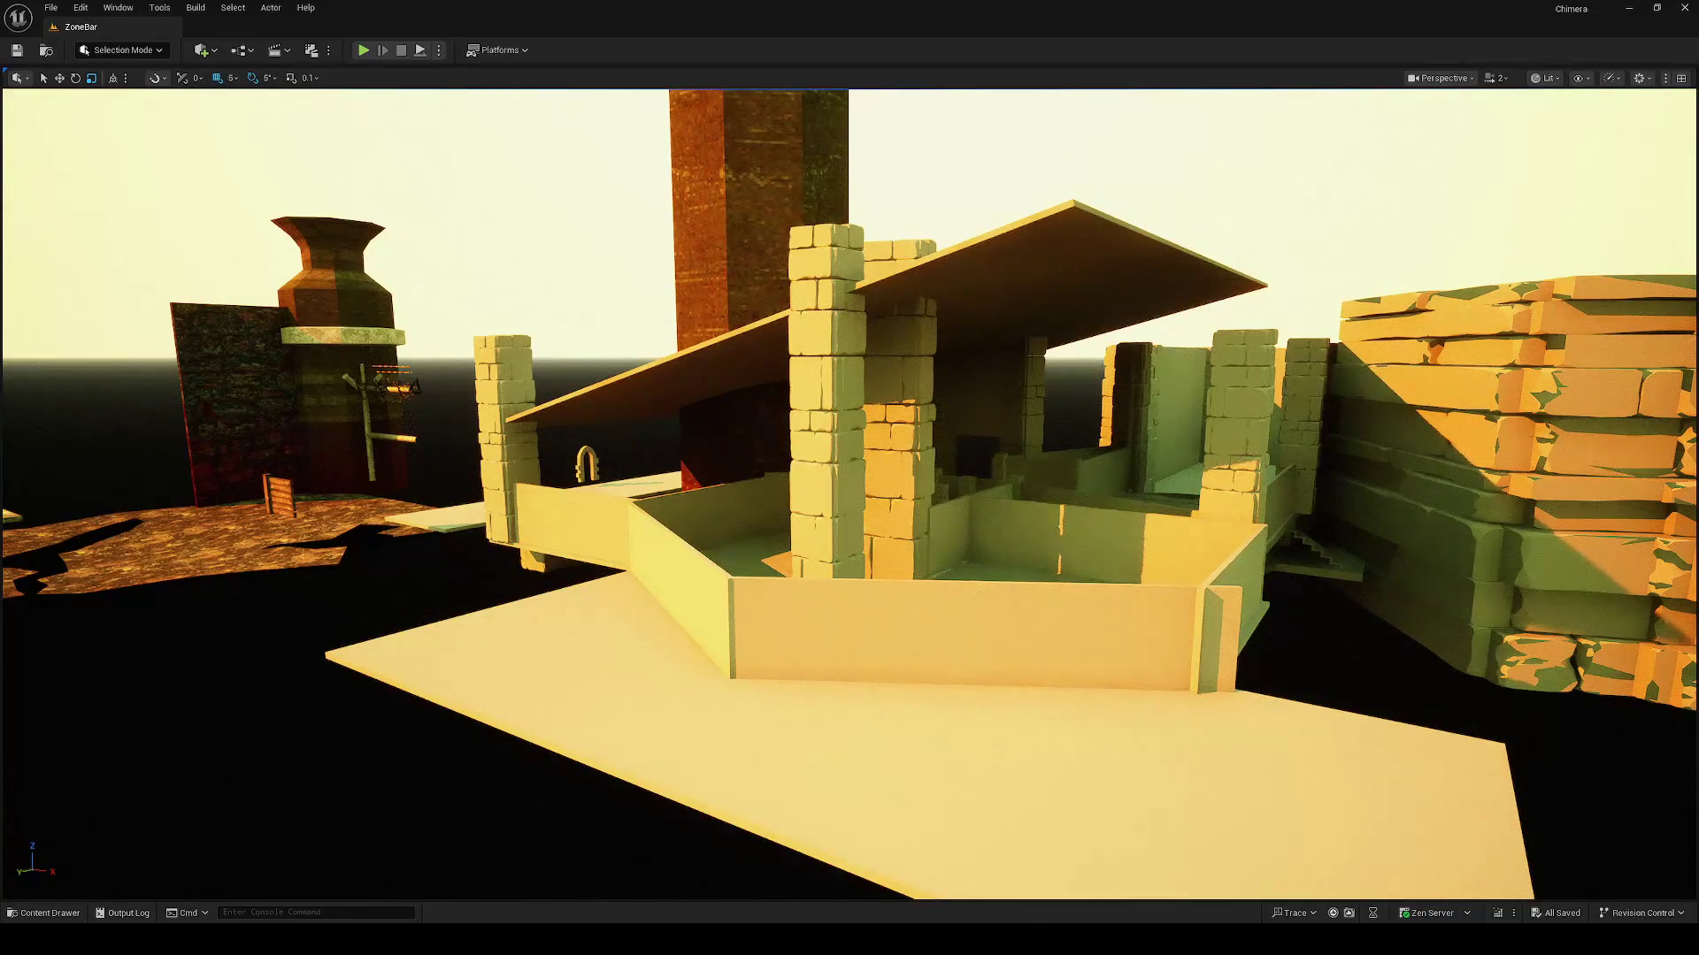
right_click(1106, 491)
key(Escape)
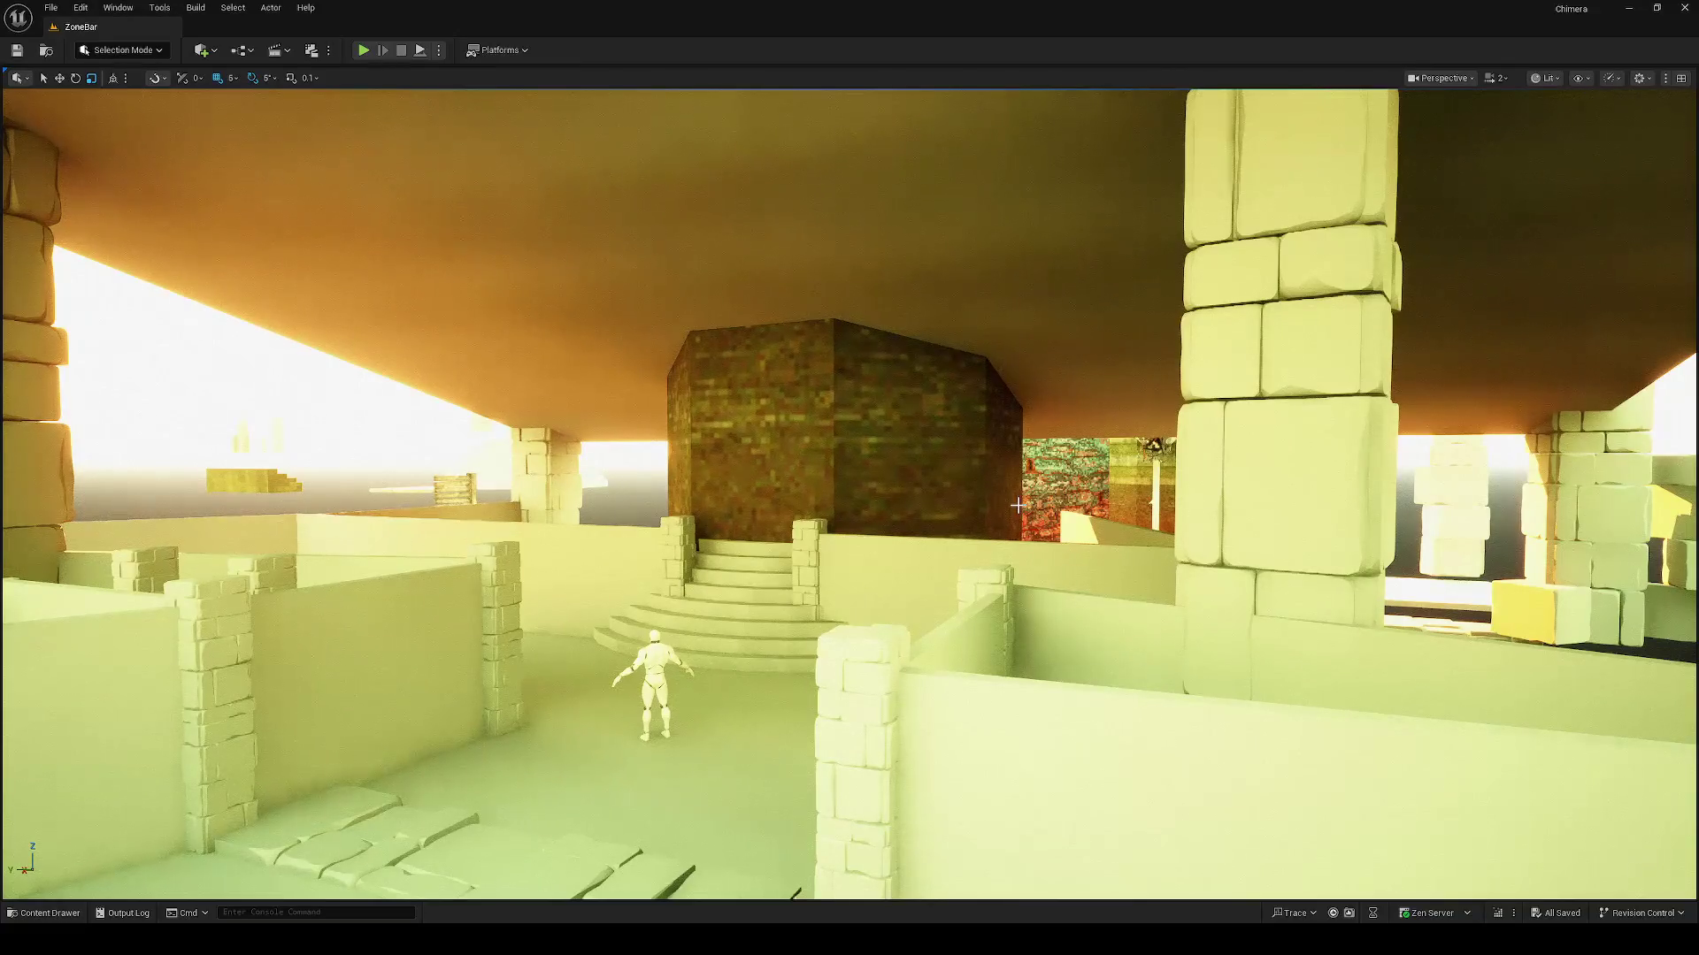
drag(1230, 531, 1230, 531)
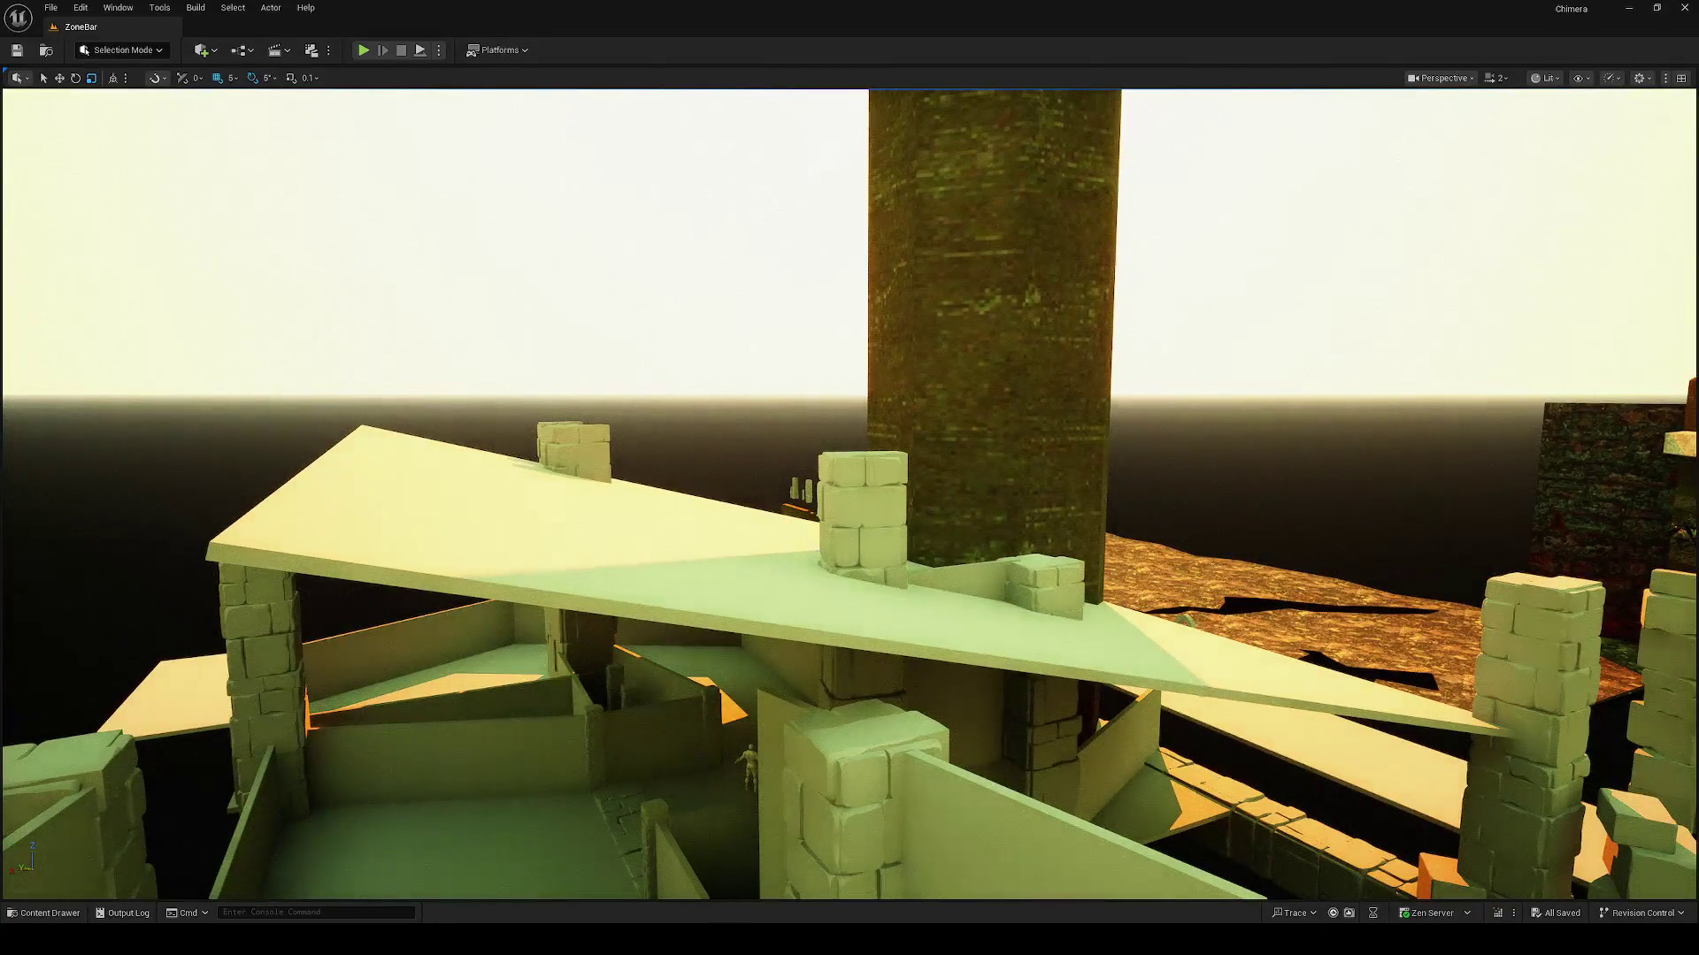
Step: Fly past the barred doorway and rotate the wall panel copy 90° to lie flat
drag(769, 573, 770, 573)
mouse_move(1024, 559)
mouse_down()
mouse_move(883, 682)
mouse_move(740, 626)
mouse_move(726, 363)
mouse_move(743, 225)
mouse_move(817, 263)
mouse_move(892, 361)
mouse_up()
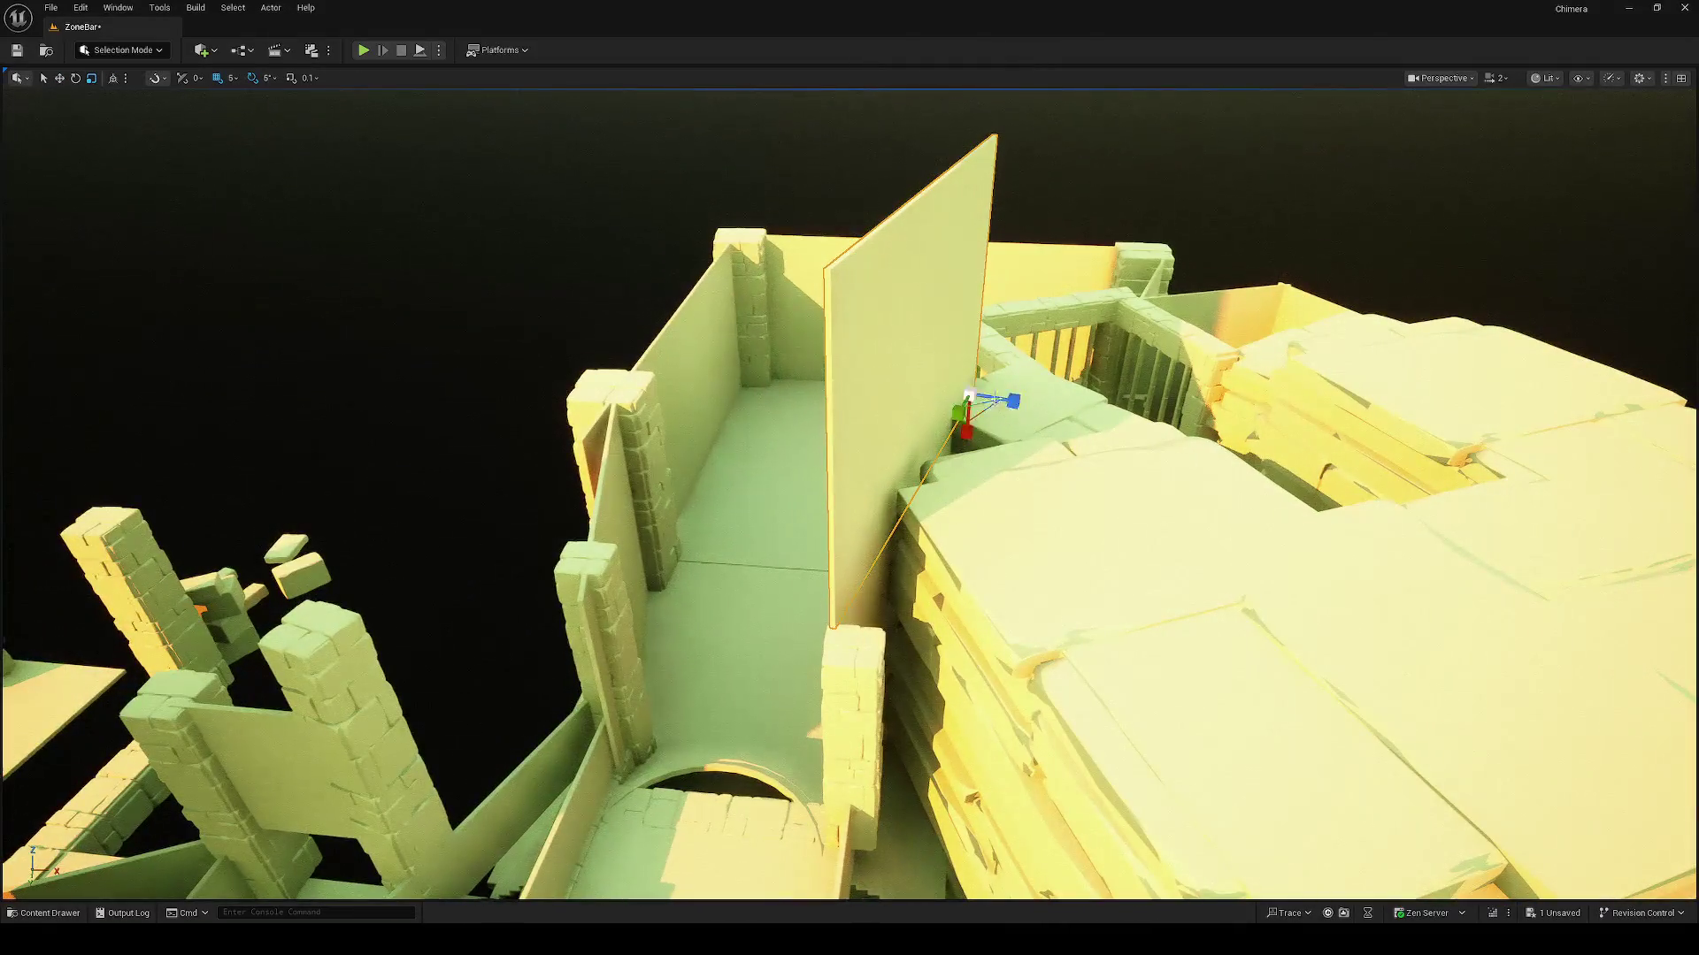
drag(1057, 402, 973, 311)
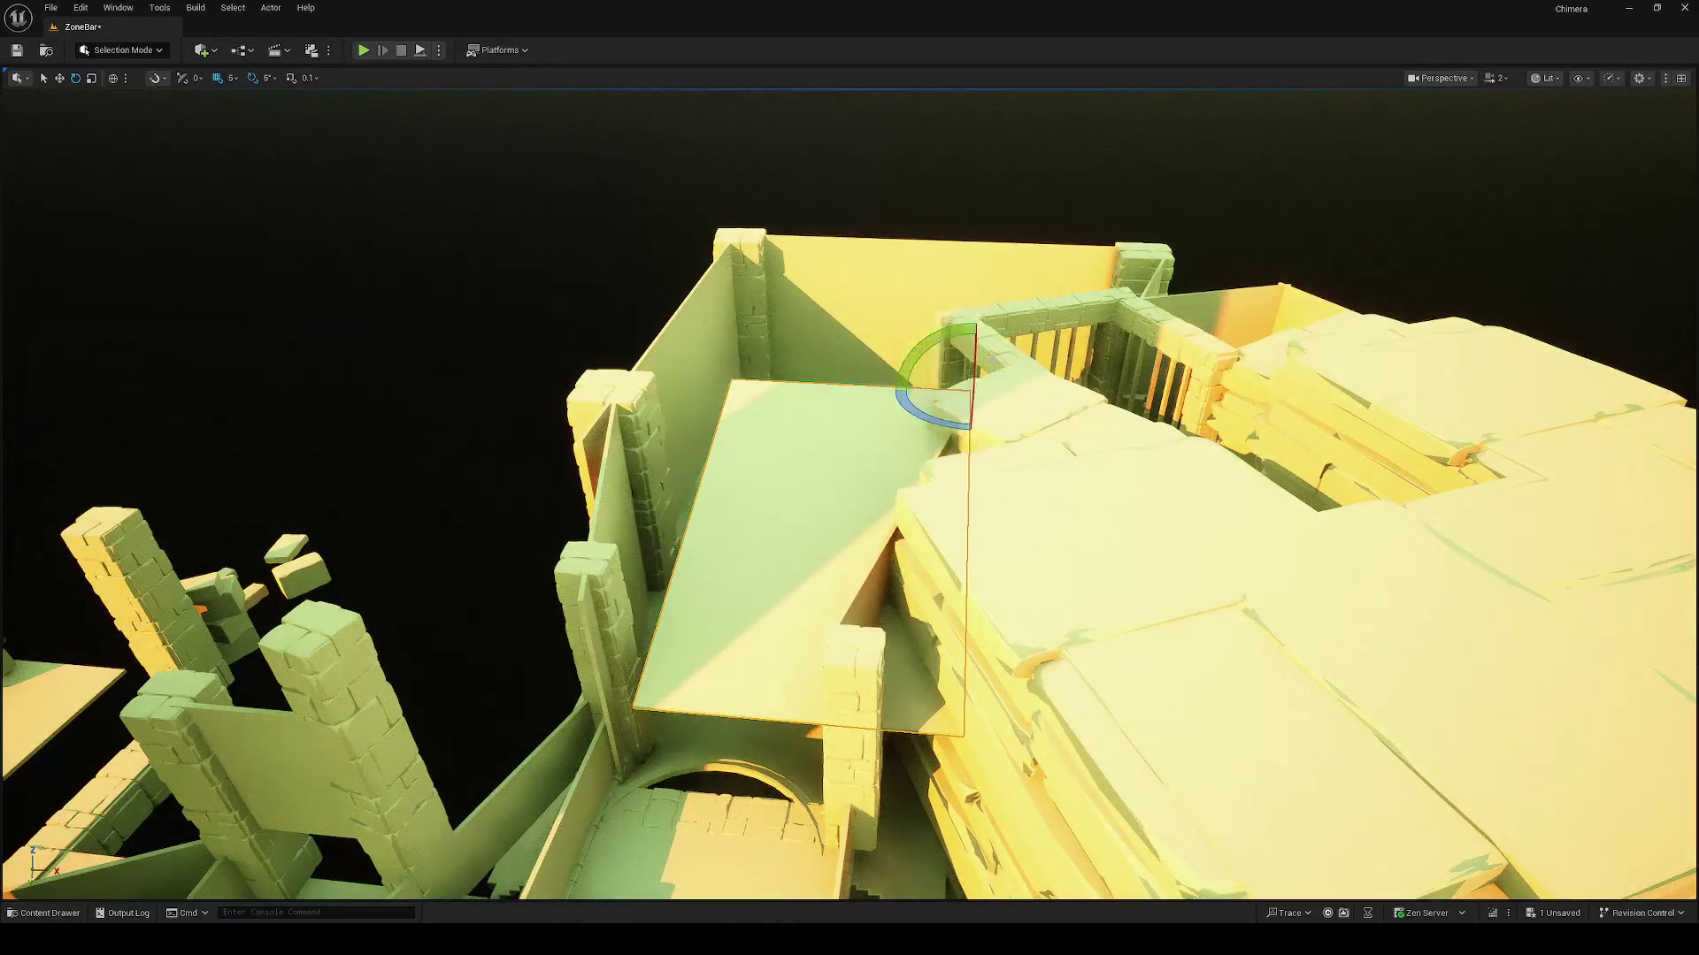
Step: Slide the flat slab along X, stretch it over the courtyard, and tilt it -5°
mouse_move(962, 395)
mouse_down()
mouse_move(894, 385)
mouse_move(980, 390)
mouse_move(917, 422)
mouse_up()
key(e)
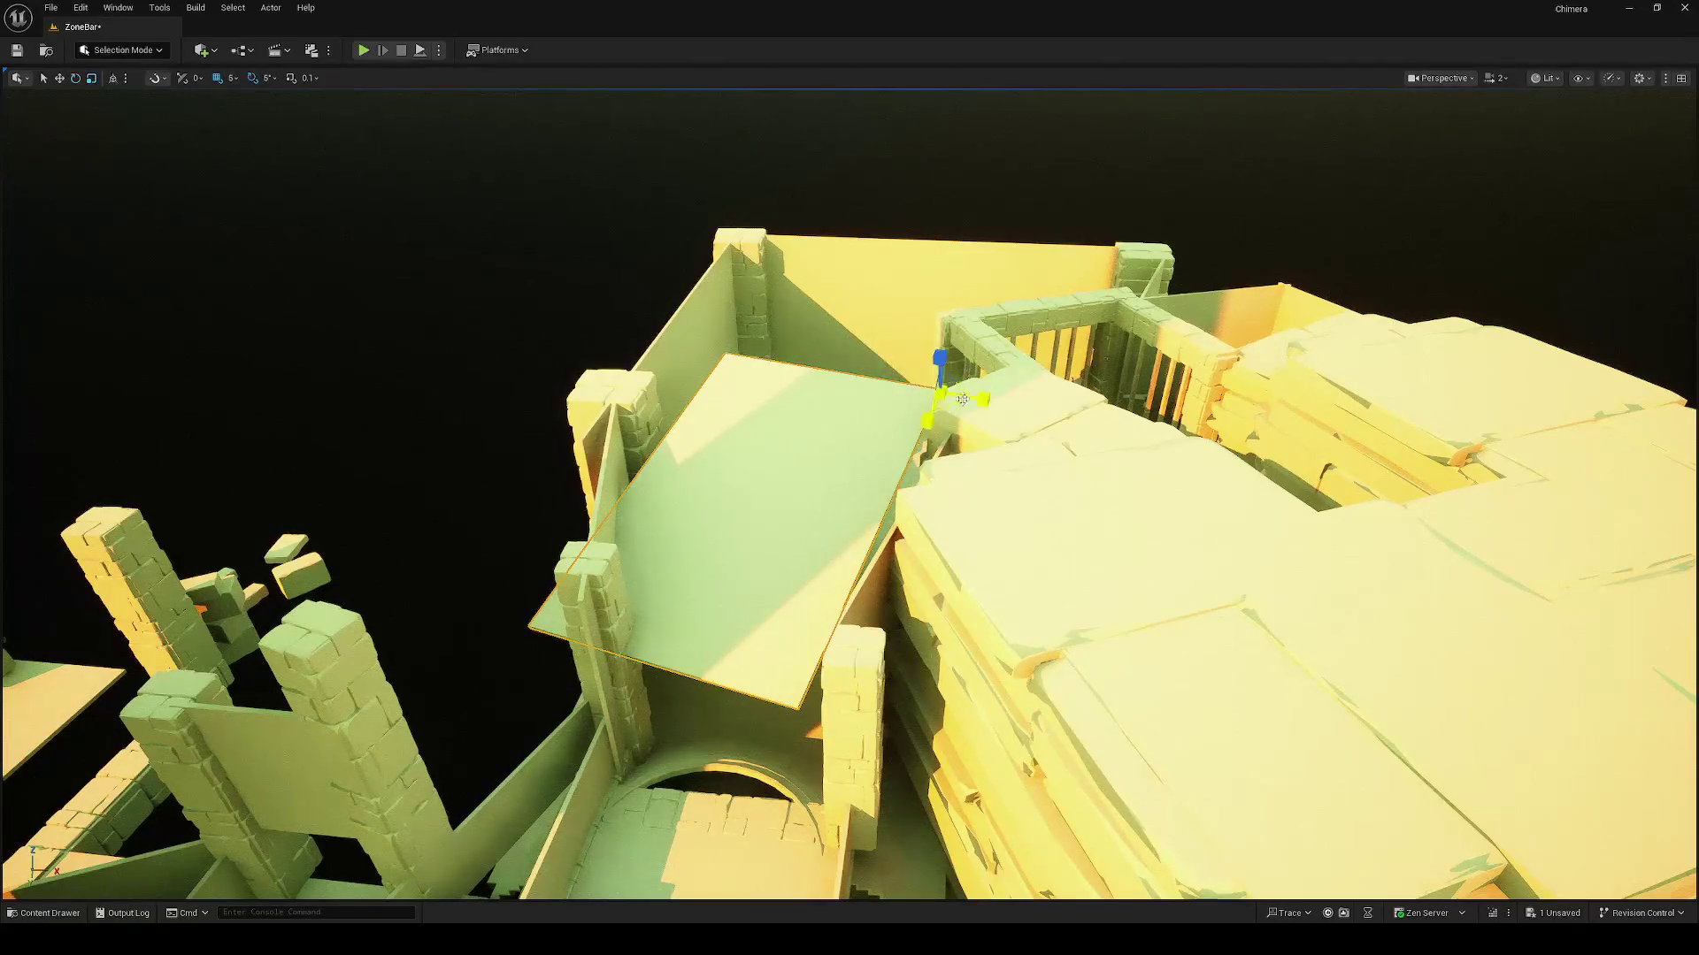
key(w)
mouse_move(983, 399)
mouse_down()
mouse_move(1051, 403)
mouse_move(1087, 305)
mouse_move(1170, 223)
mouse_move(1170, 248)
mouse_up()
key(e)
key(r)
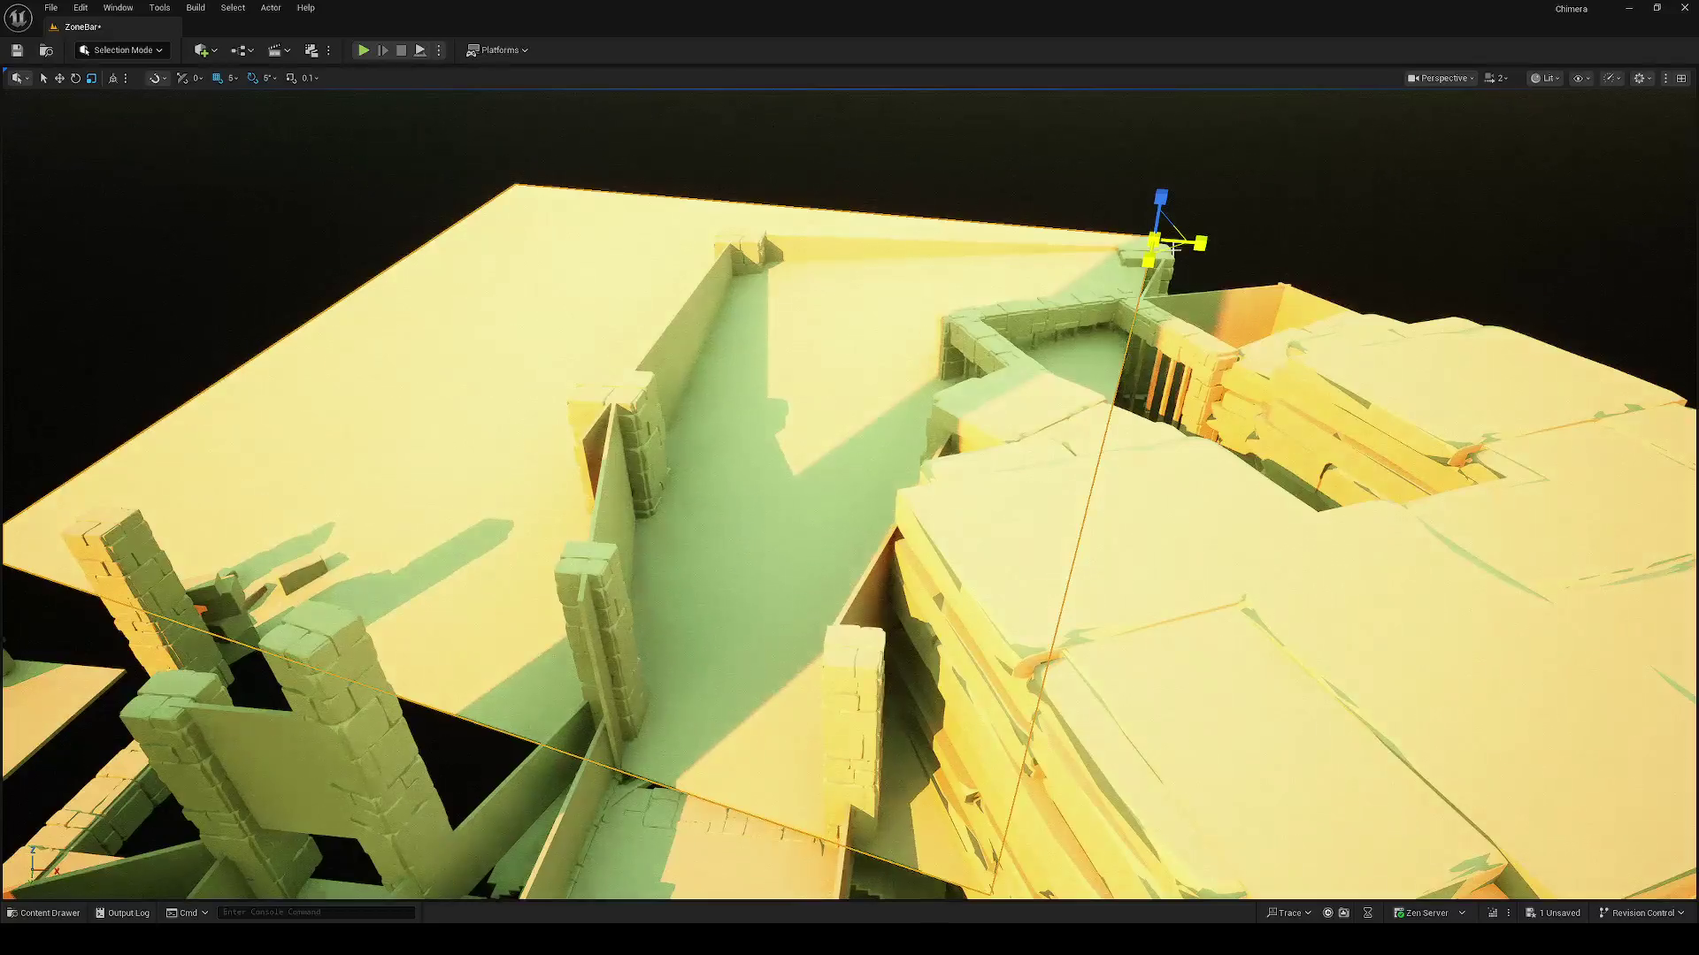
key(e)
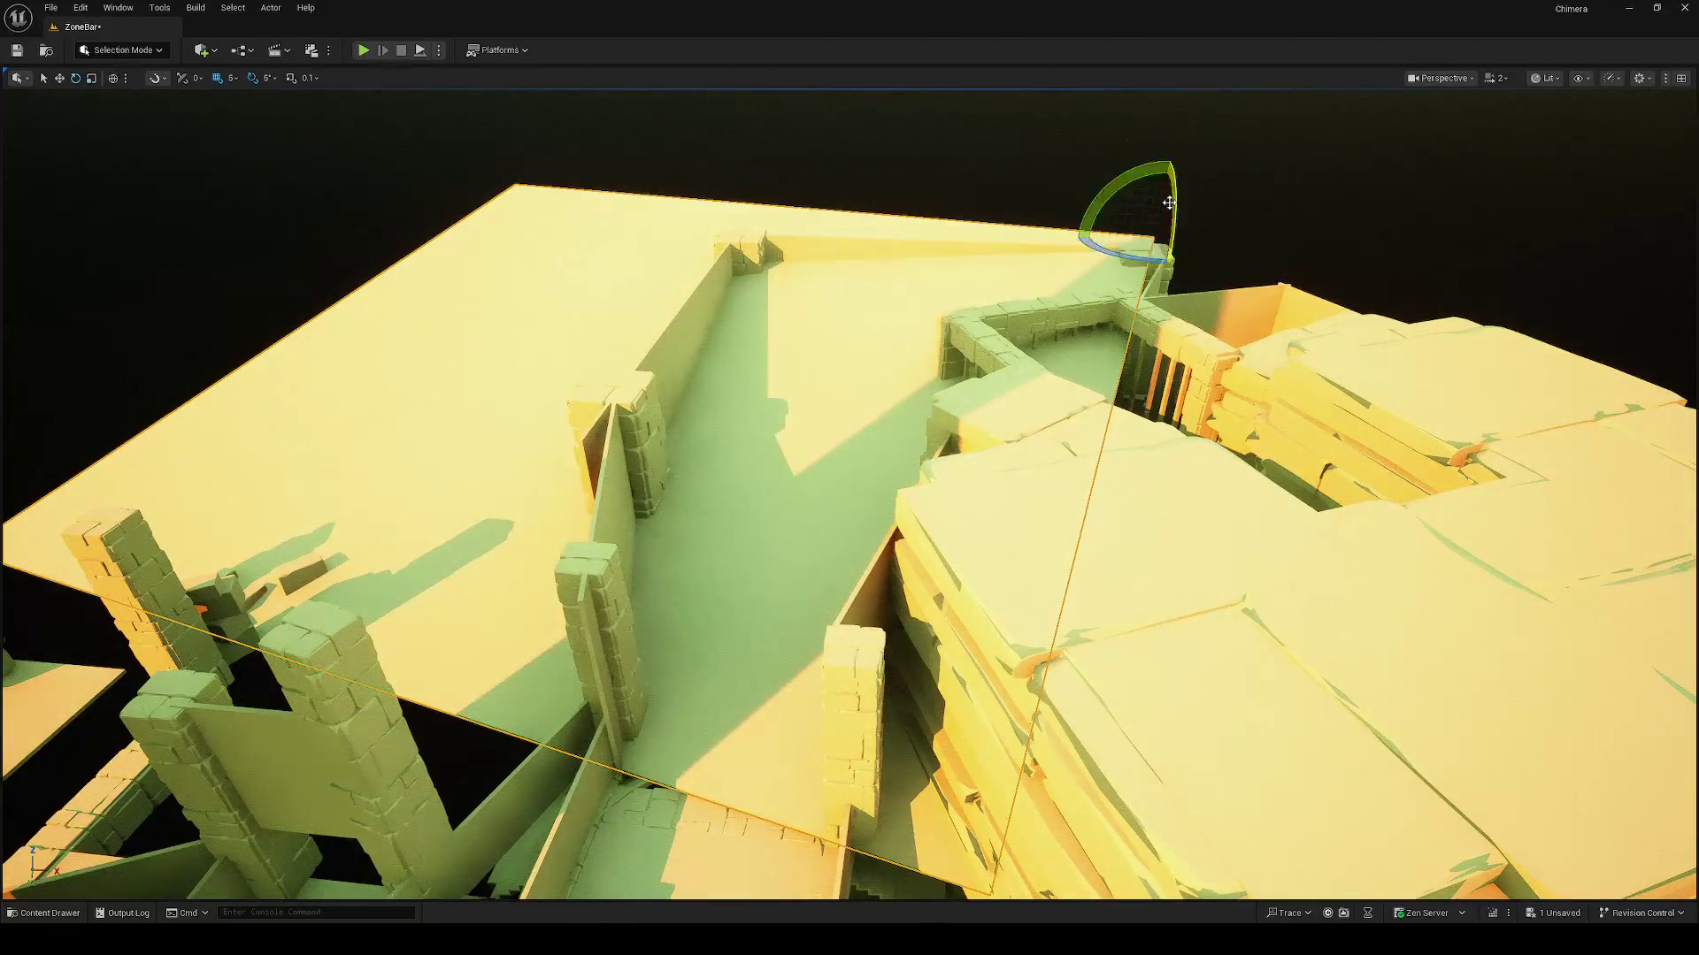
mouse_move(1173, 209)
mouse_down()
mouse_move(1176, 181)
mouse_move(1230, 235)
mouse_move(752, 255)
mouse_up()
key(w)
Step: Shorten the roof slab along one axis with the scale gizmo
key(r)
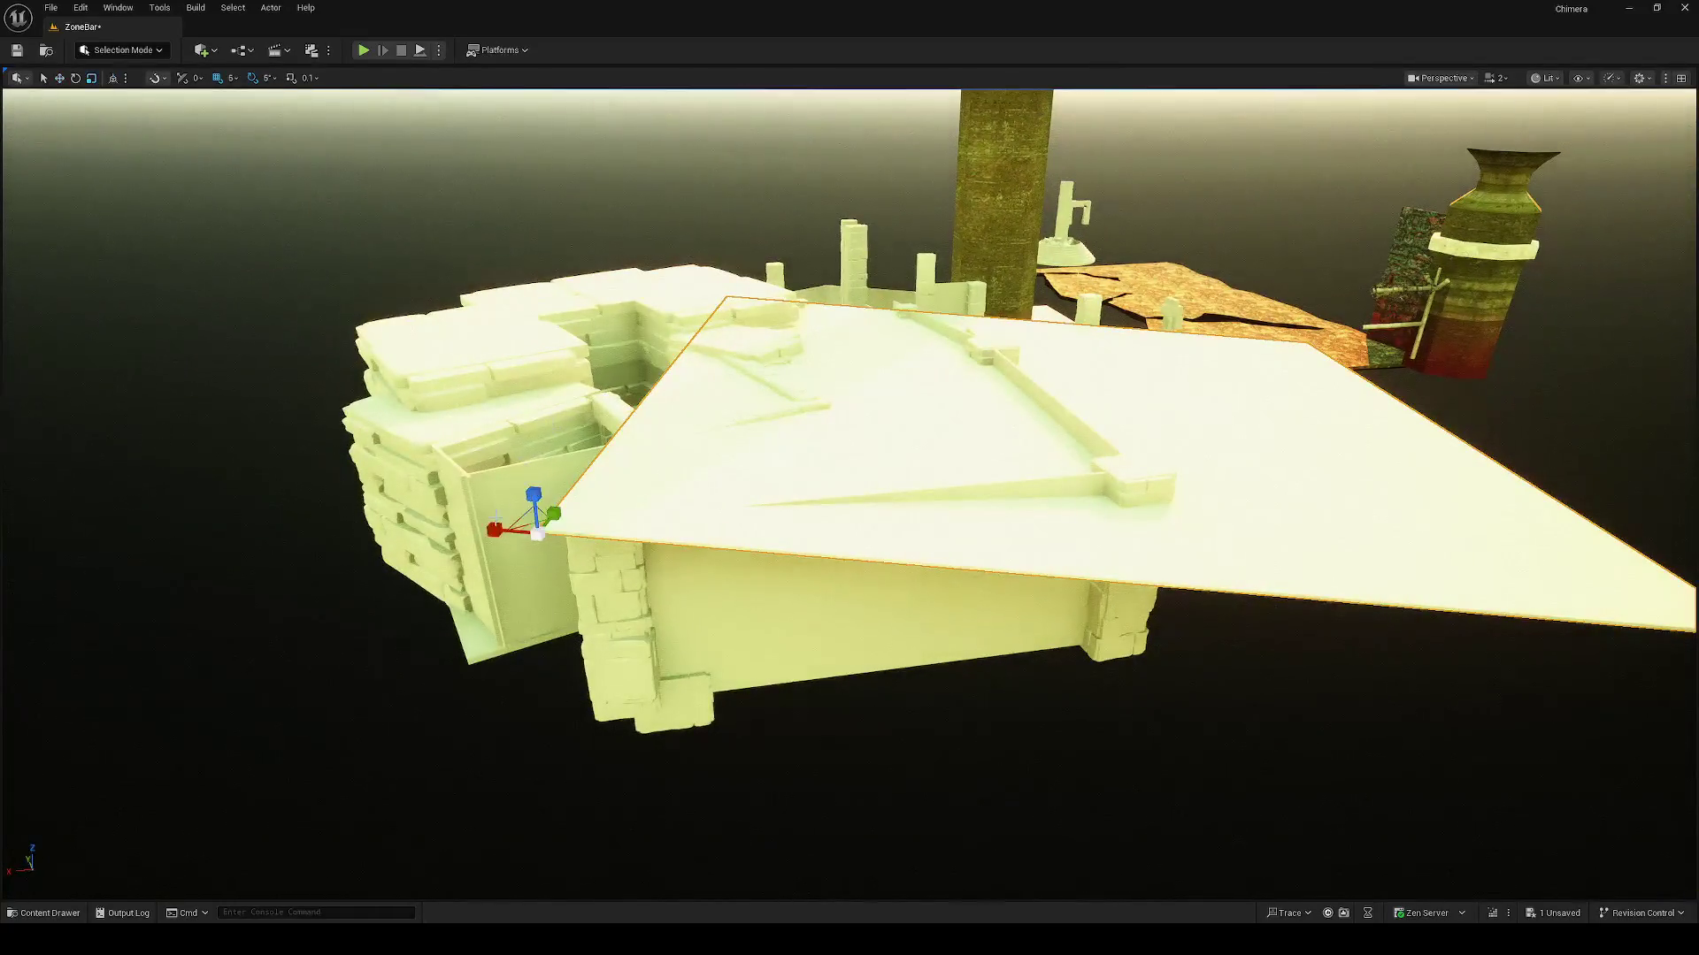
mouse_move(501, 524)
mouse_down()
mouse_move(423, 533)
mouse_move(548, 526)
mouse_move(531, 531)
mouse_move(544, 415)
mouse_move(594, 335)
mouse_move(876, 461)
mouse_up()
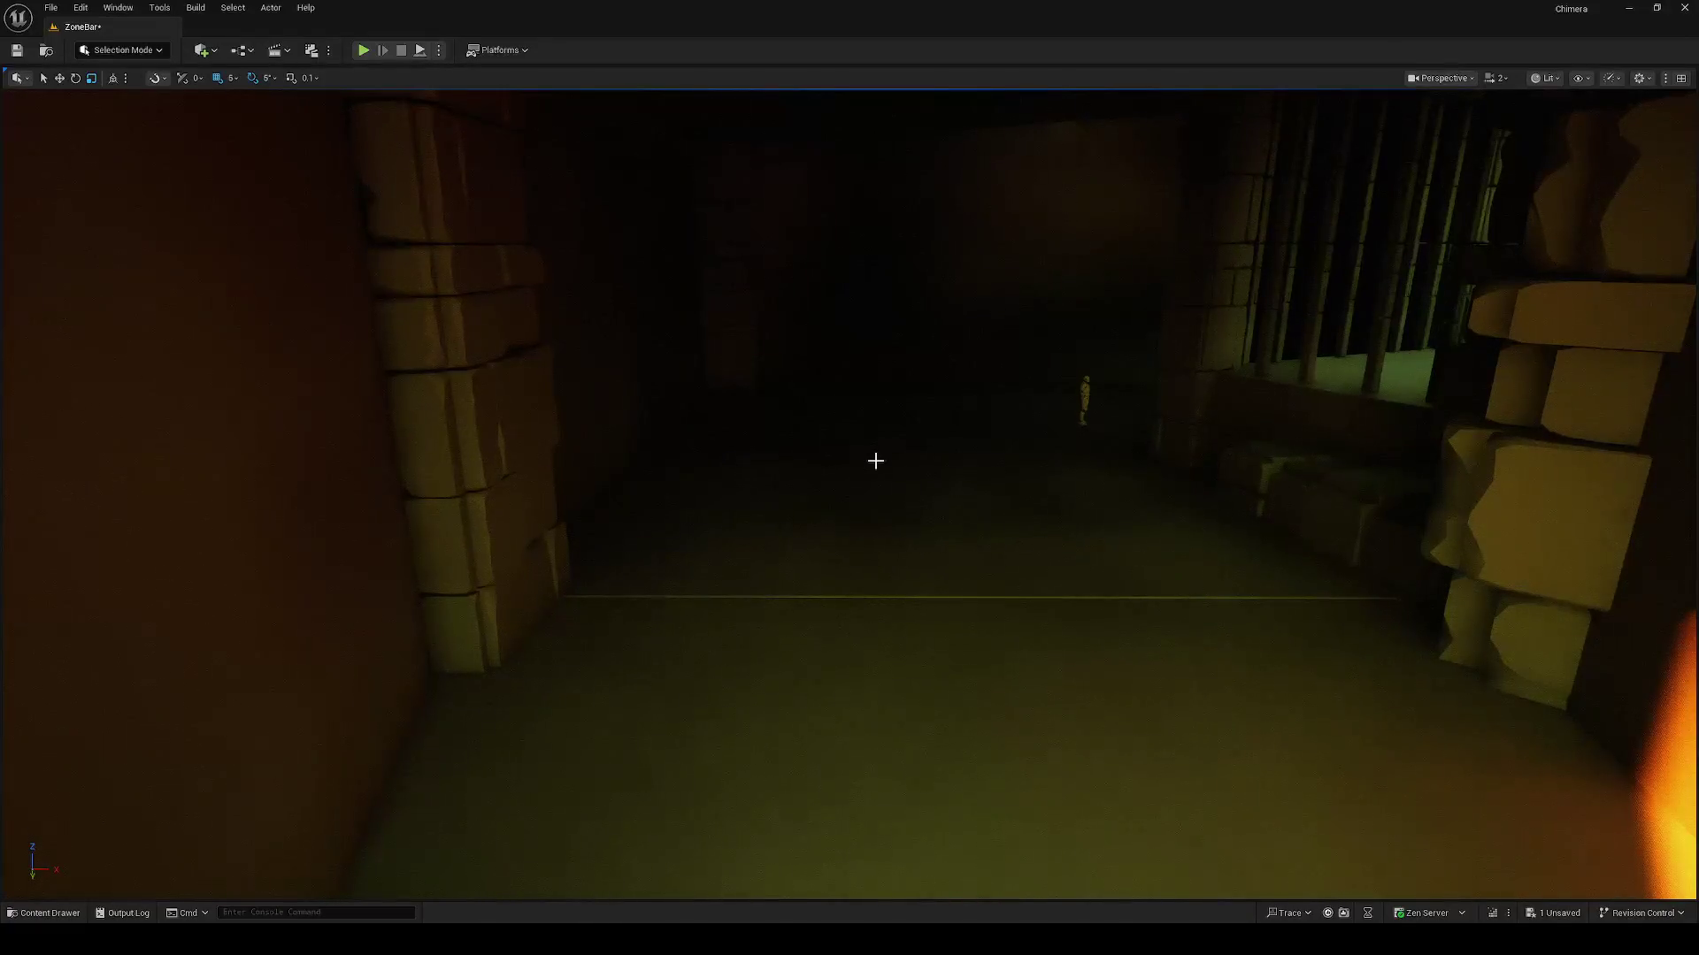
Step: Place a point light on the dark corridor floor, raise it and move it across the wall
key(s)
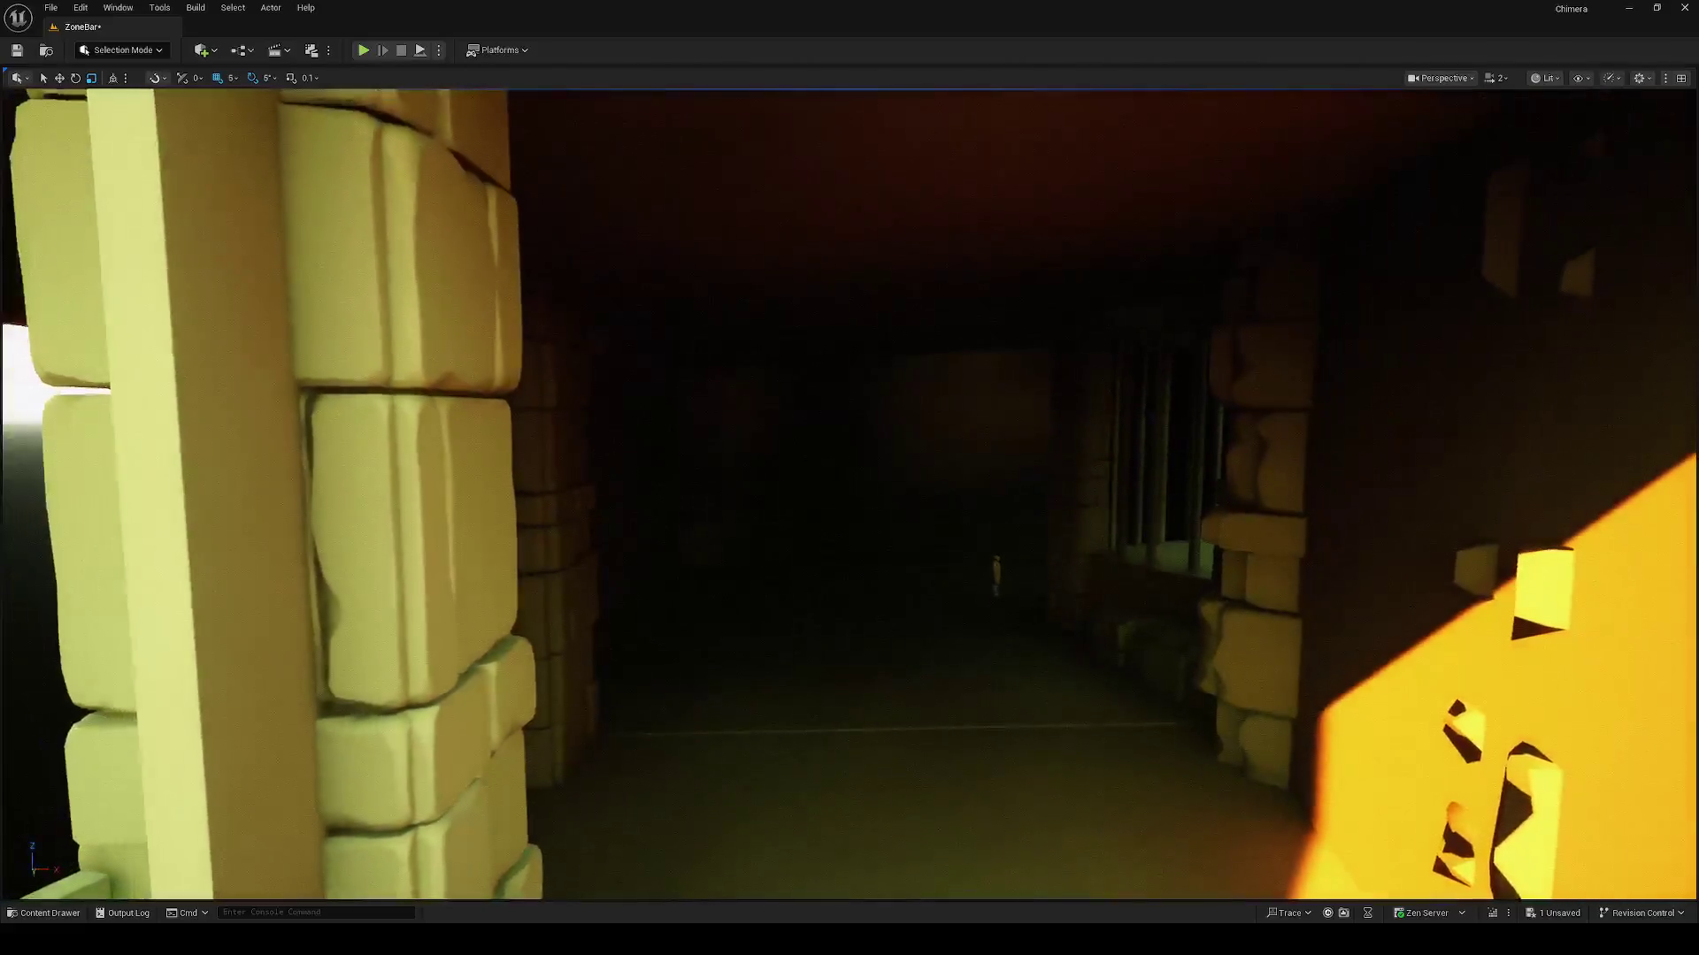
key(w)
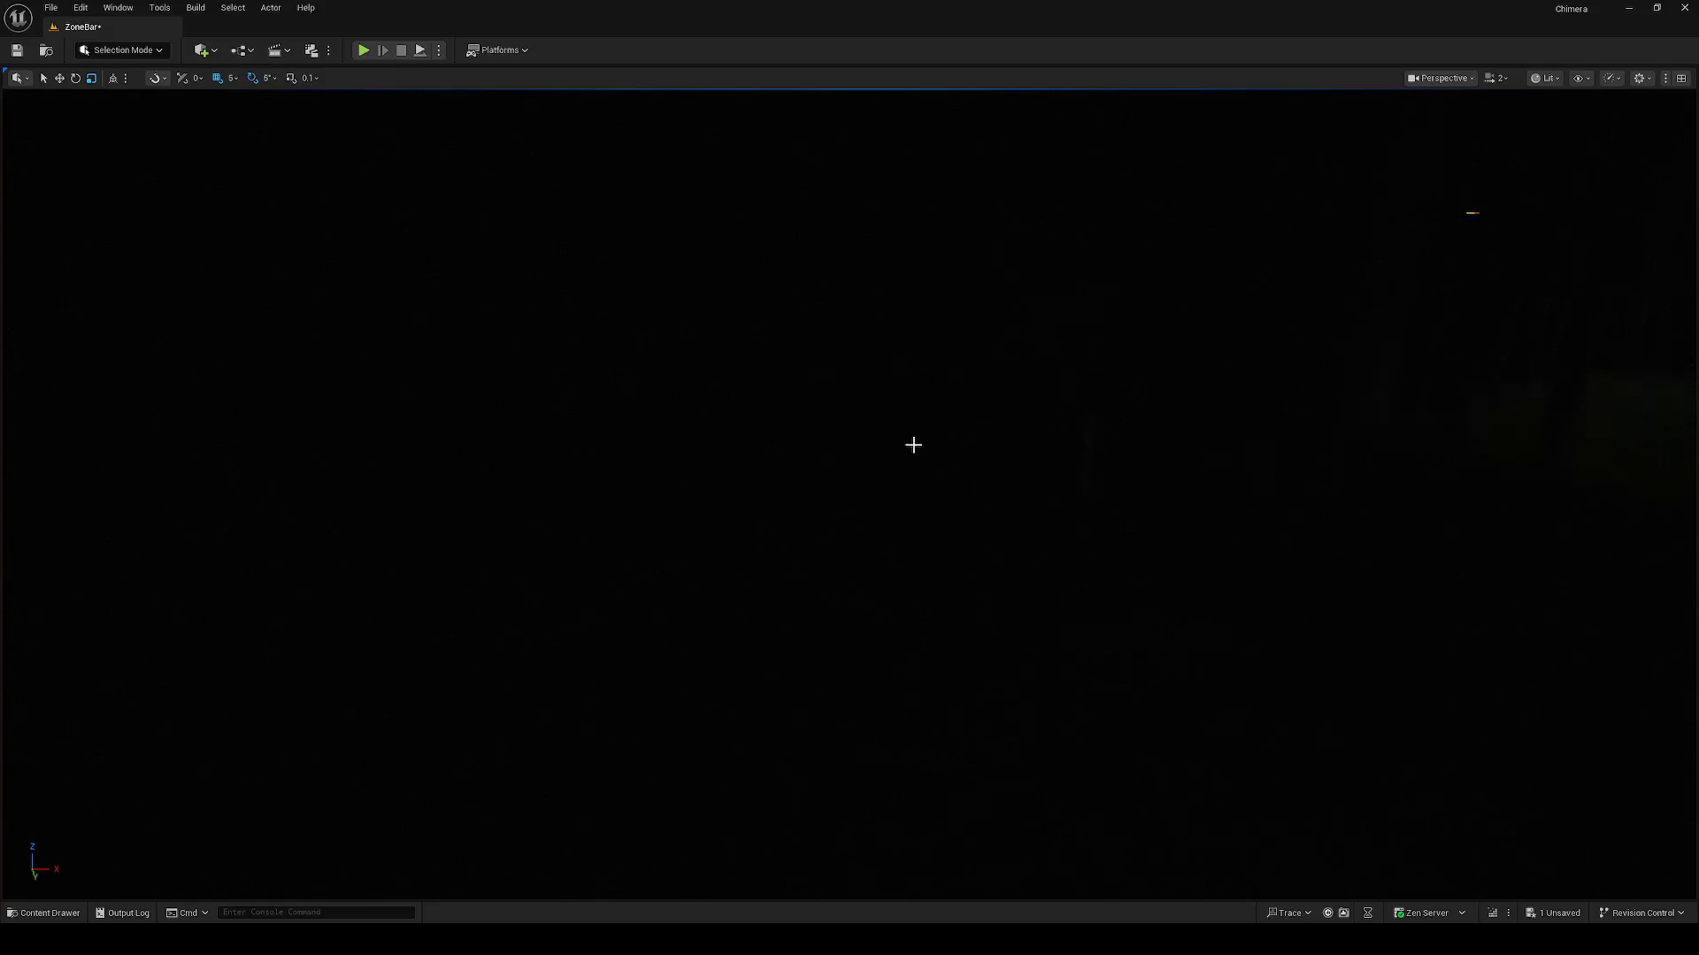
click(766, 541)
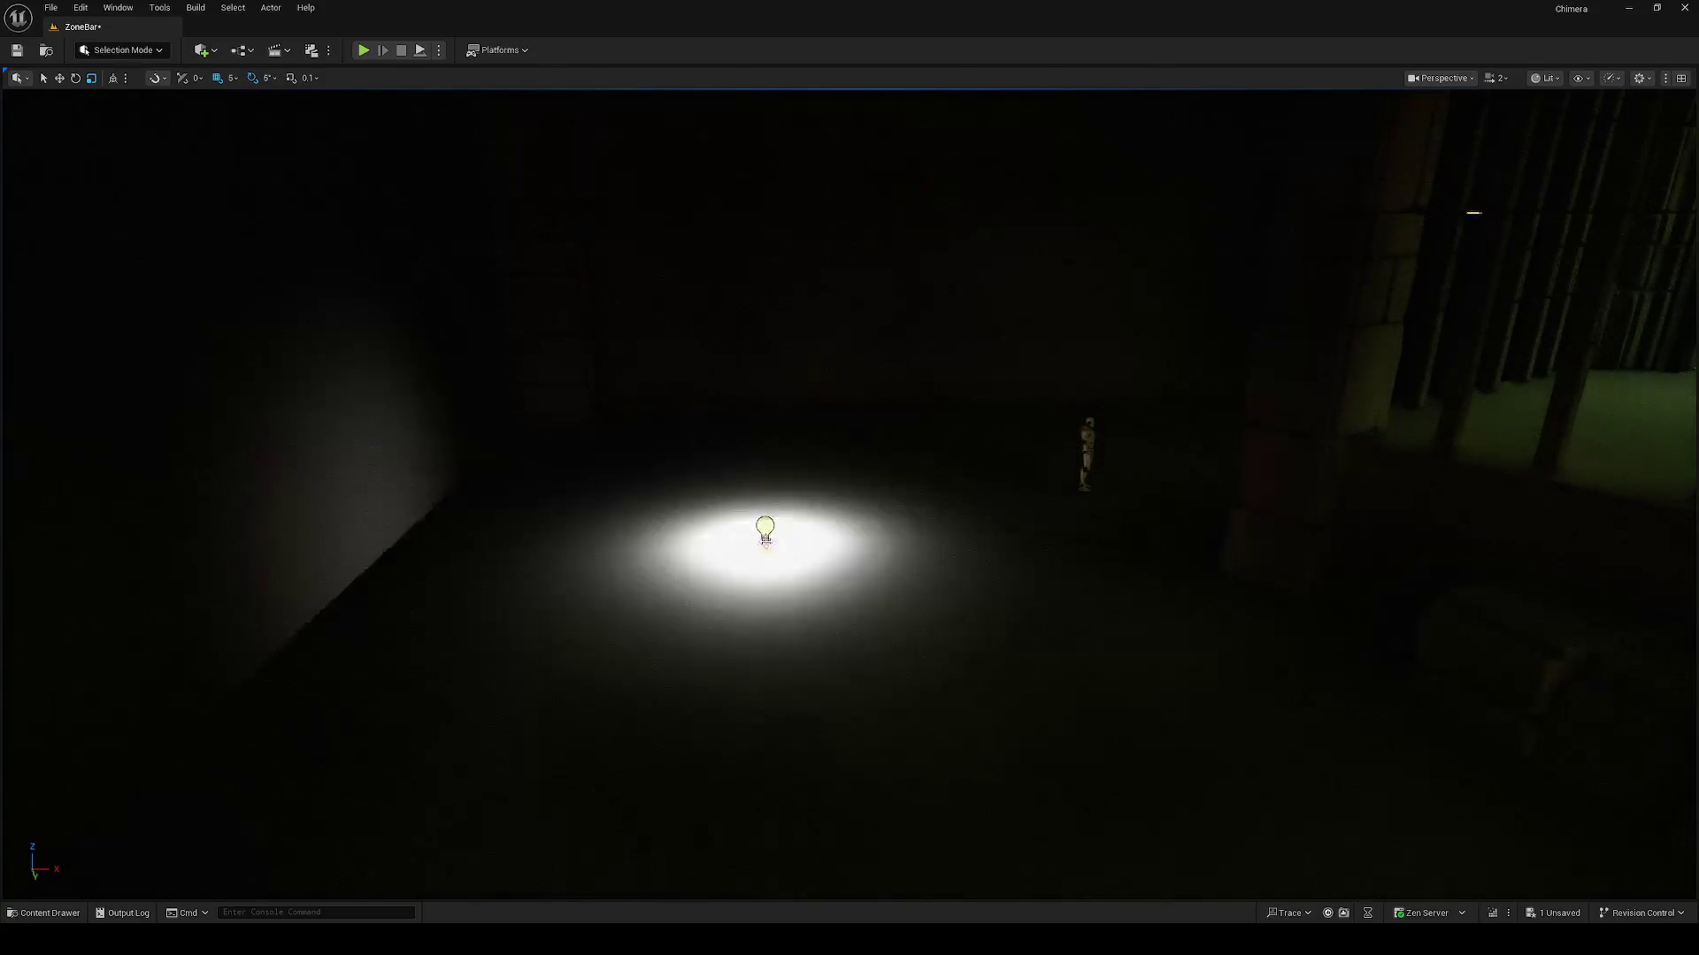
drag(771, 483, 762, 256)
key(w)
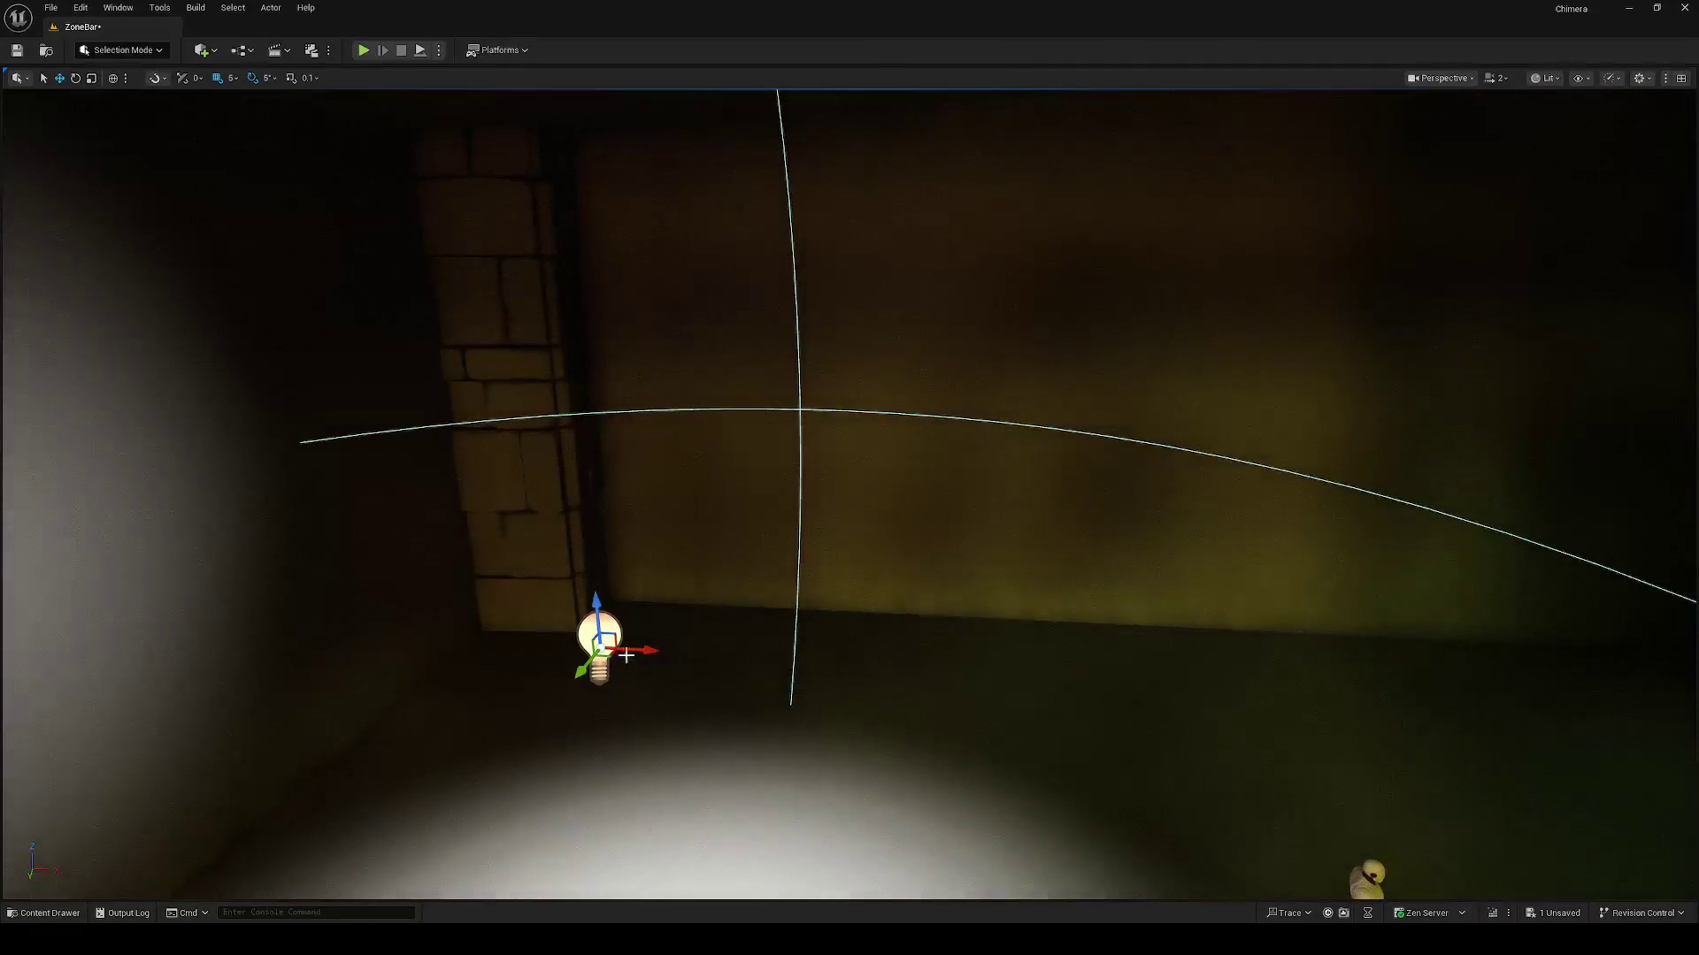
mouse_move(617, 653)
mouse_down()
mouse_move(823, 533)
mouse_move(847, 500)
mouse_up()
Step: Select the point light again and reposition it vertically in the room
key(f)
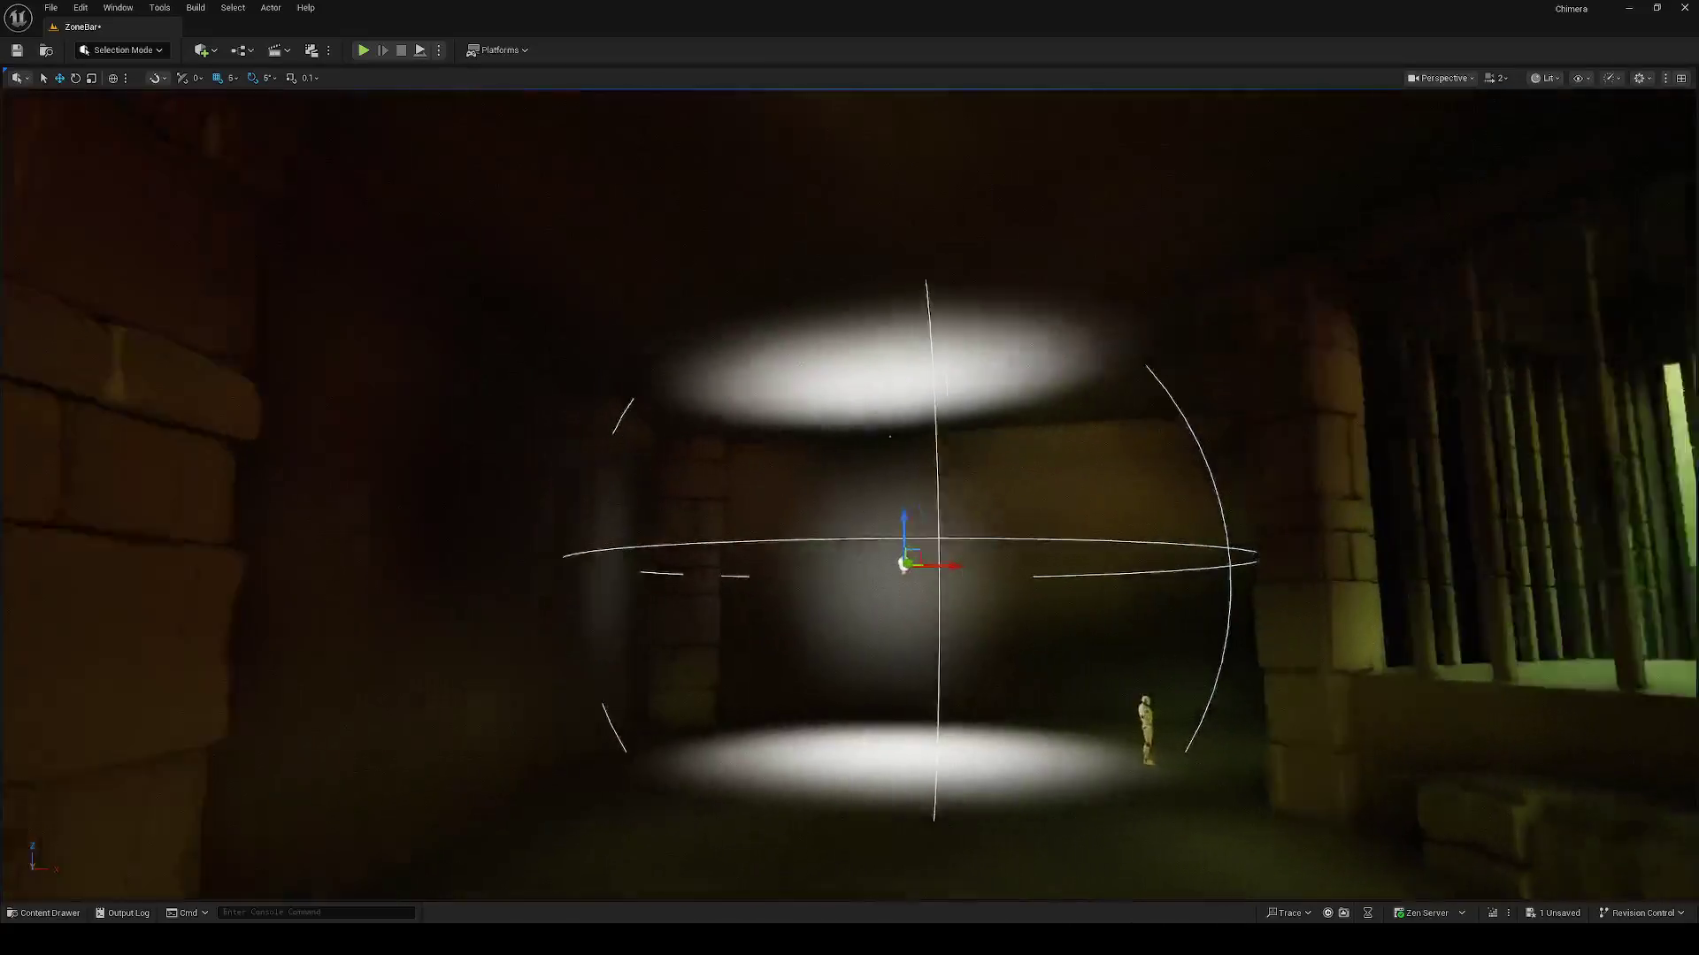
key(d)
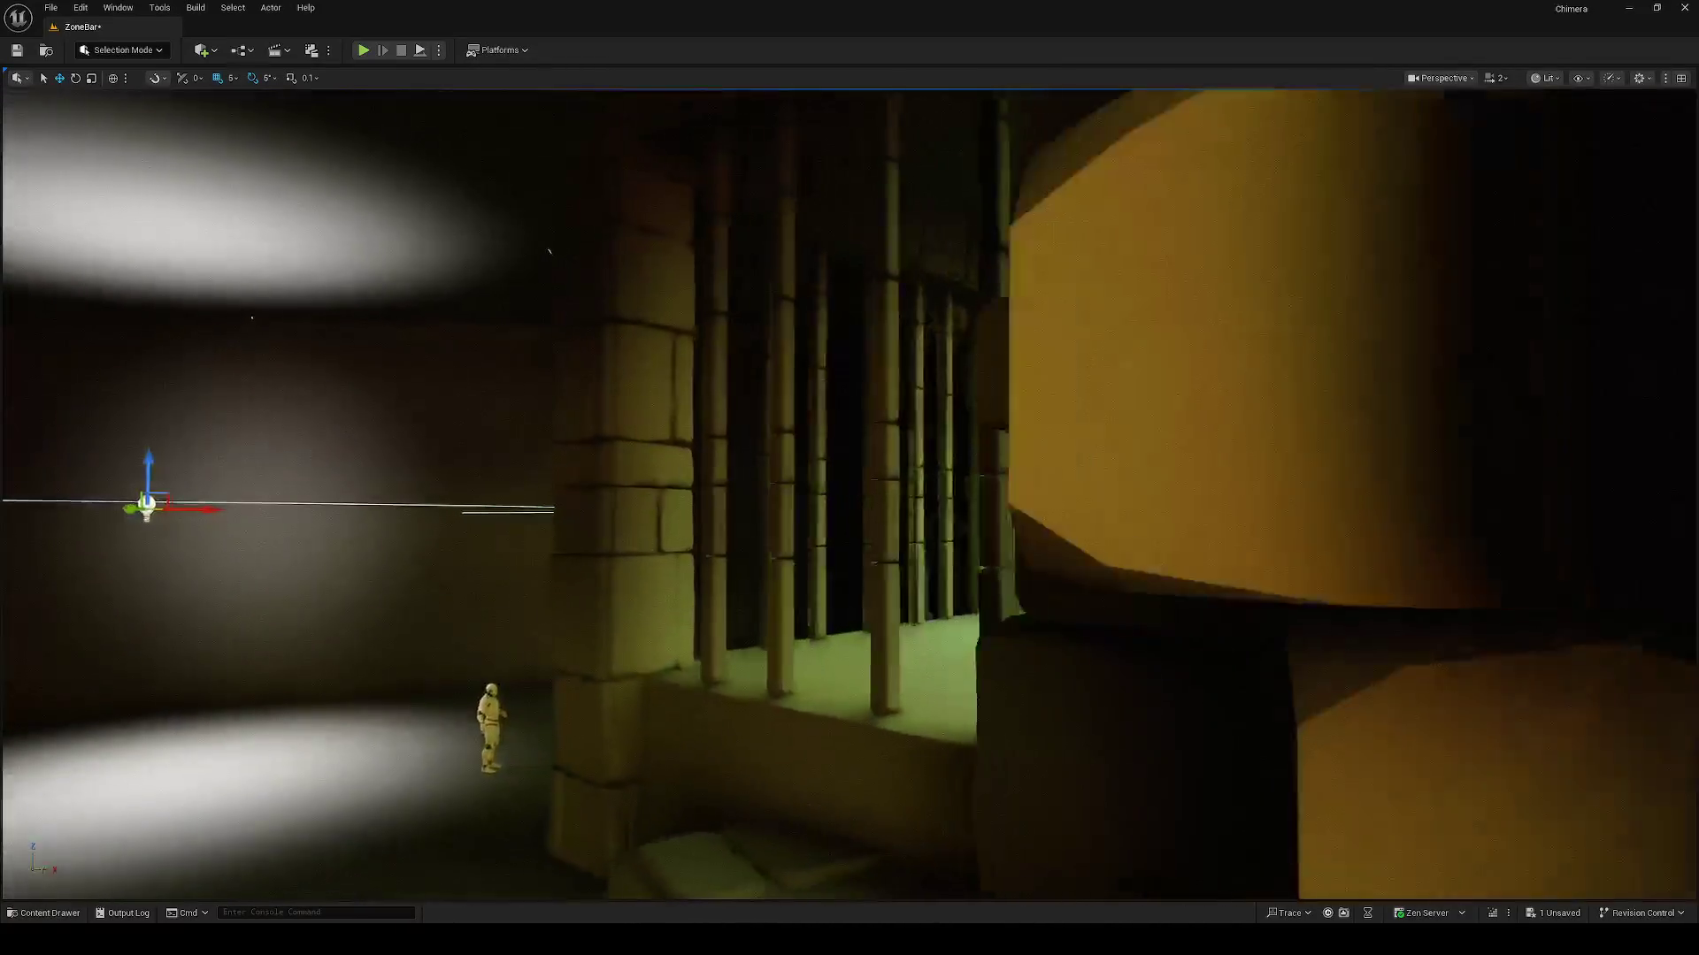
key(f)
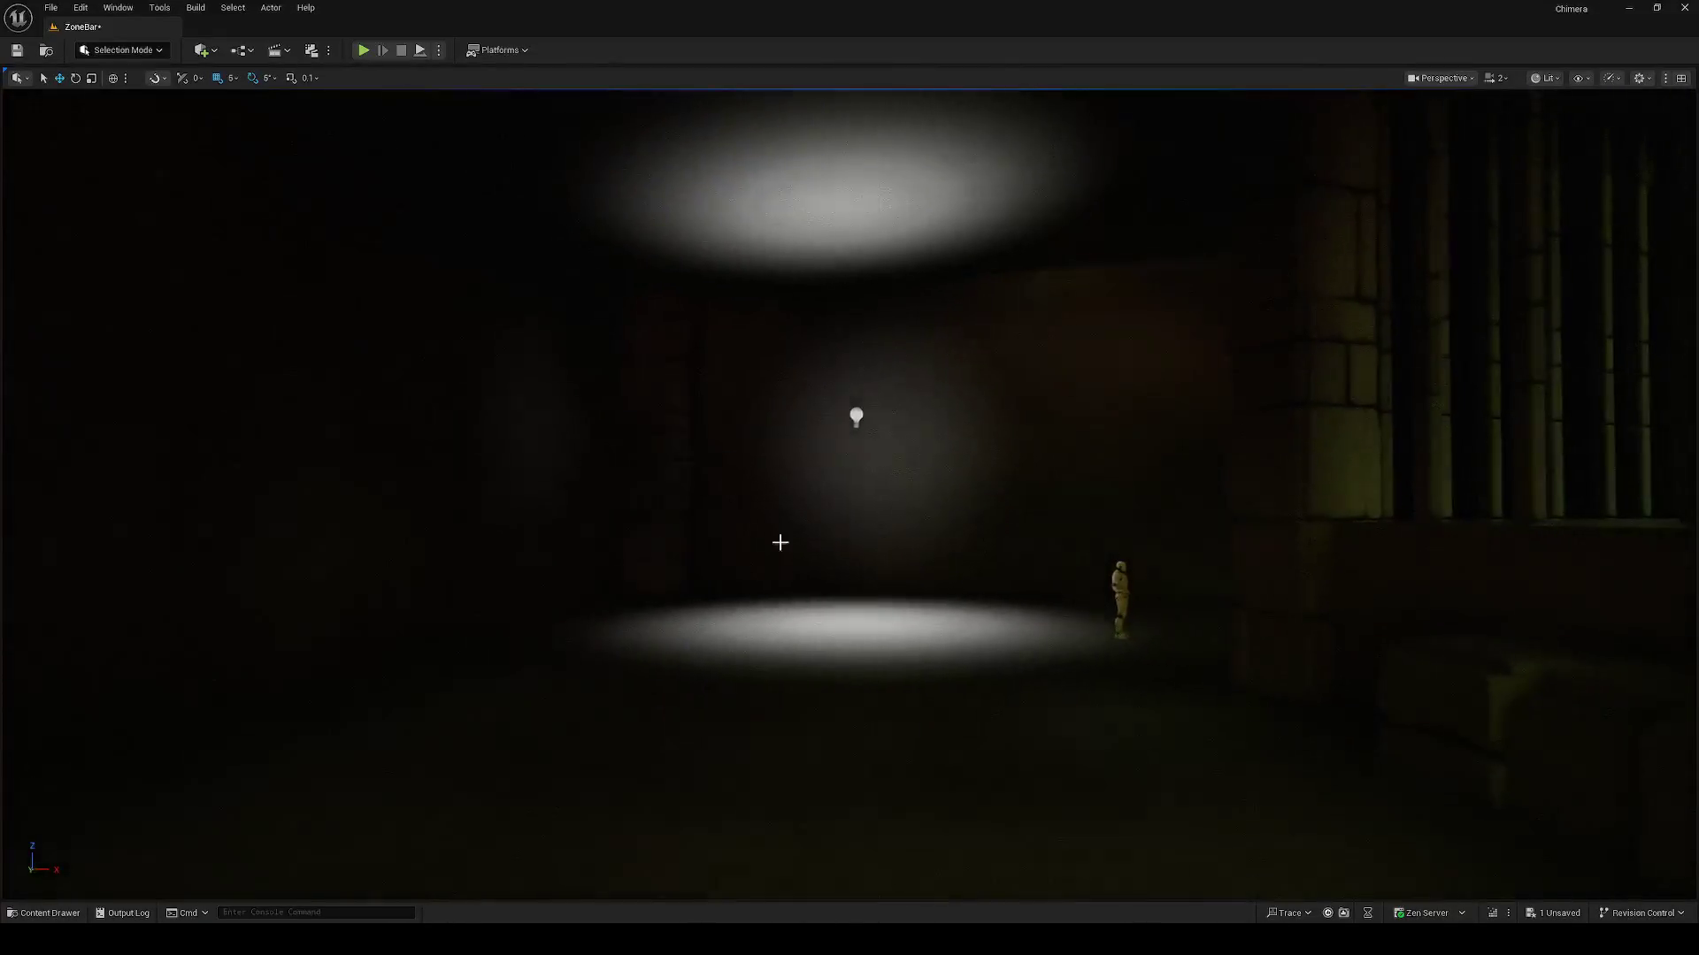
click(856, 417)
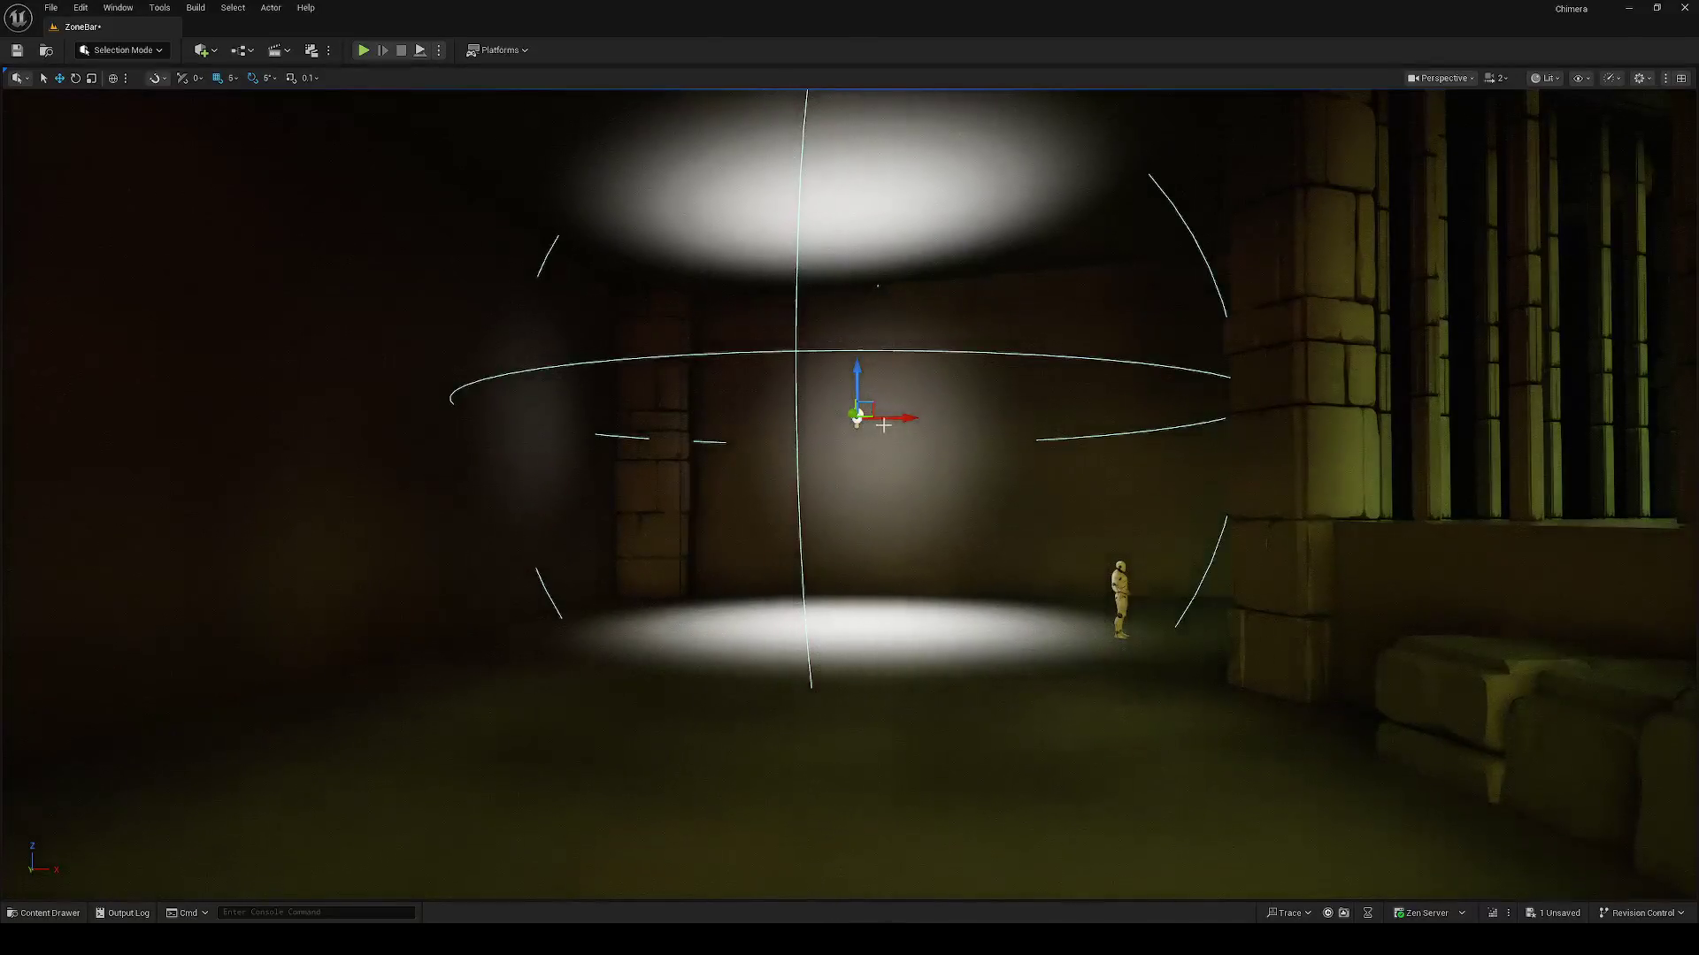
mouse_move(856, 417)
mouse_down()
mouse_move(864, 399)
mouse_move(923, 766)
mouse_move(929, 641)
mouse_move(751, 372)
mouse_move(824, 702)
mouse_move(828, 683)
mouse_up()
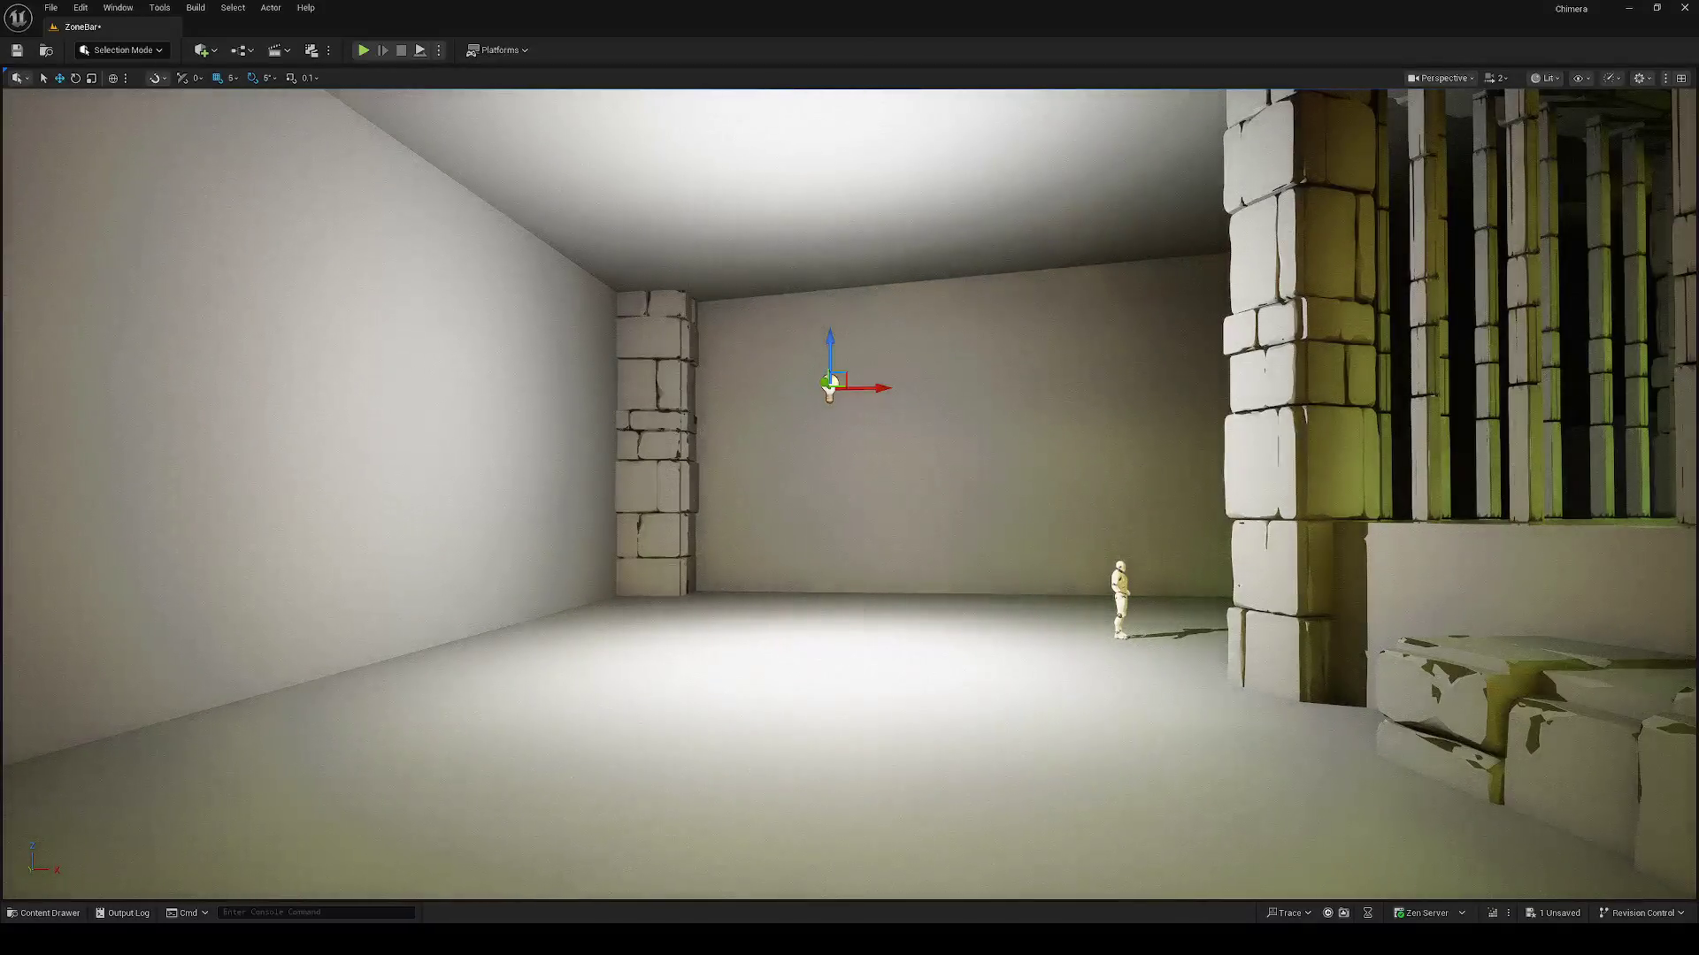
Step: Place a Point Light on the barred cell's floor and drag it to the cell's far end
drag(930, 502, 1150, 474)
key(f)
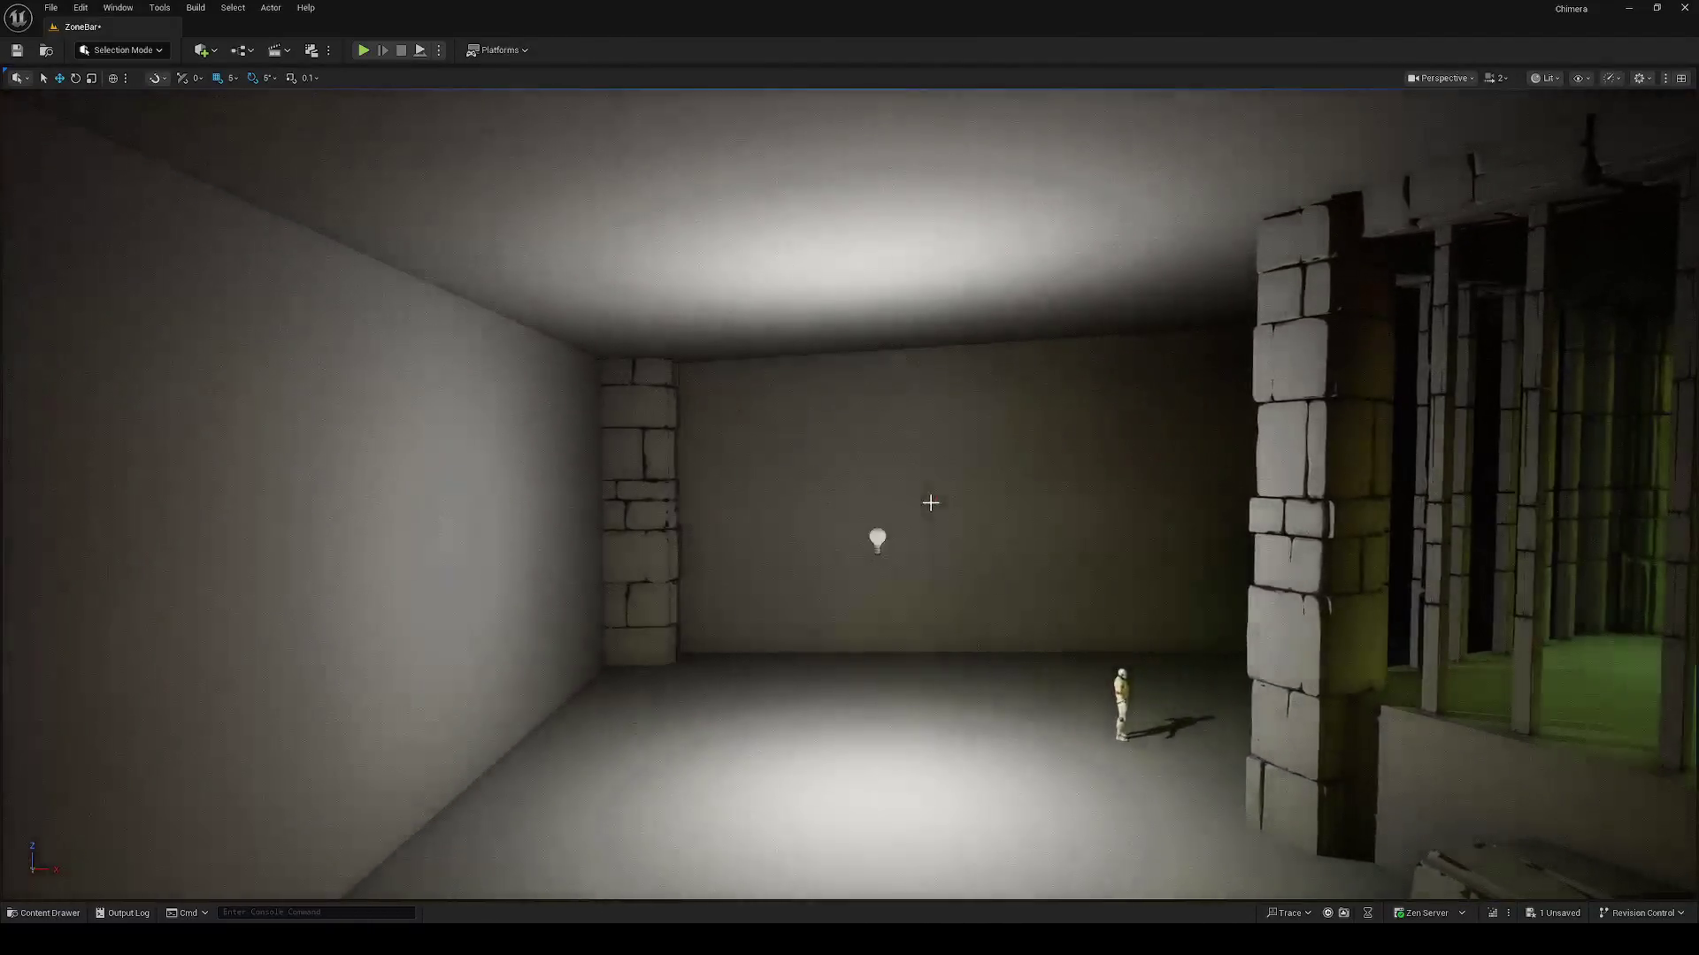
mouse_move(931, 503)
mouse_down()
mouse_move(1017, 452)
mouse_move(937, 456)
mouse_move(982, 452)
mouse_up()
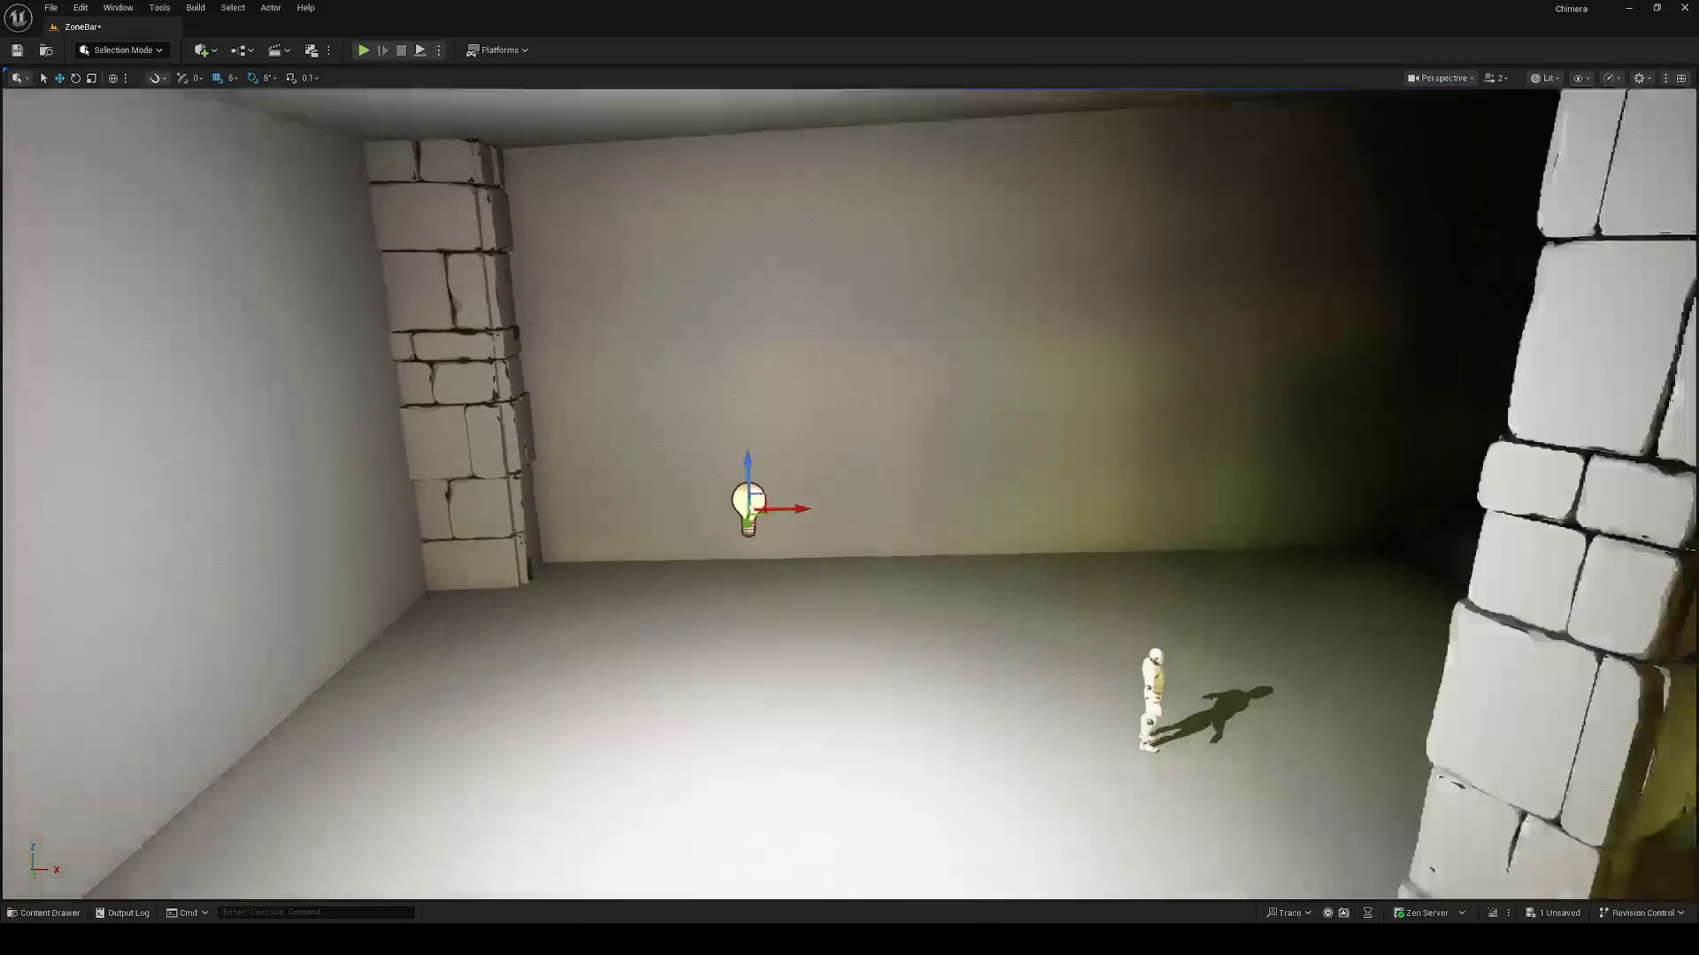
mouse_move(806, 478)
mouse_down()
mouse_move(807, 516)
mouse_move(1000, 451)
mouse_move(785, 493)
mouse_move(927, 410)
mouse_move(920, 425)
mouse_up()
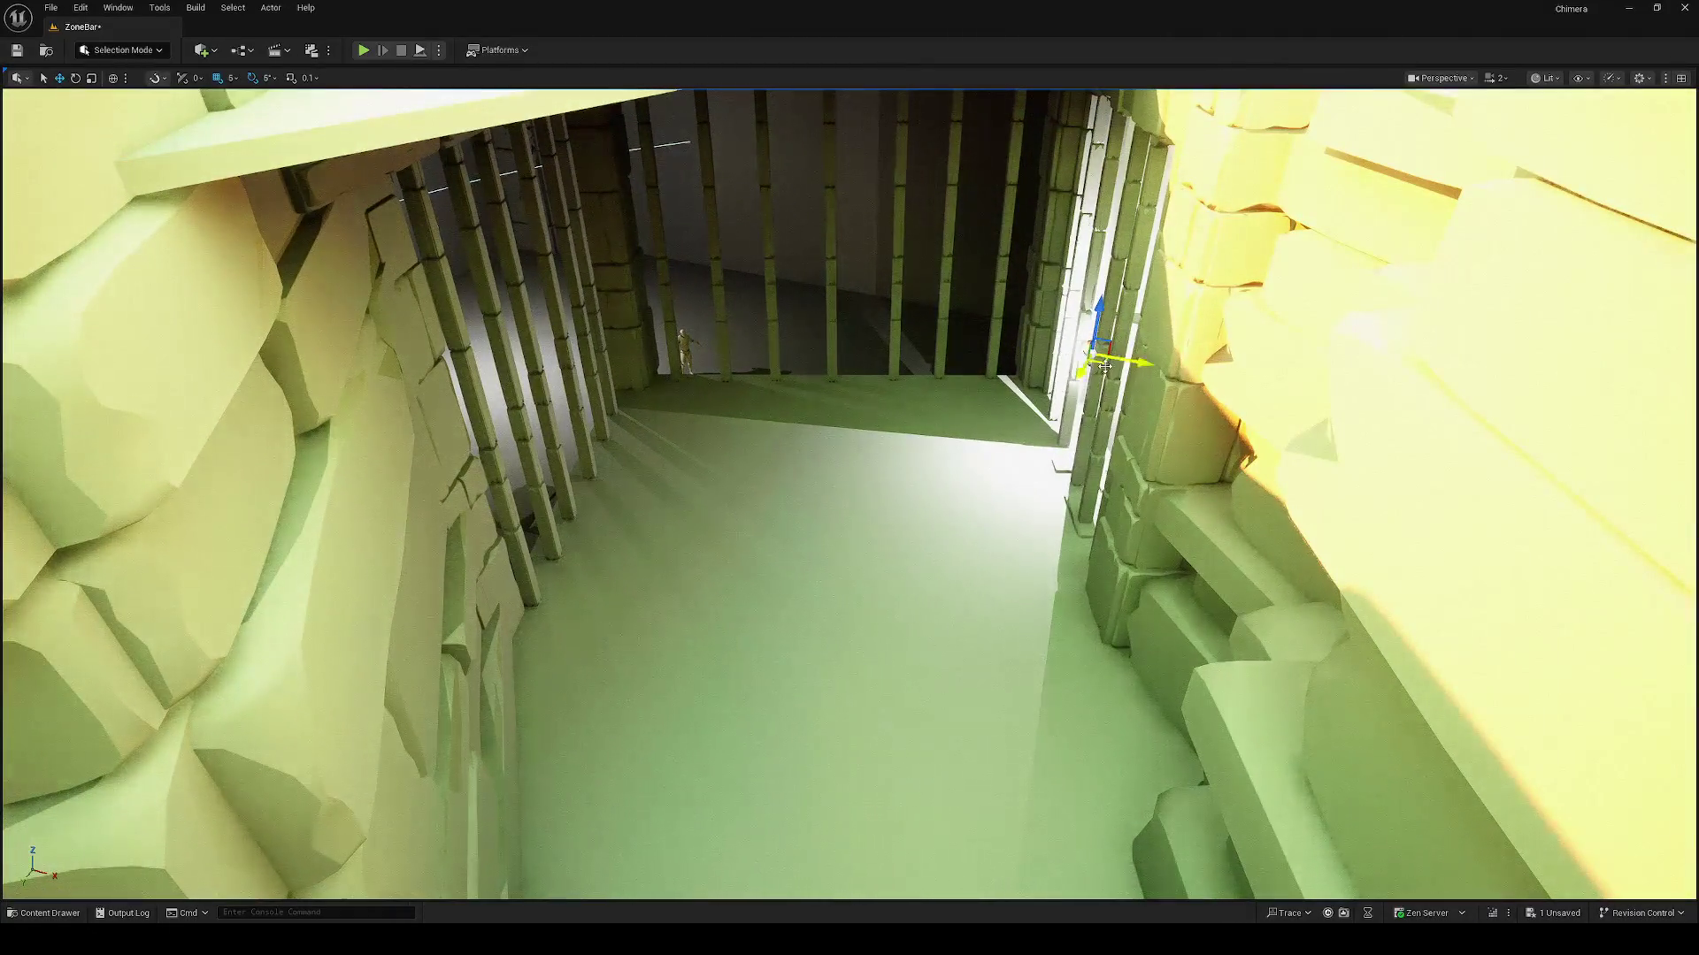
click(917, 678)
drag(907, 672, 617, 426)
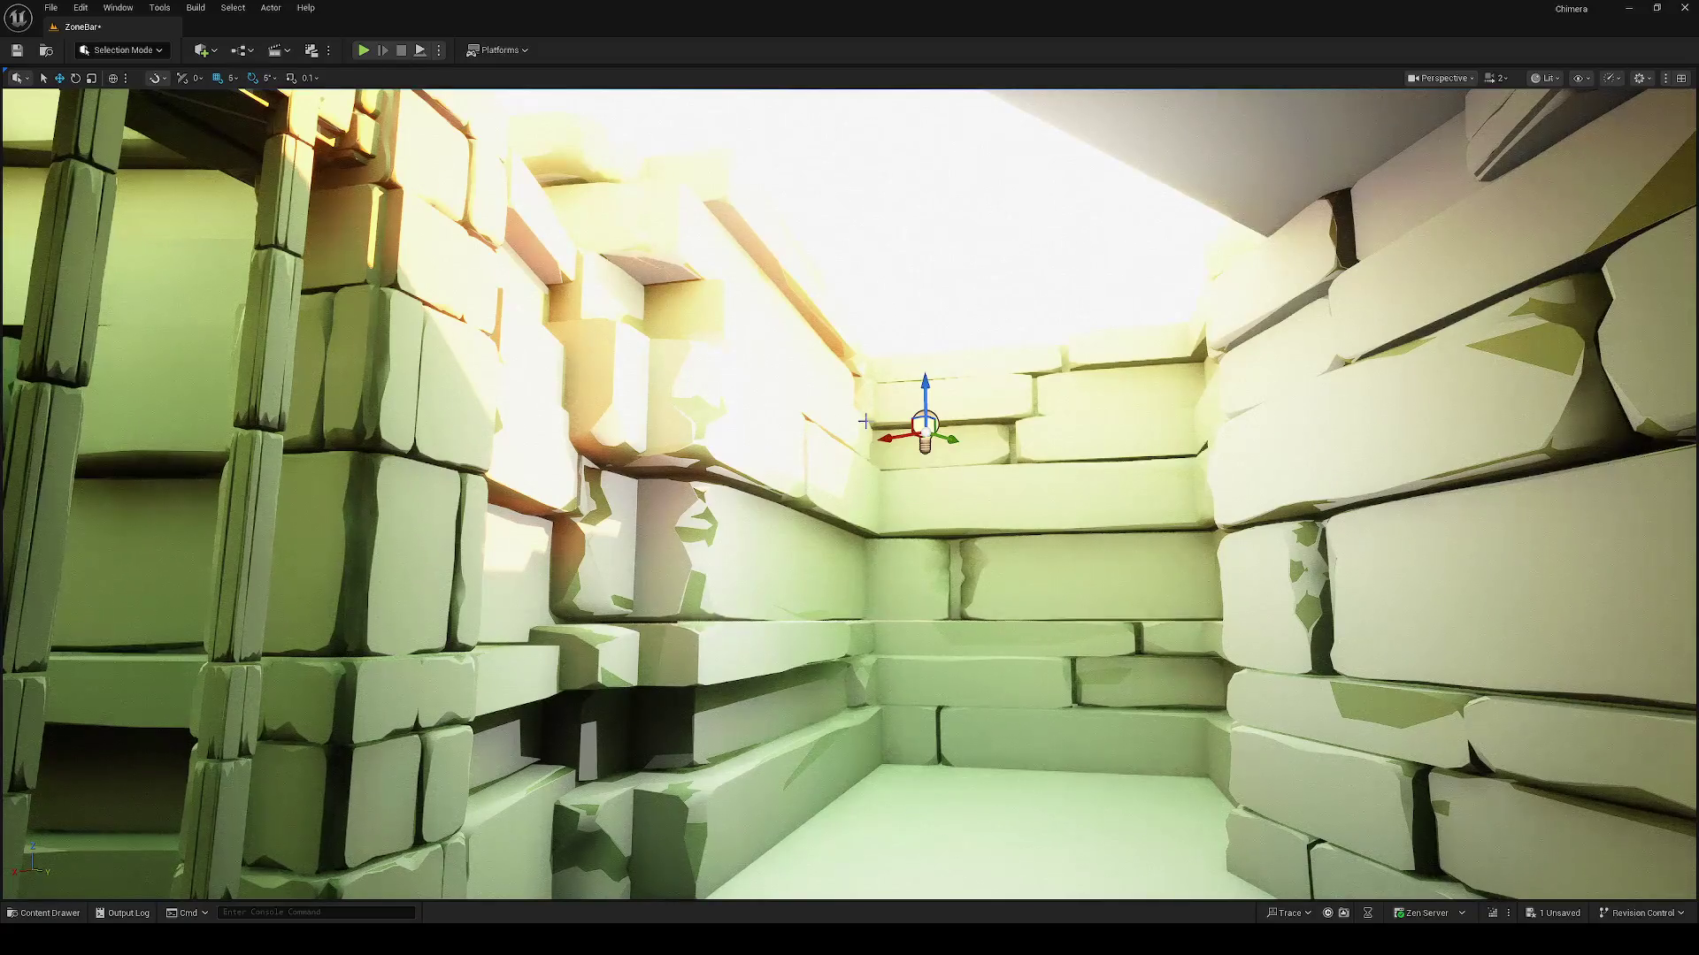
Step: Check the cell light from above and nudge it down and to the right
key(s)
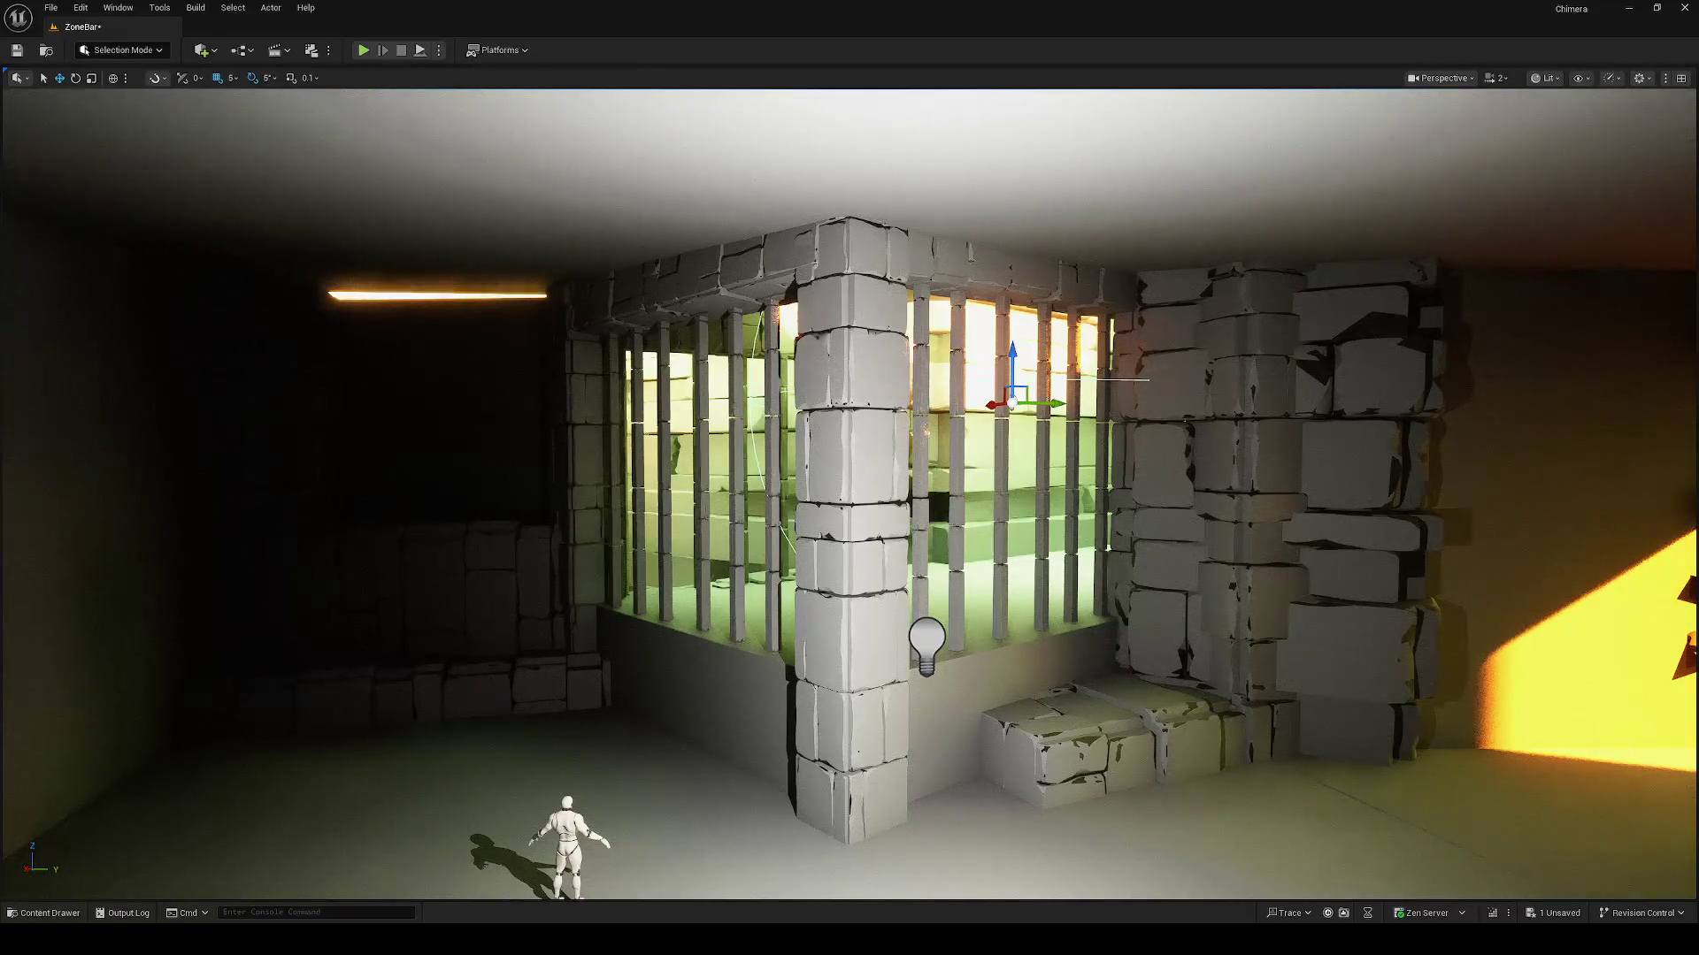
key(f)
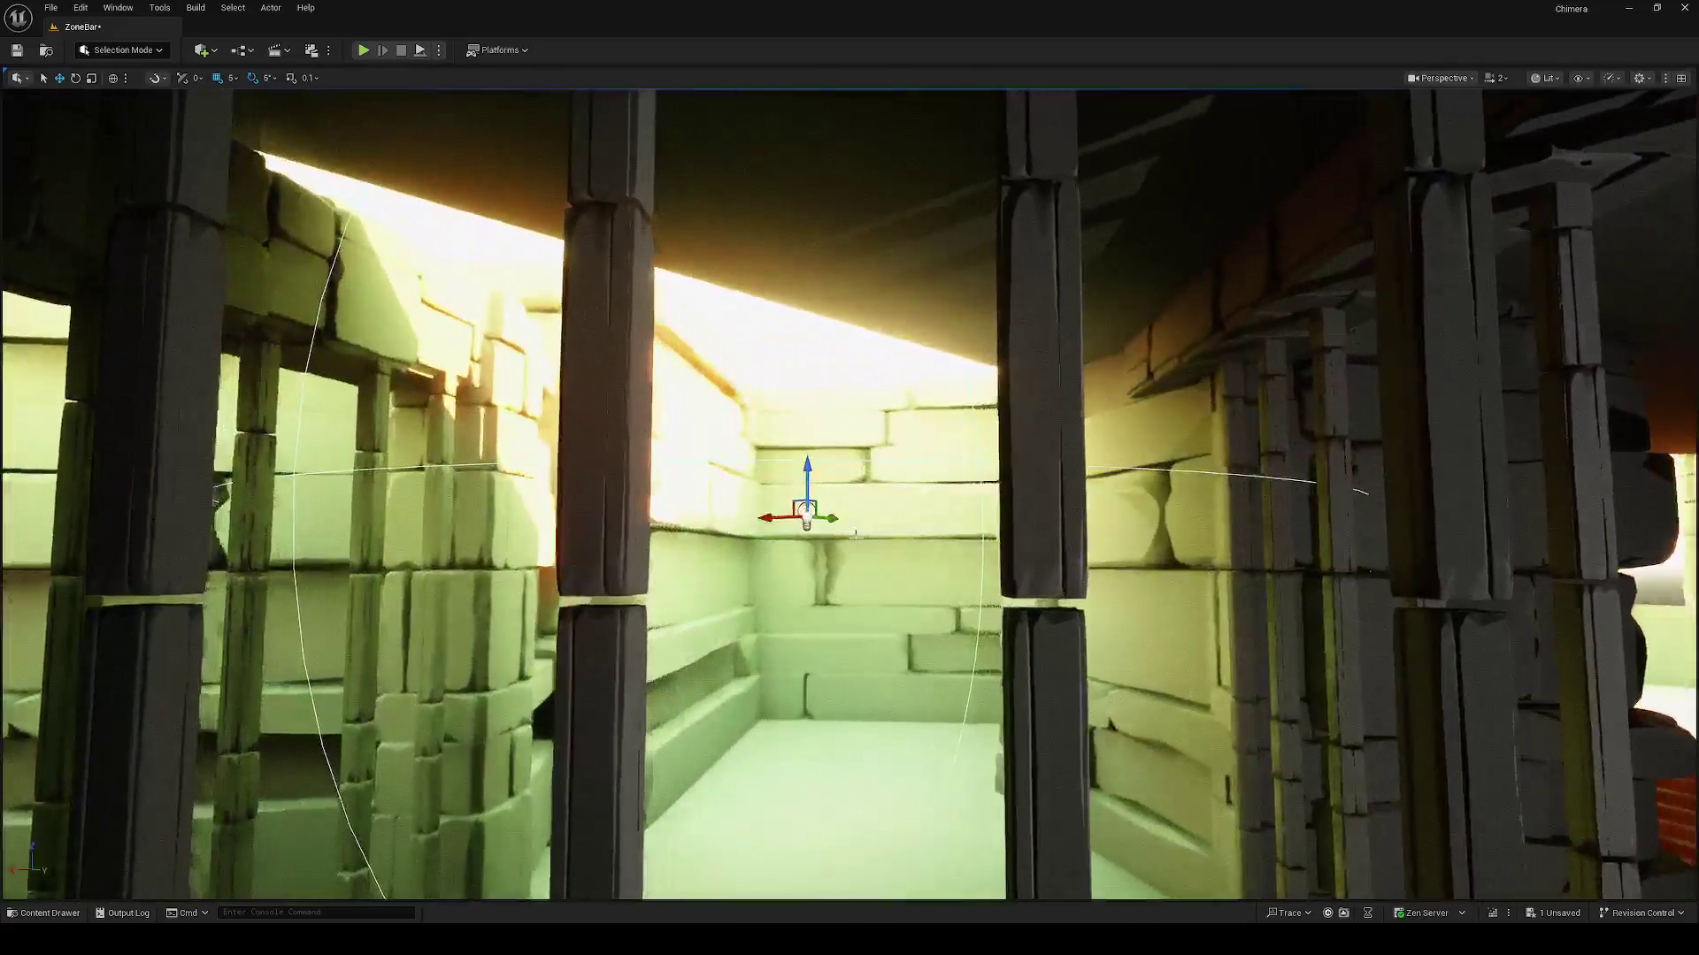
drag(855, 534, 809, 536)
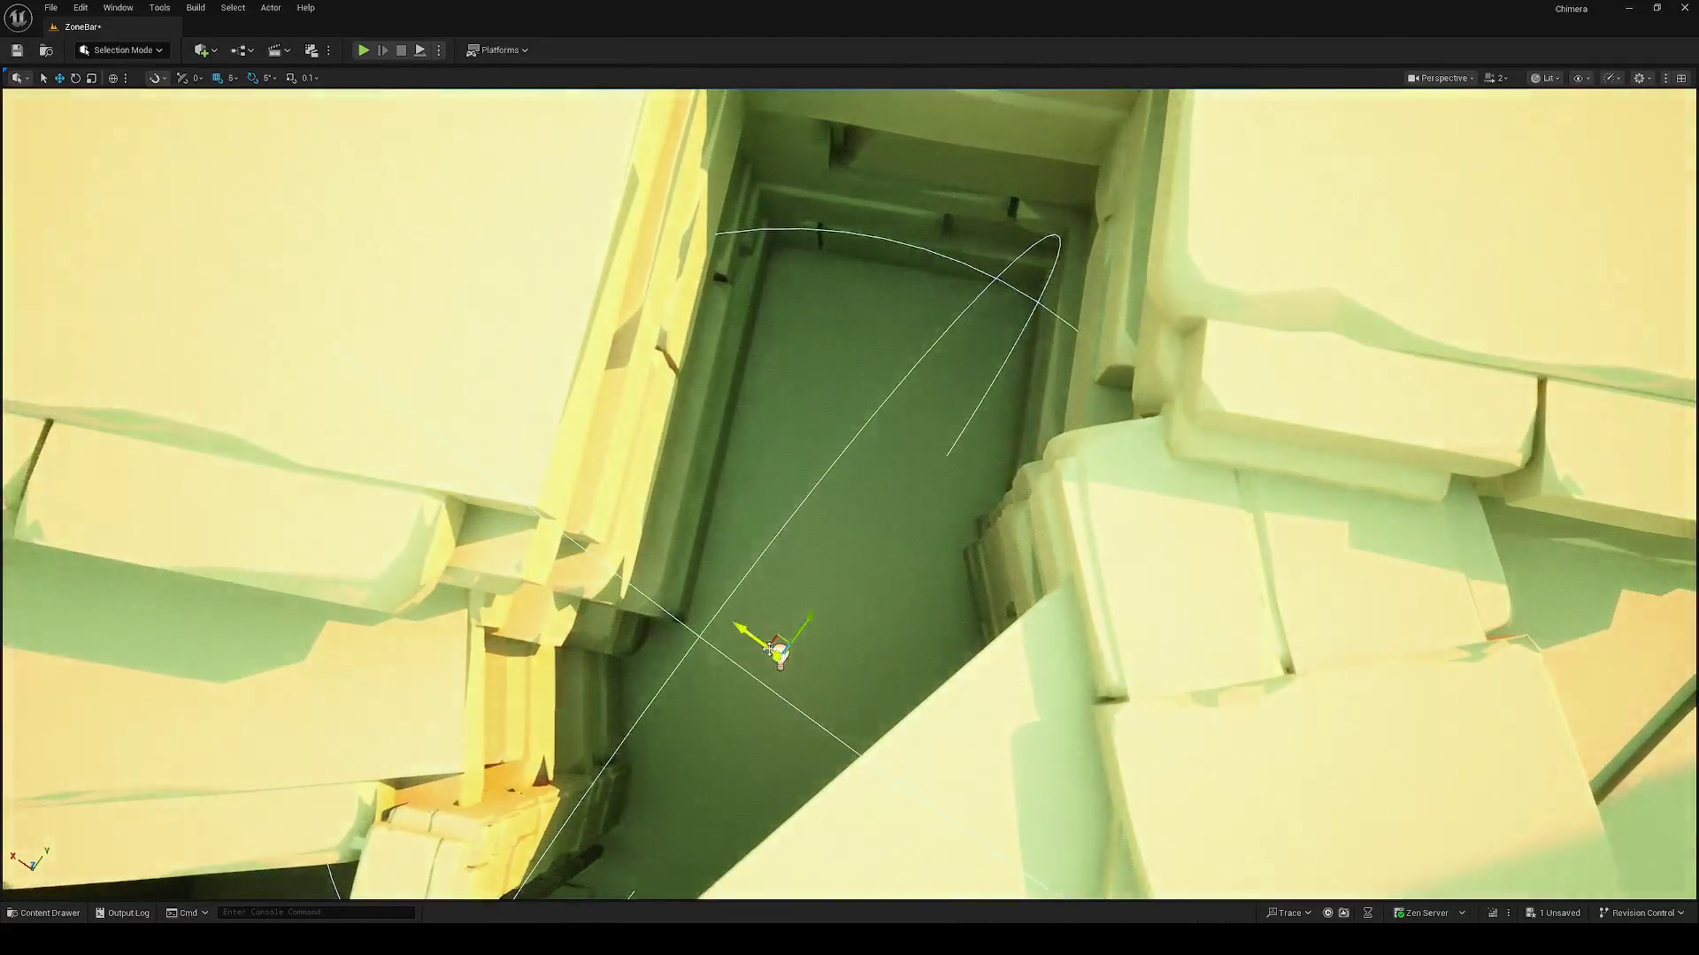
mouse_move(778, 650)
mouse_down()
mouse_move(867, 782)
mouse_move(743, 655)
mouse_up()
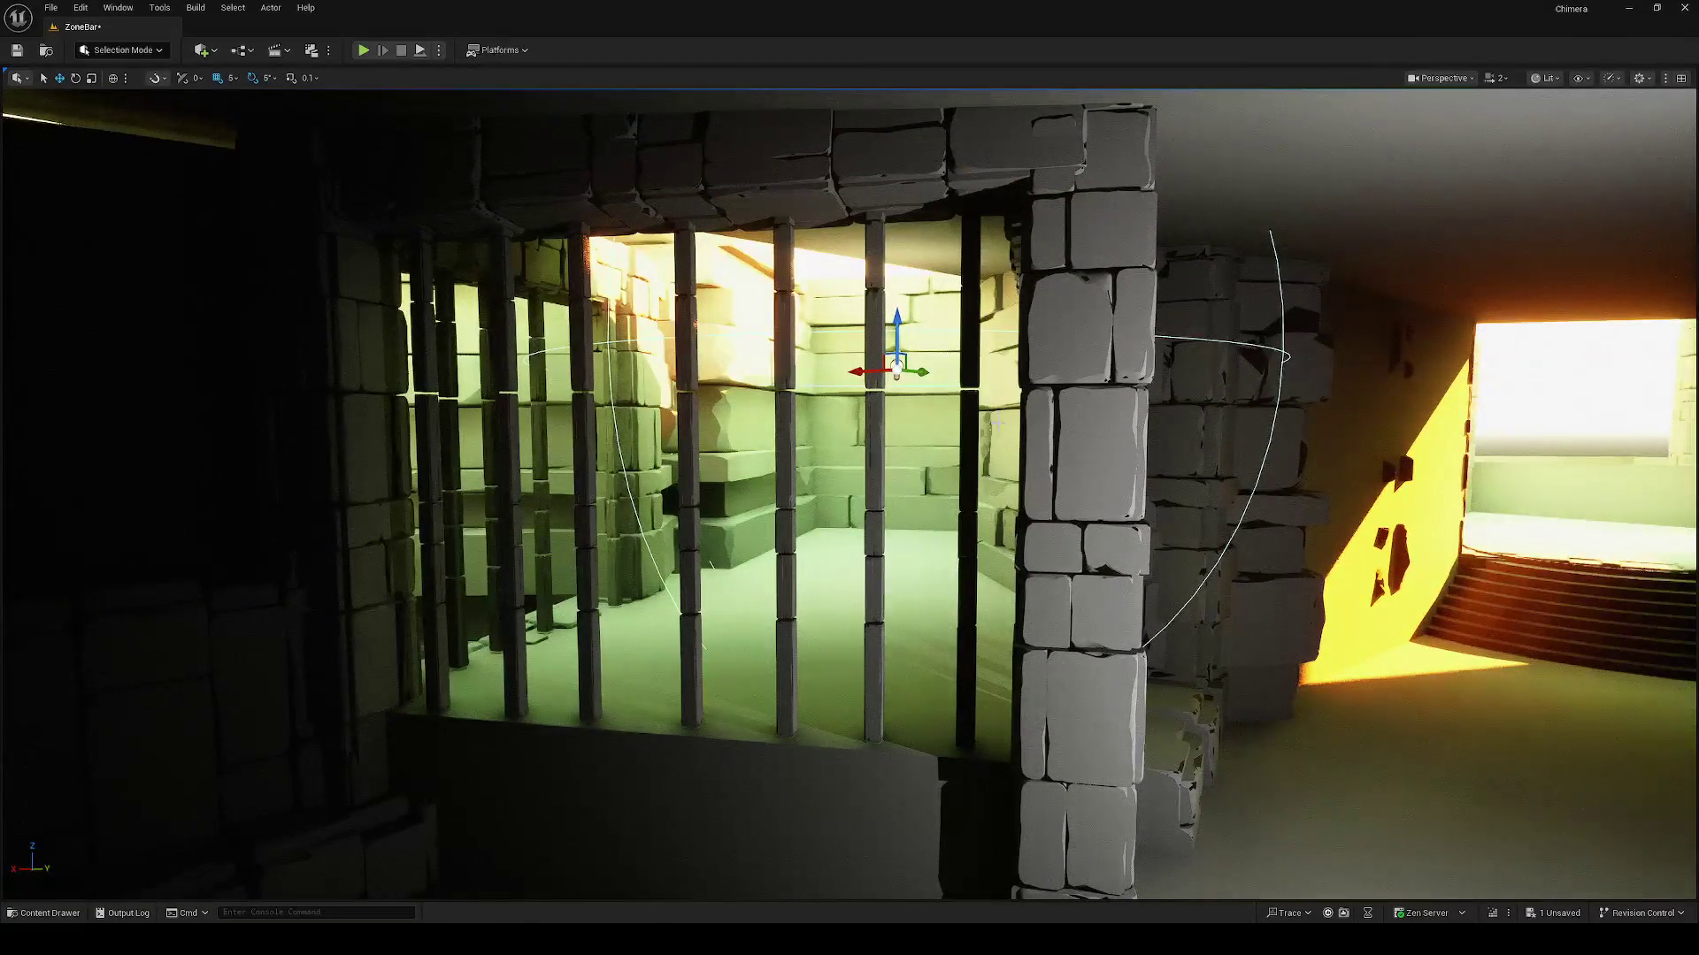
scroll(1179, 445, up, 10)
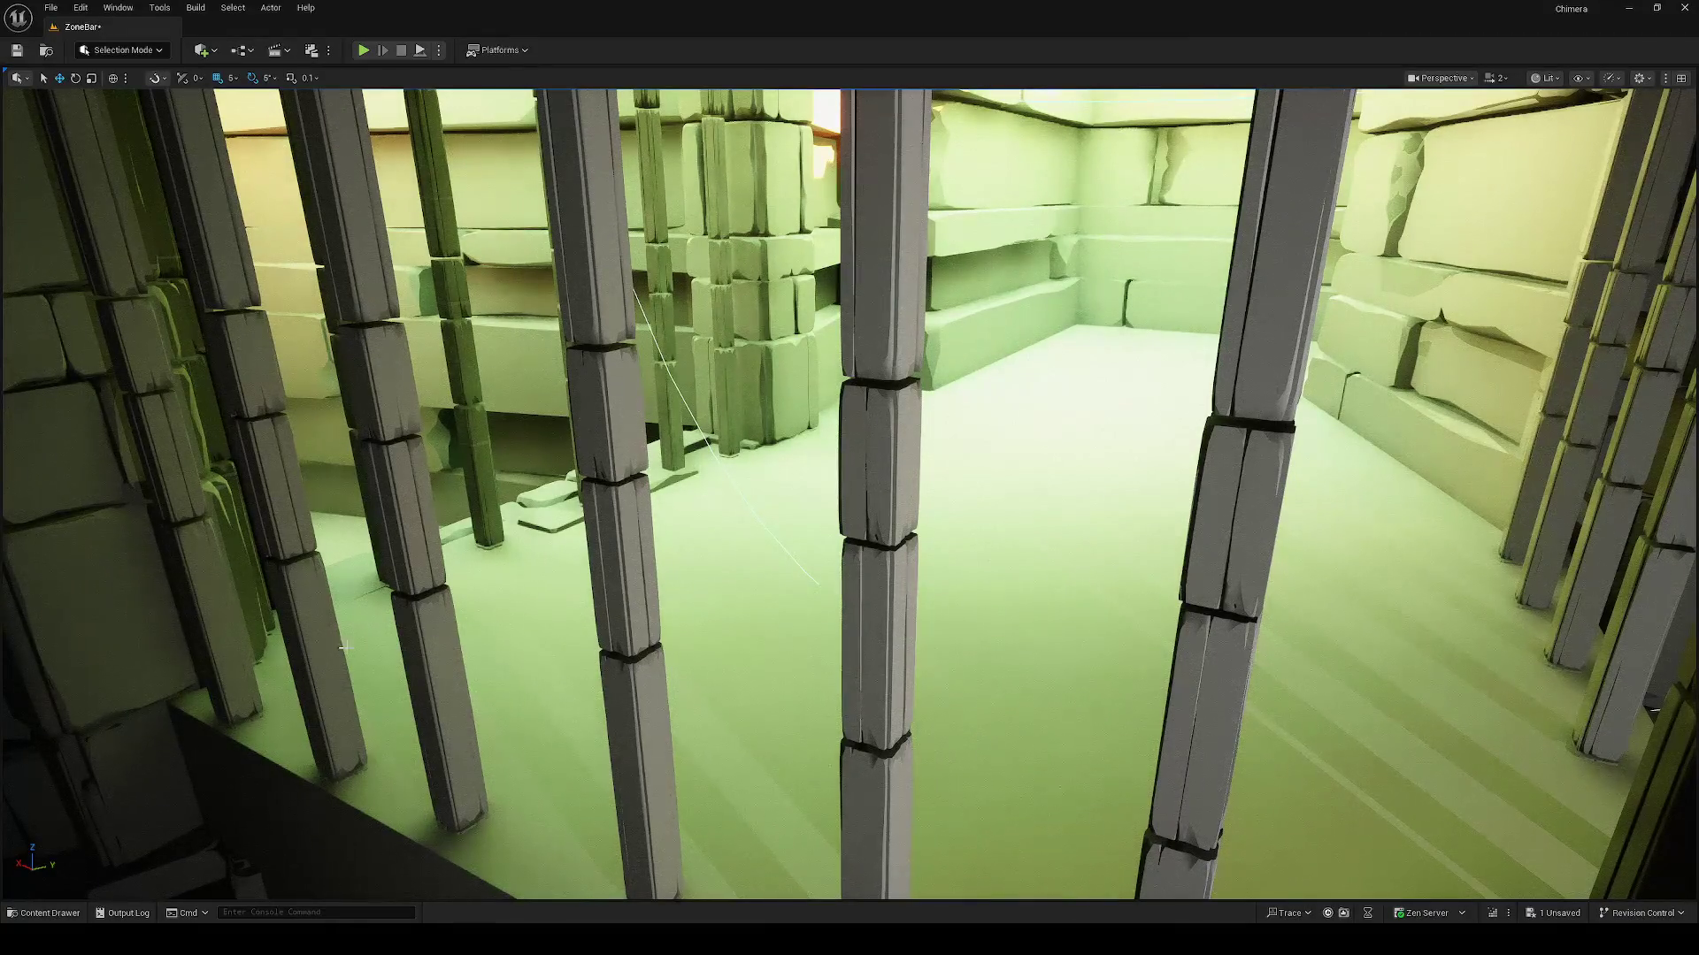
scroll(333, 638, down, 10)
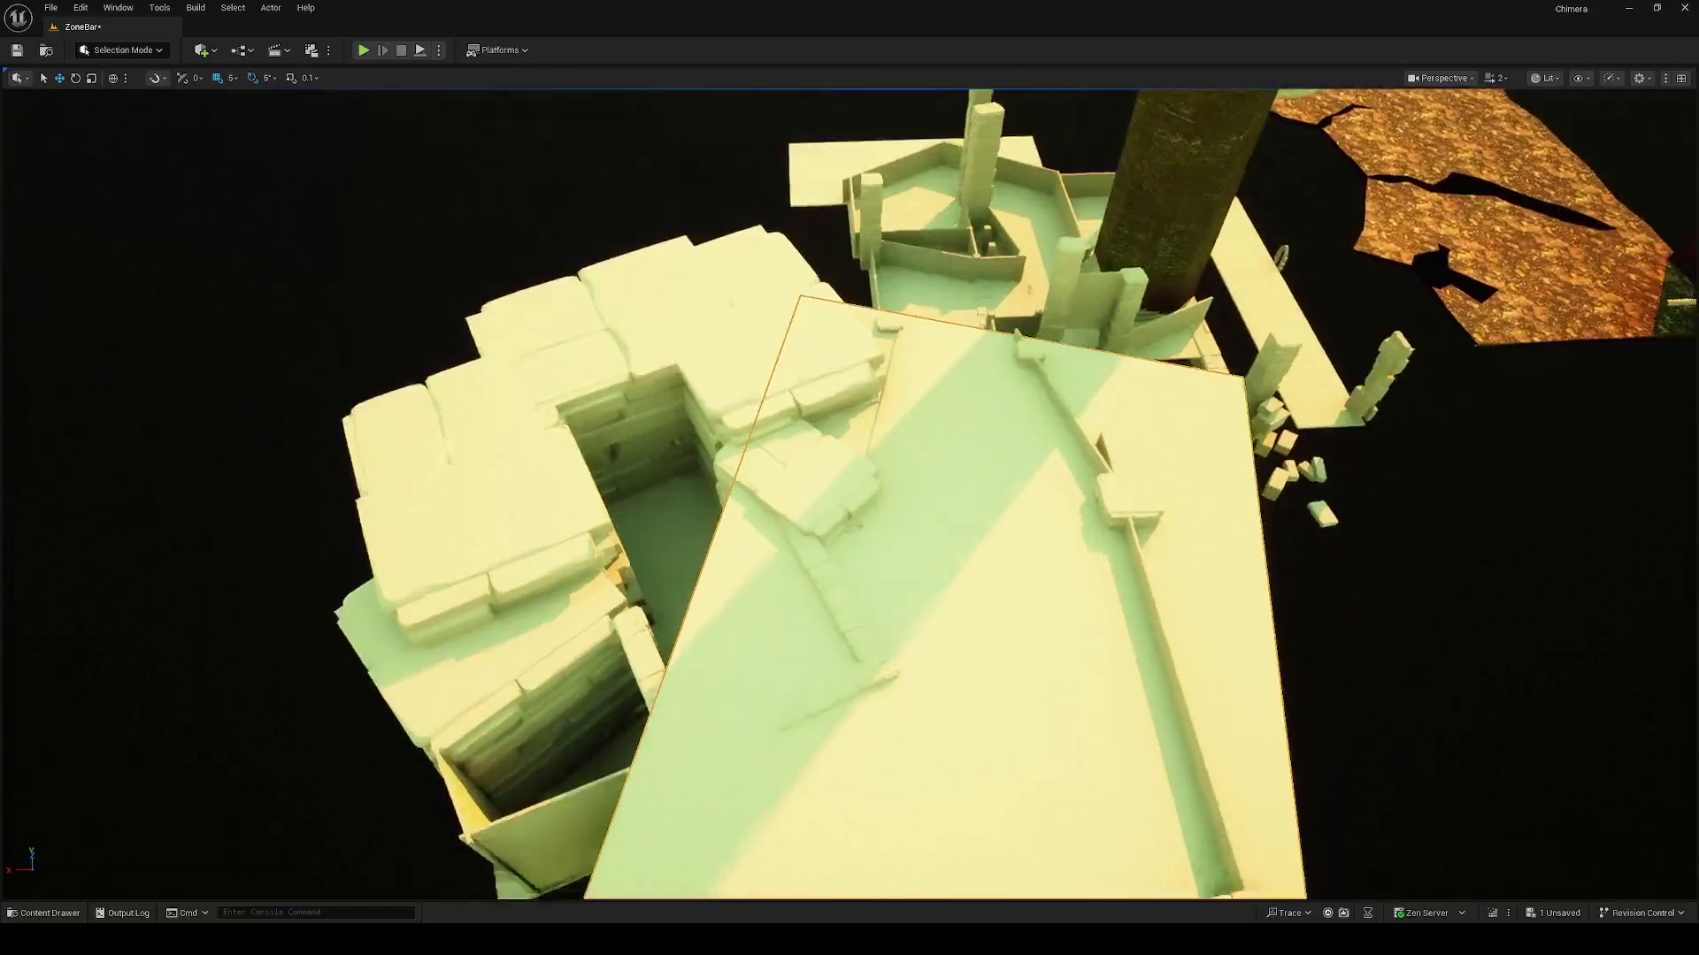
Step: Select the large roof slab, move and turn it over the ruin, then raise it along Z
click(1043, 473)
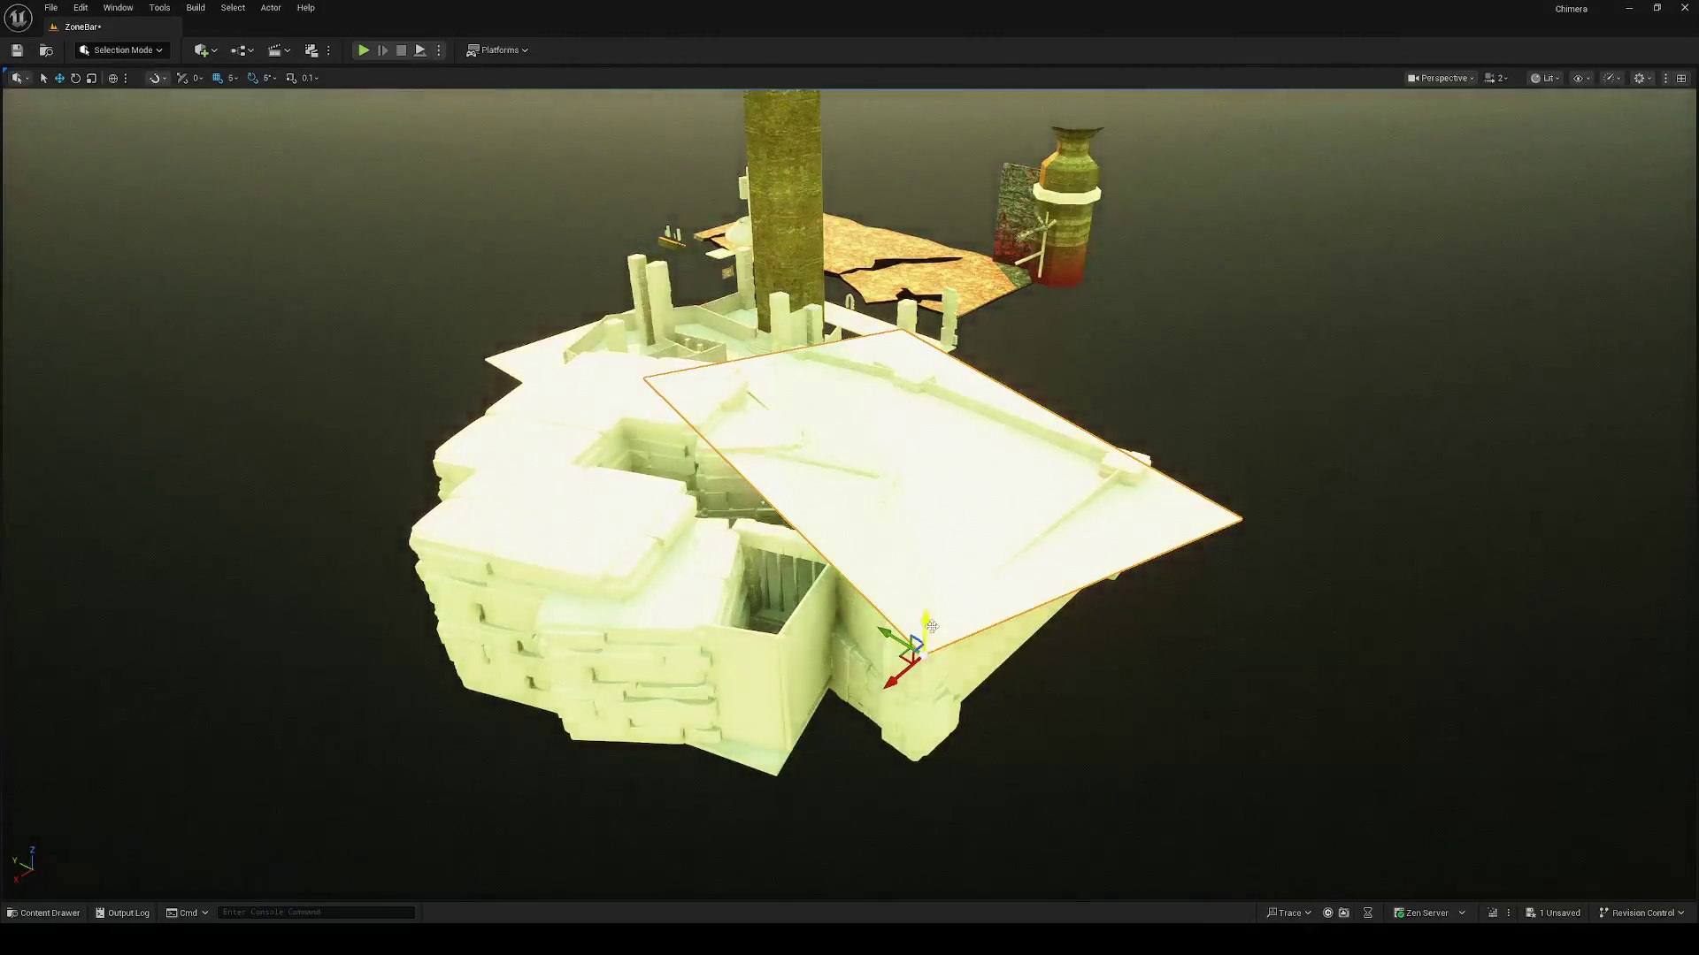
mouse_move(929, 584)
mouse_down()
mouse_move(779, 580)
mouse_move(646, 624)
mouse_up()
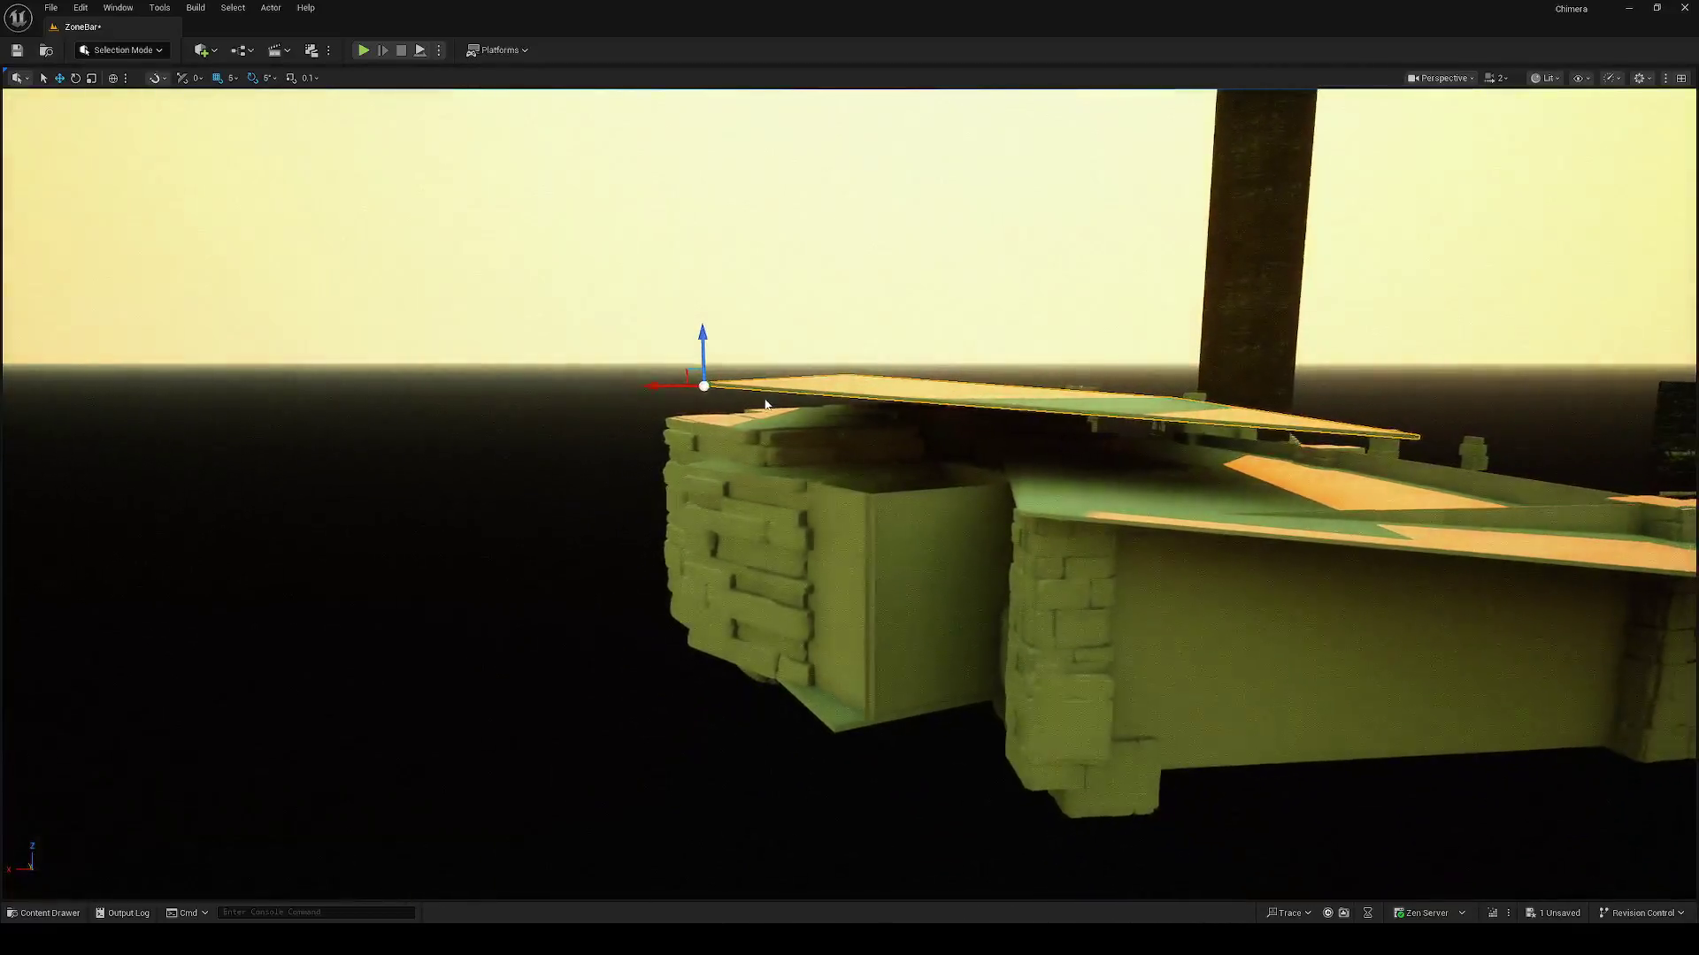
drag(766, 405, 743, 194)
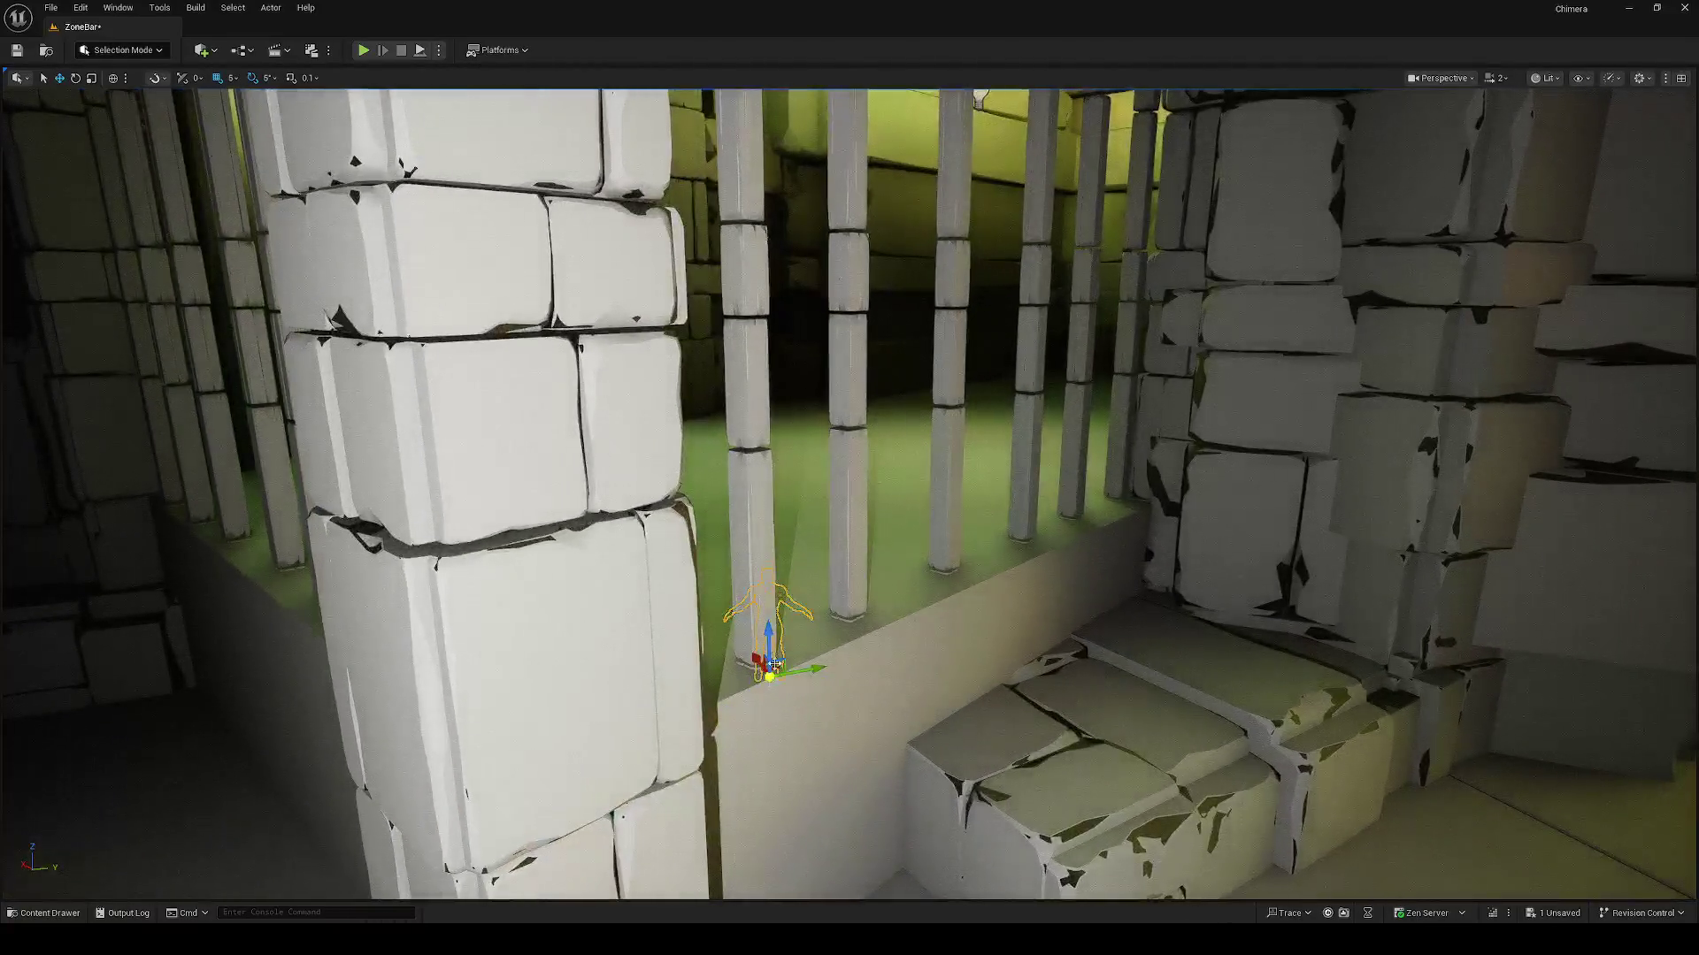
Step: Lift the cell mannequin onto the ledge, undoing an unwanted turn
drag(774, 664, 770, 603)
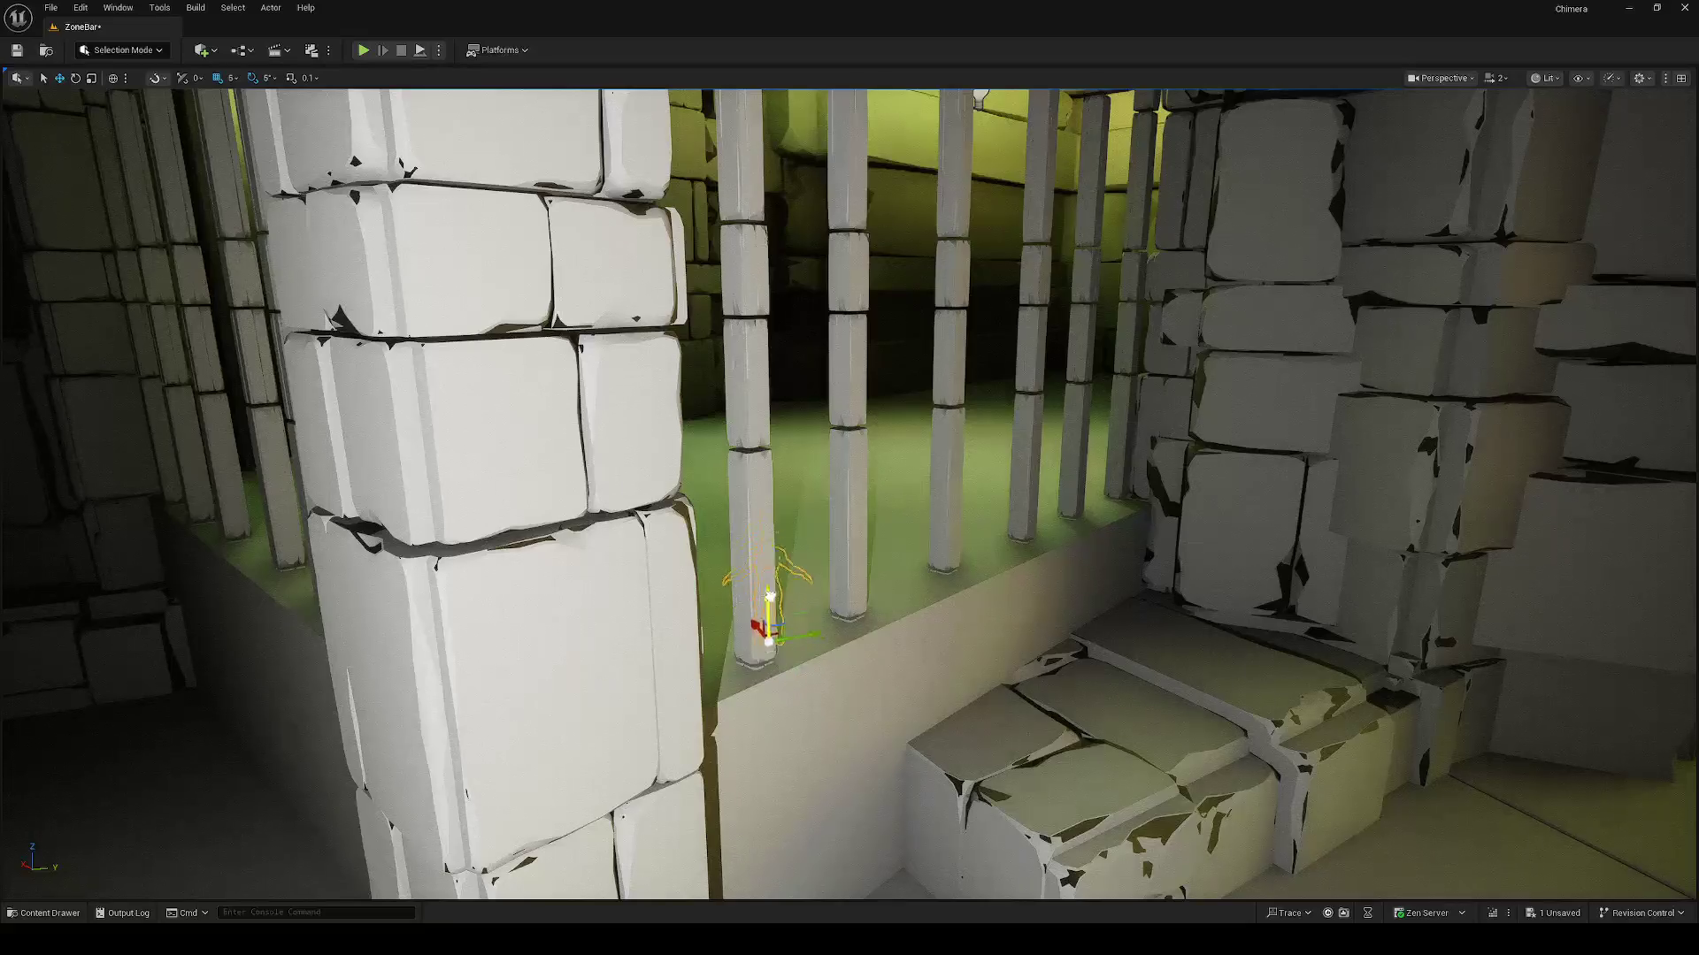
key(f)
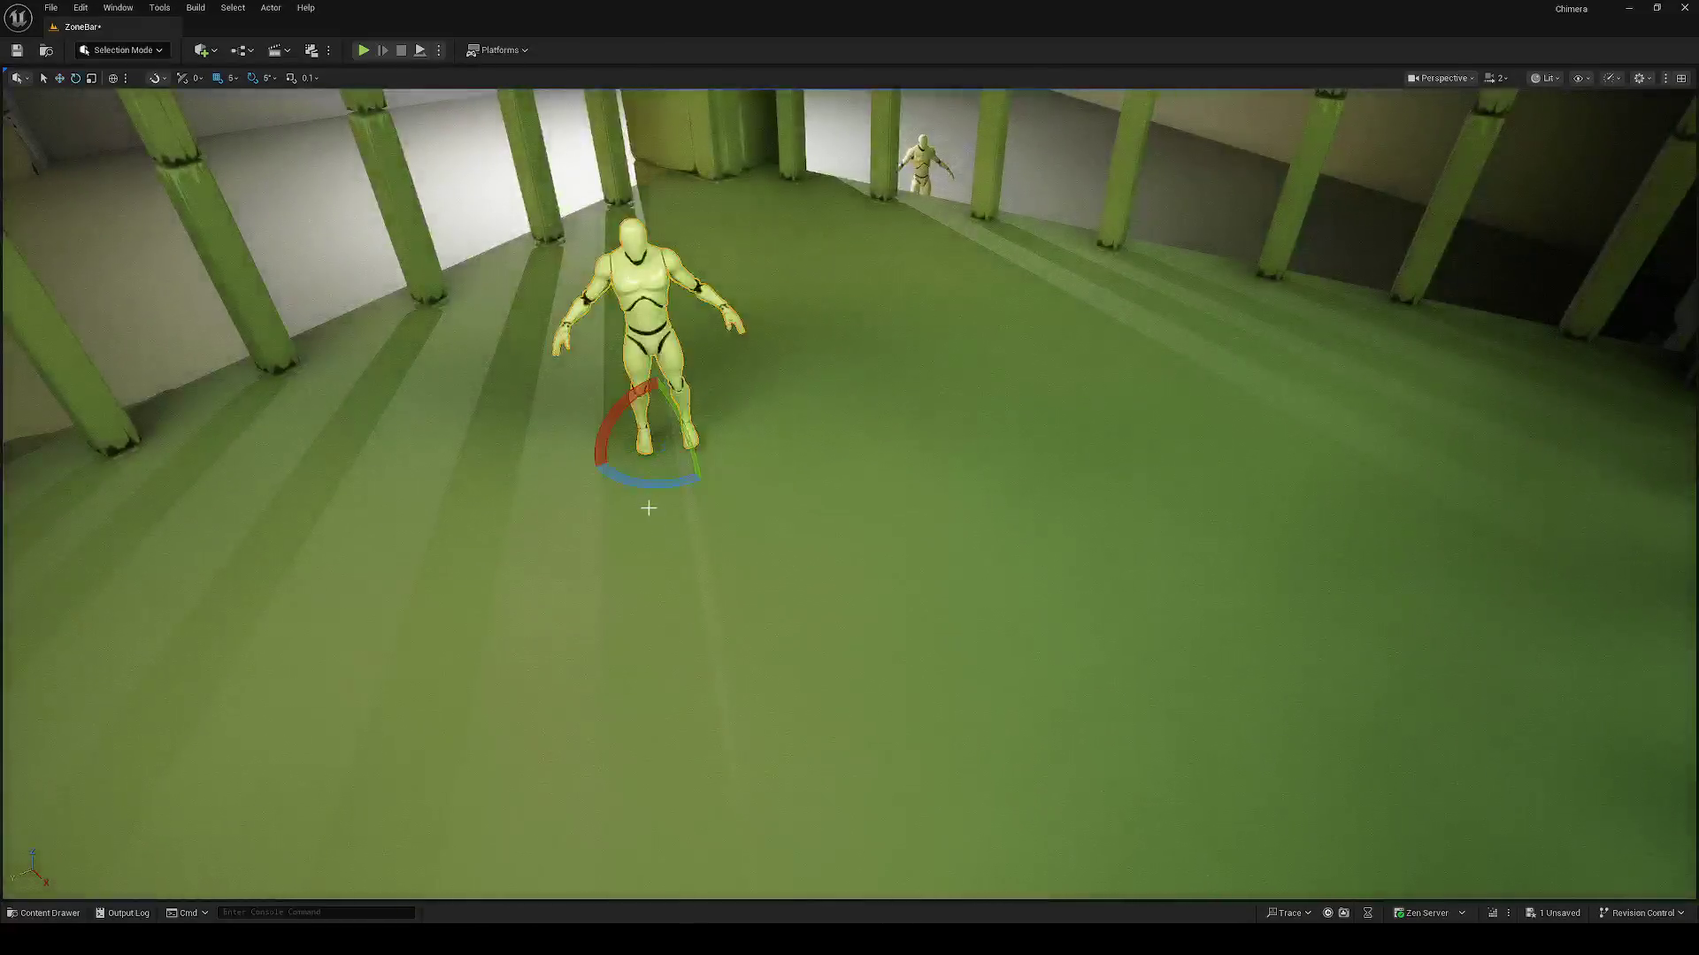
mouse_move(655, 485)
mouse_down()
mouse_move(709, 493)
mouse_move(569, 440)
mouse_move(673, 487)
mouse_move(702, 481)
mouse_up()
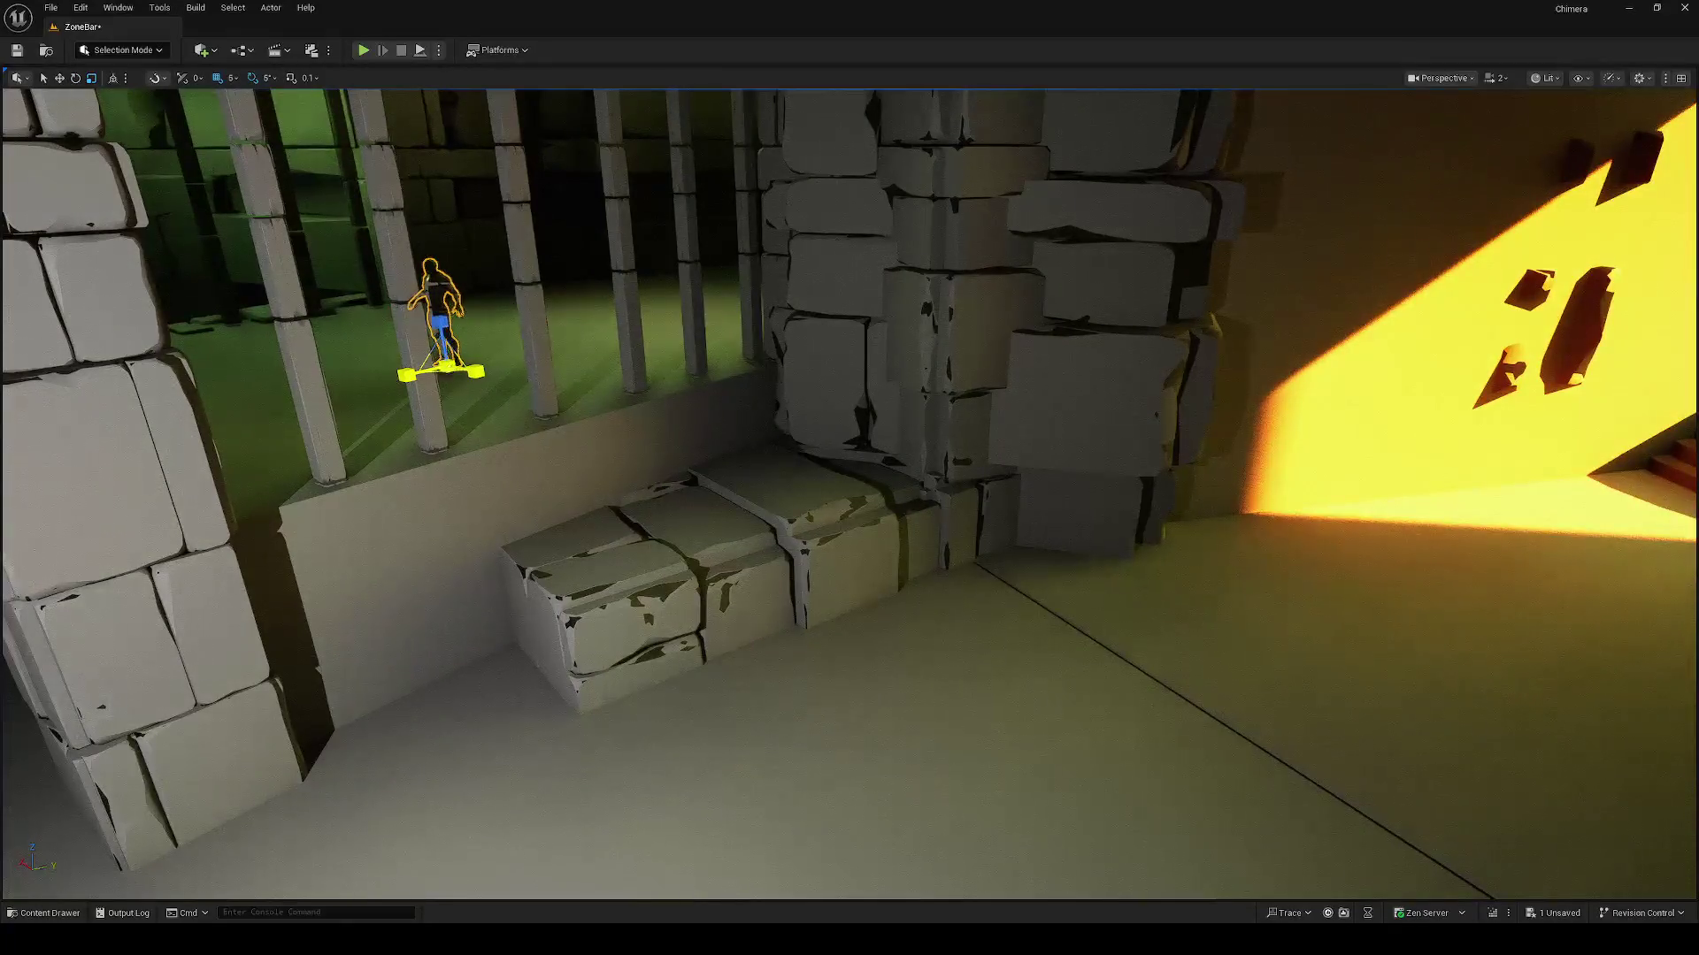
key(ctrl+z)
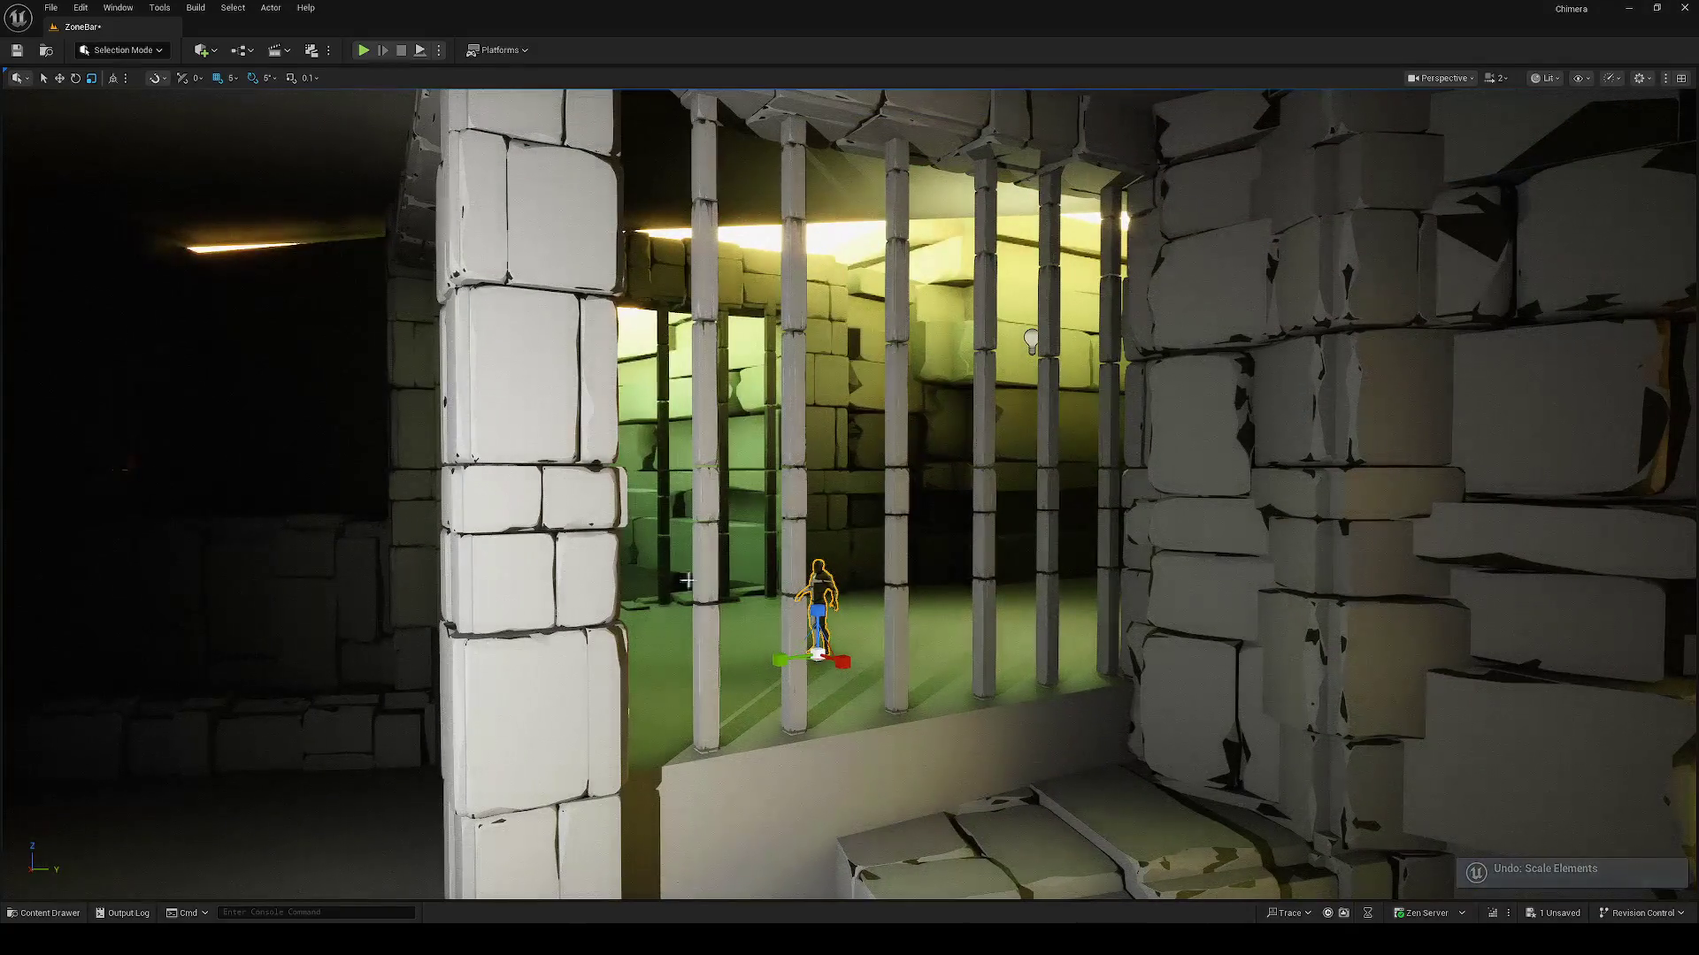
Step: Scale the mannequin up into a giant figure towering inside the cell
drag(817, 655, 823, 637)
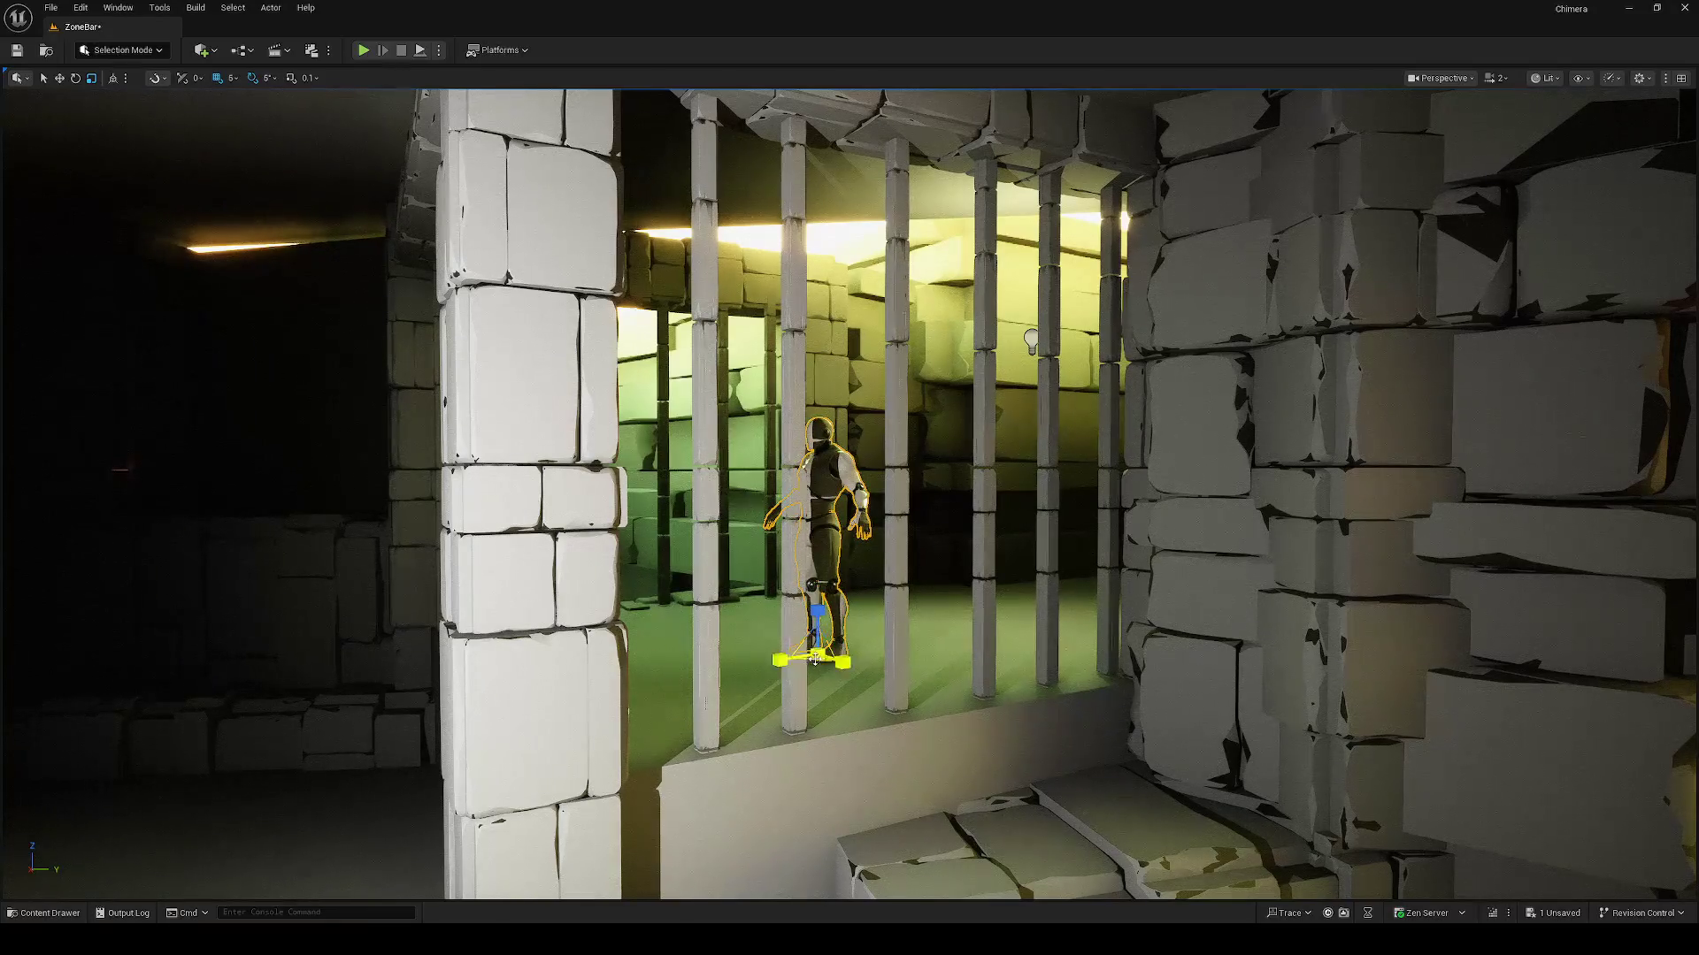
drag(817, 654, 814, 593)
mouse_move(847, 719)
mouse_down()
mouse_move(867, 708)
mouse_move(926, 779)
mouse_move(926, 894)
mouse_move(849, 796)
mouse_move(797, 619)
mouse_move(740, 513)
mouse_move(761, 531)
mouse_move(735, 547)
mouse_up()
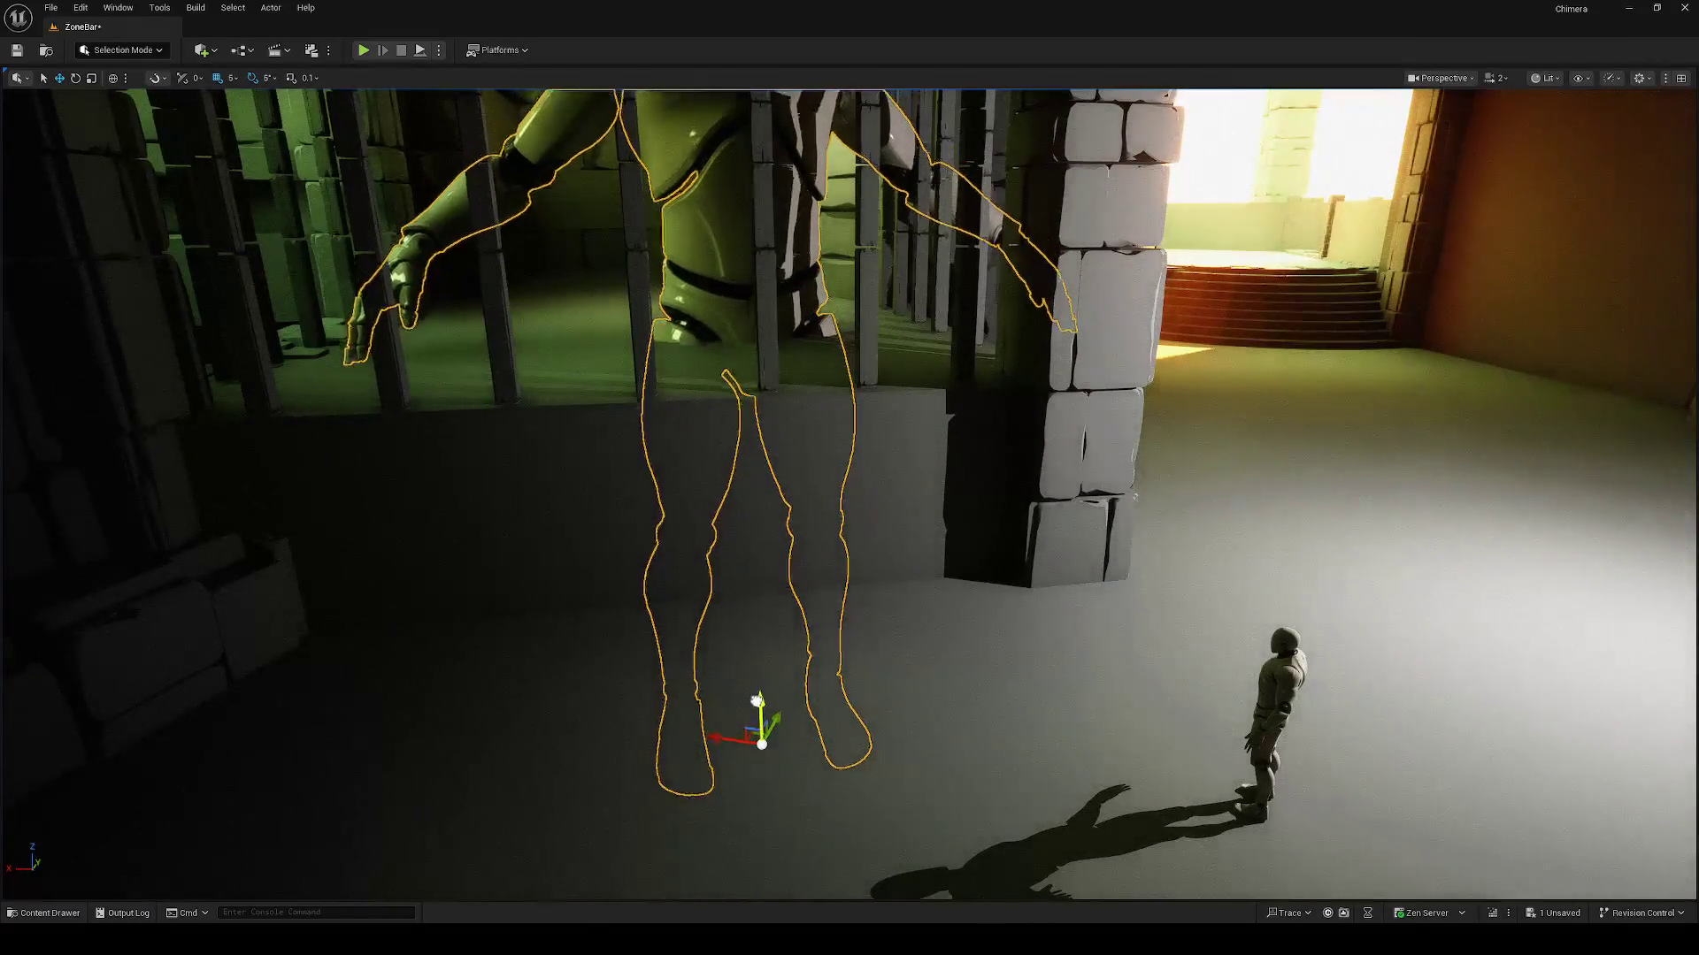
Step: Move the giant figure toward the room and turn it around its vertical axis
mouse_move(748, 689)
mouse_down()
mouse_move(773, 193)
mouse_move(859, 290)
mouse_move(724, 812)
mouse_up()
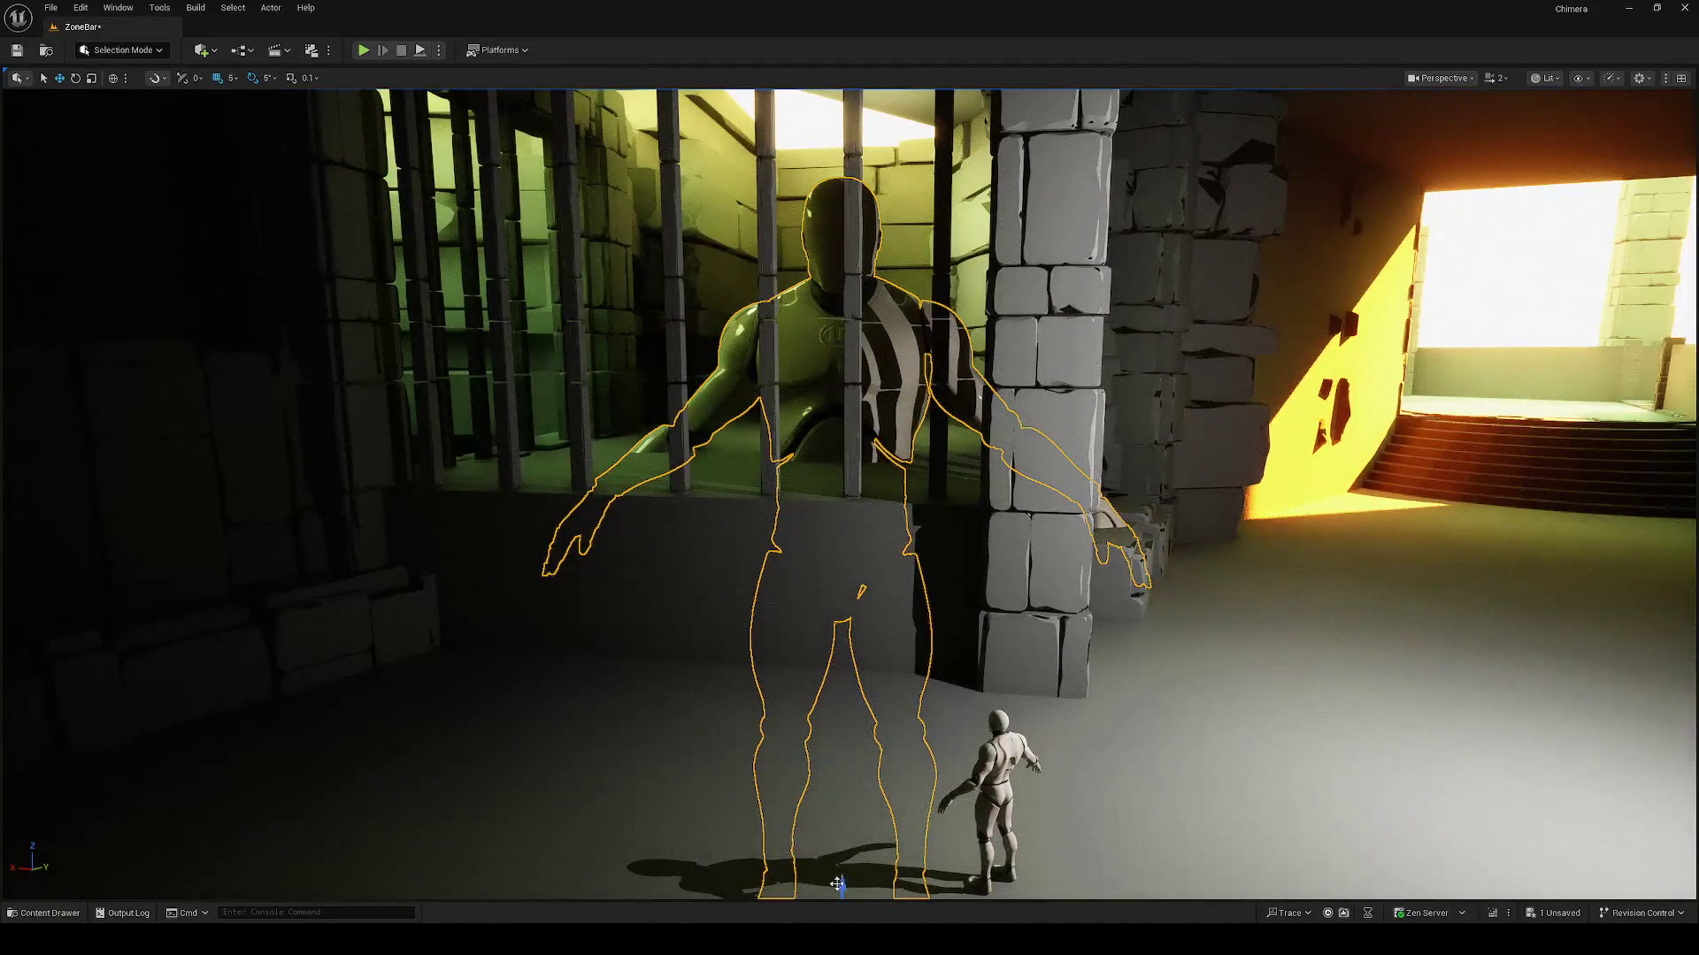
drag(849, 620, 849, 478)
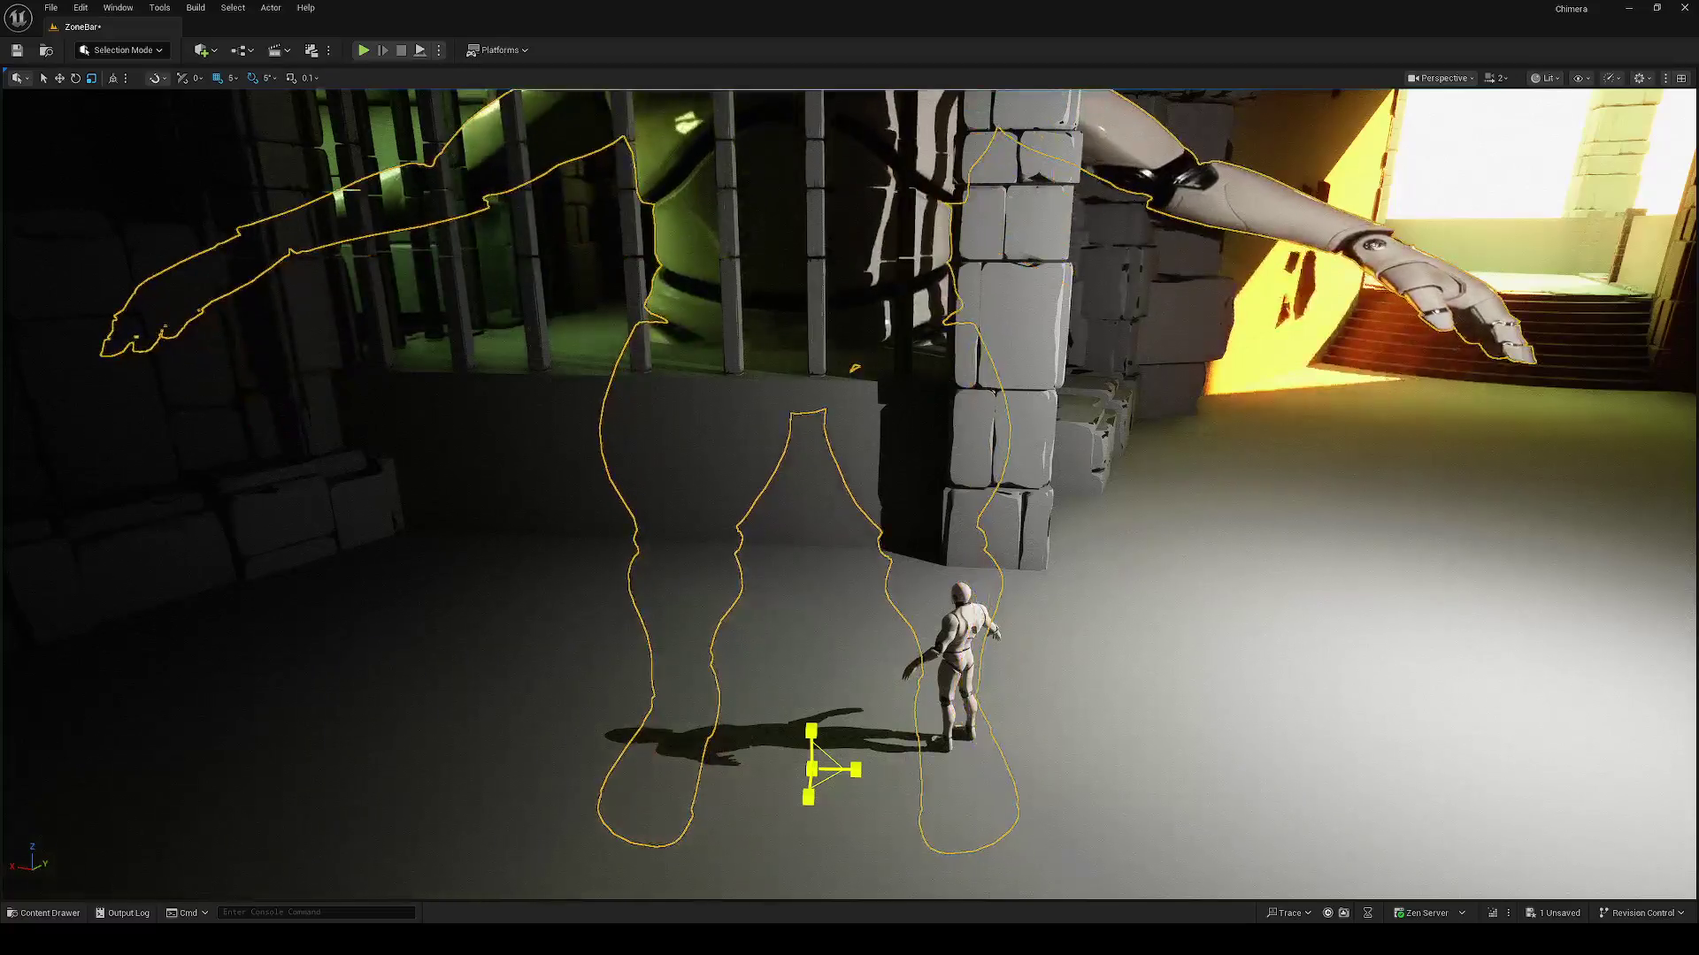
drag(812, 726, 810, 858)
key(e)
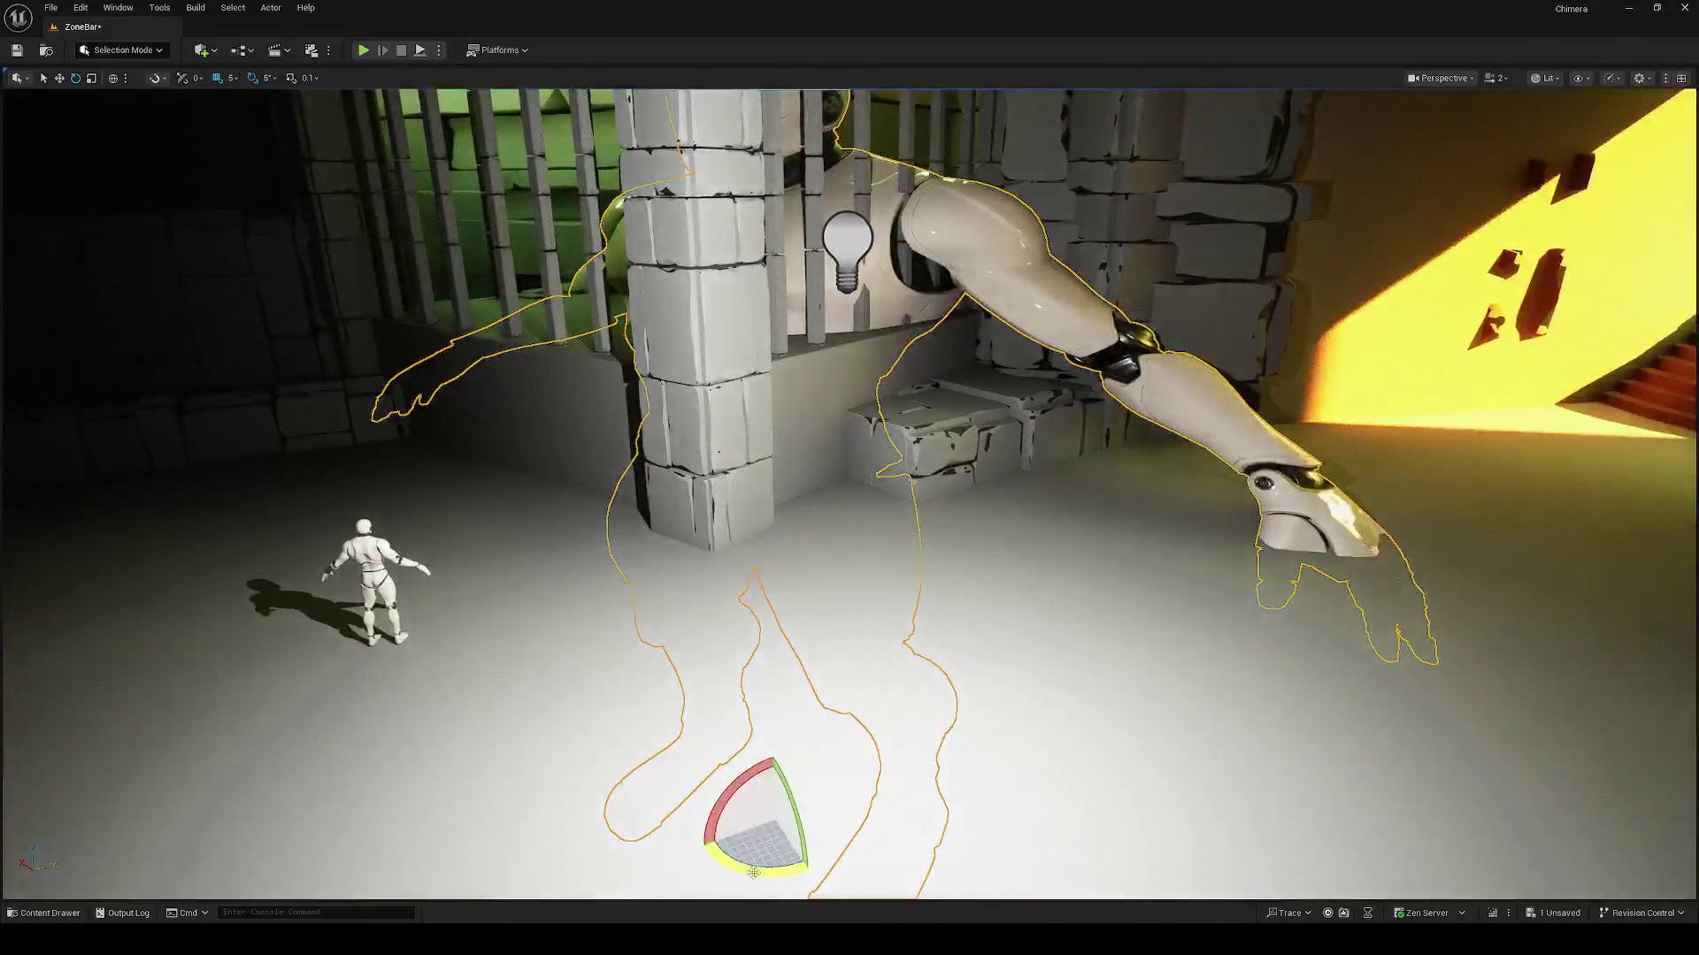
mouse_move(753, 872)
mouse_down()
mouse_move(734, 872)
mouse_move(754, 826)
mouse_move(812, 812)
mouse_move(761, 783)
mouse_move(792, 796)
mouse_move(795, 731)
mouse_move(815, 781)
mouse_up()
Step: Slide the giant figure right along the floor and turn it by -5 degrees
key(r)
key(e)
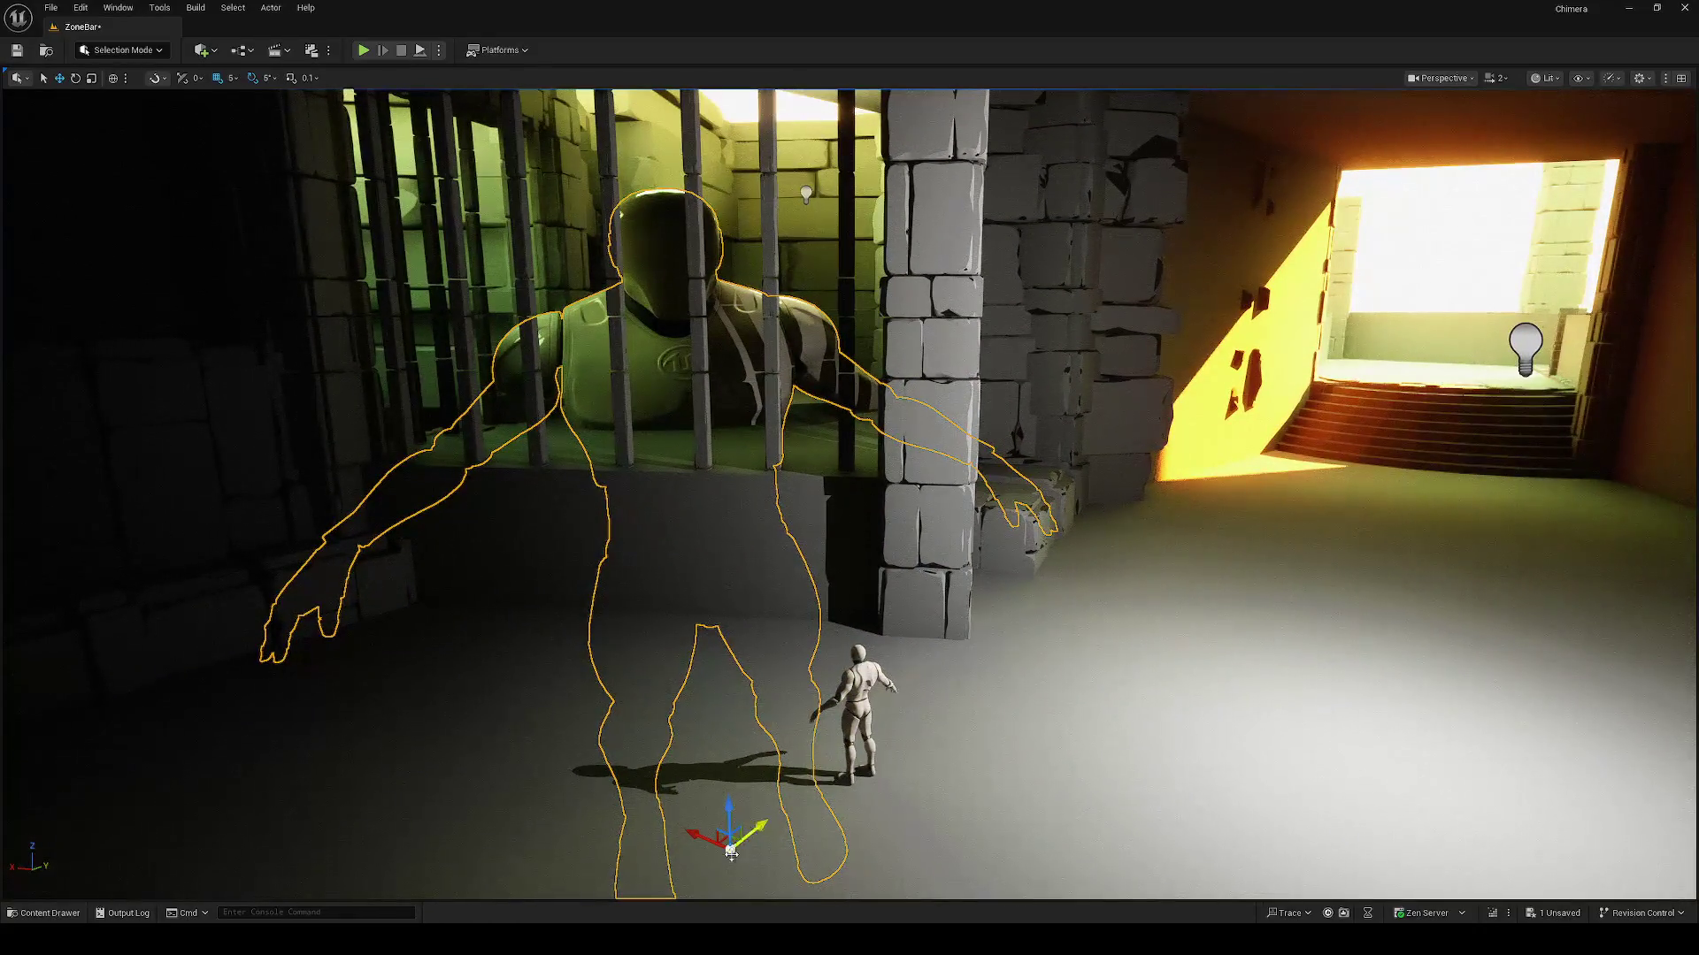
mouse_move(726, 841)
mouse_down()
mouse_move(769, 845)
mouse_move(787, 885)
mouse_up()
key(e)
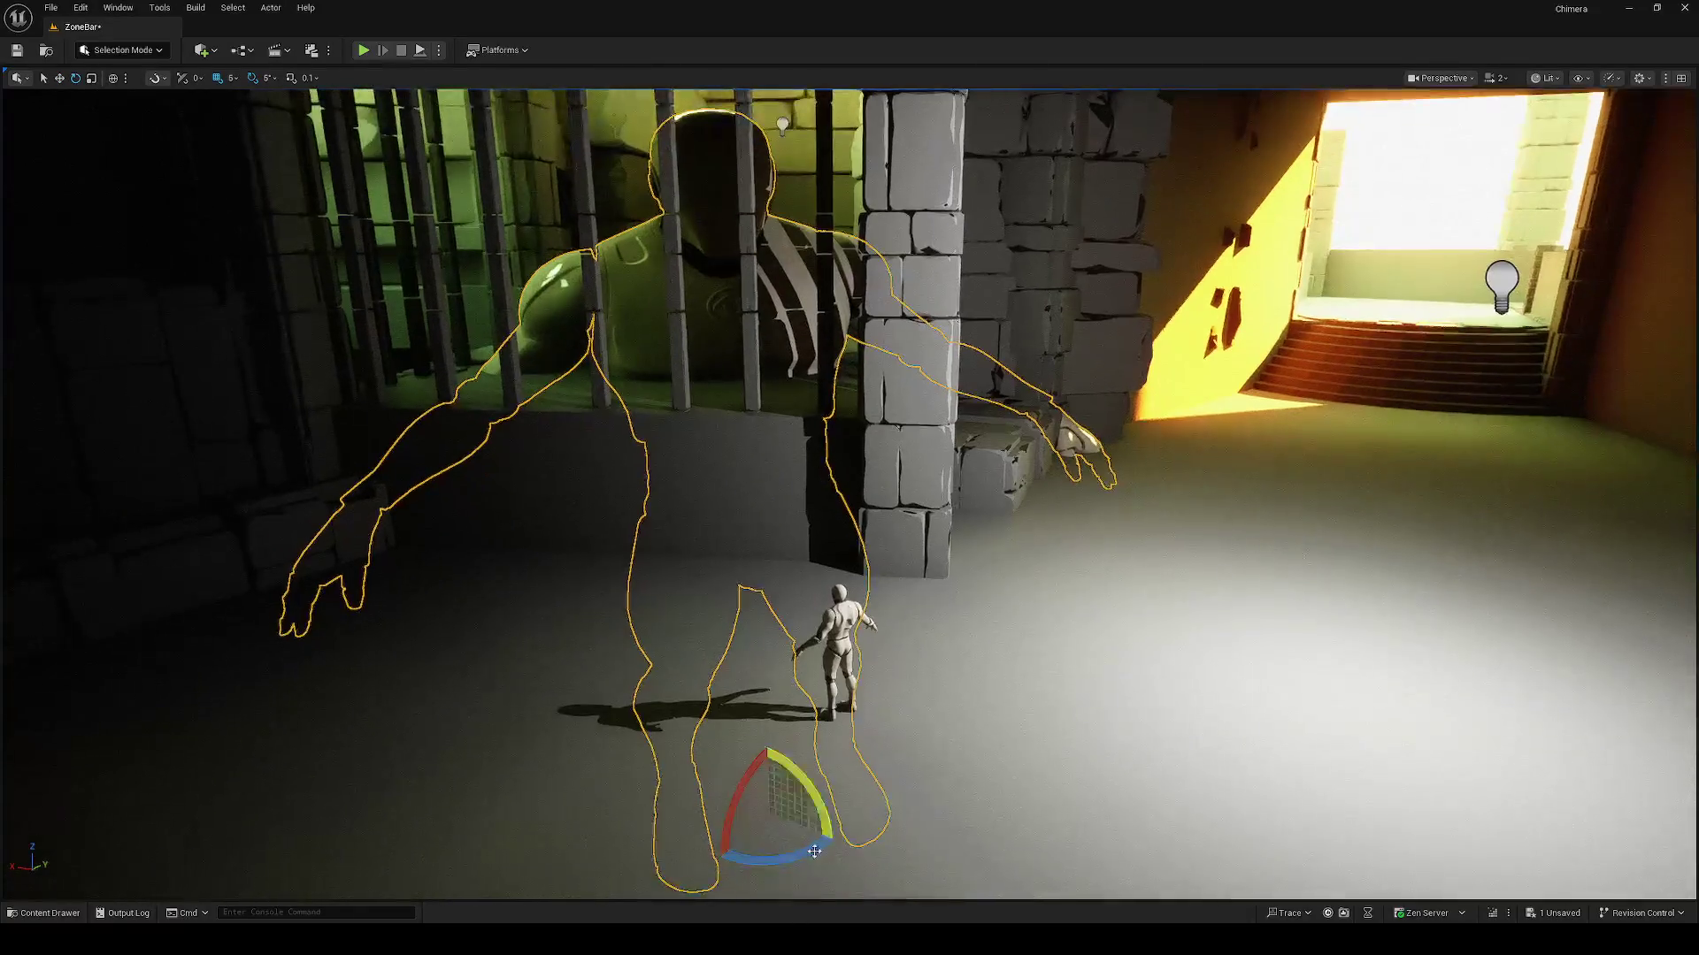
mouse_move(840, 809)
mouse_down()
mouse_move(779, 778)
mouse_move(708, 790)
mouse_move(799, 821)
mouse_up()
Step: Reselect the giant figure and lower it toward the floor
click(792, 758)
click(683, 722)
mouse_move(683, 722)
mouse_down()
mouse_move(745, 831)
mouse_move(747, 782)
mouse_up()
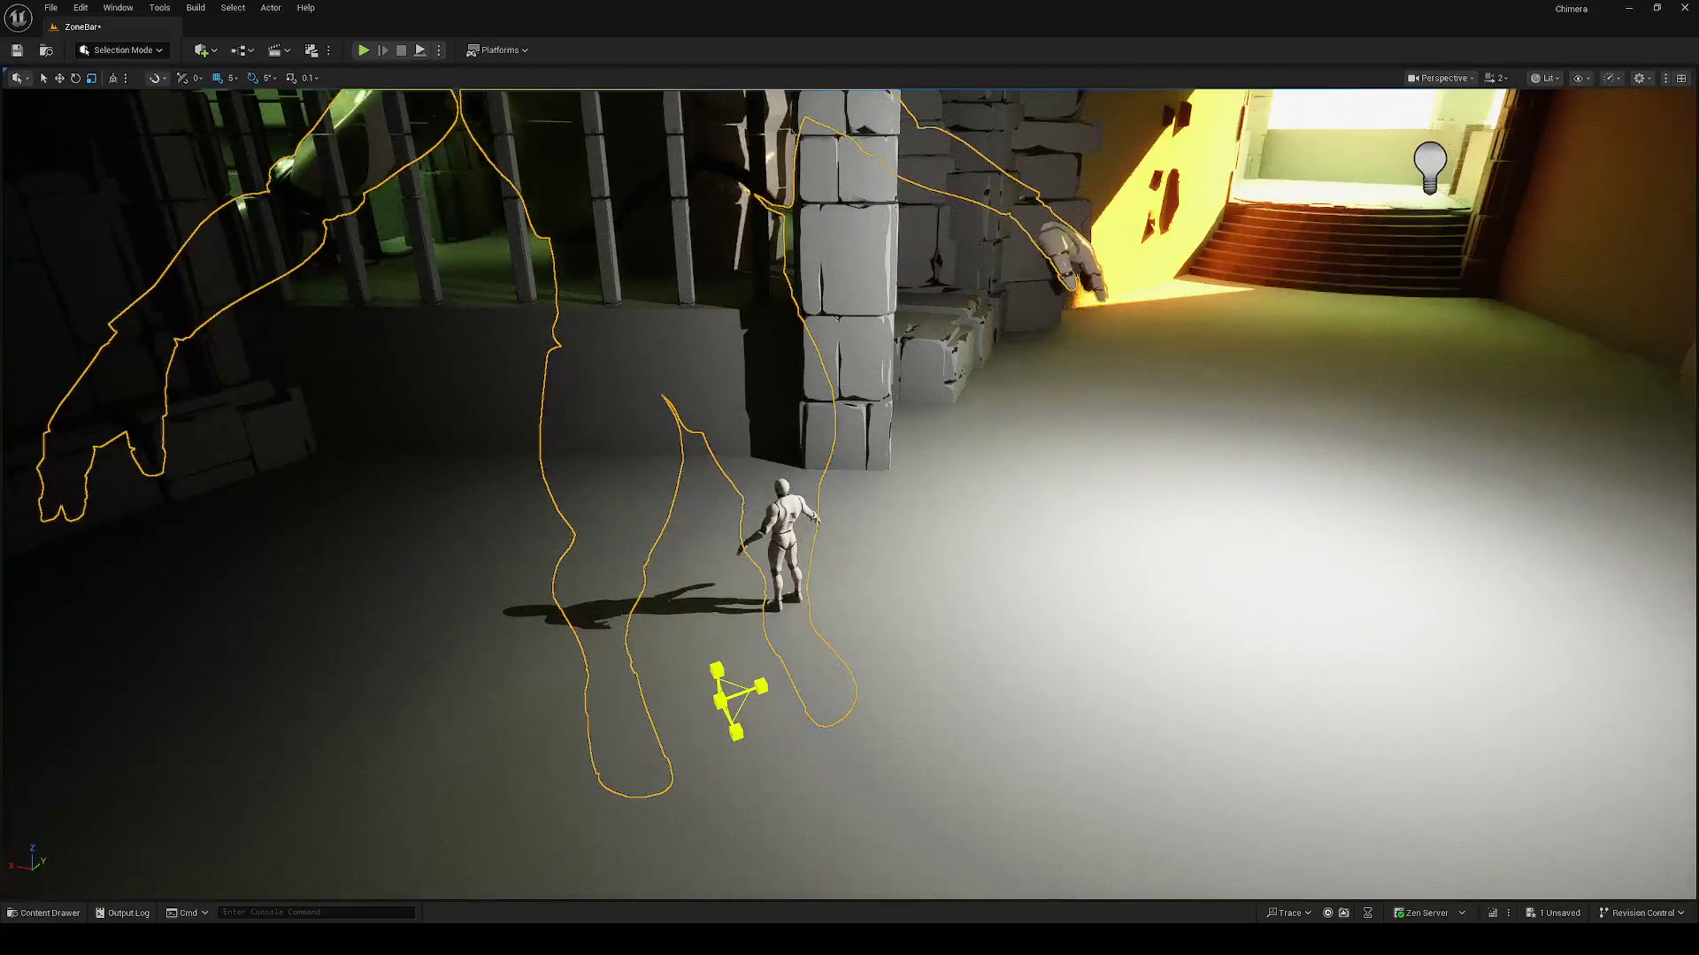
drag(718, 660, 715, 723)
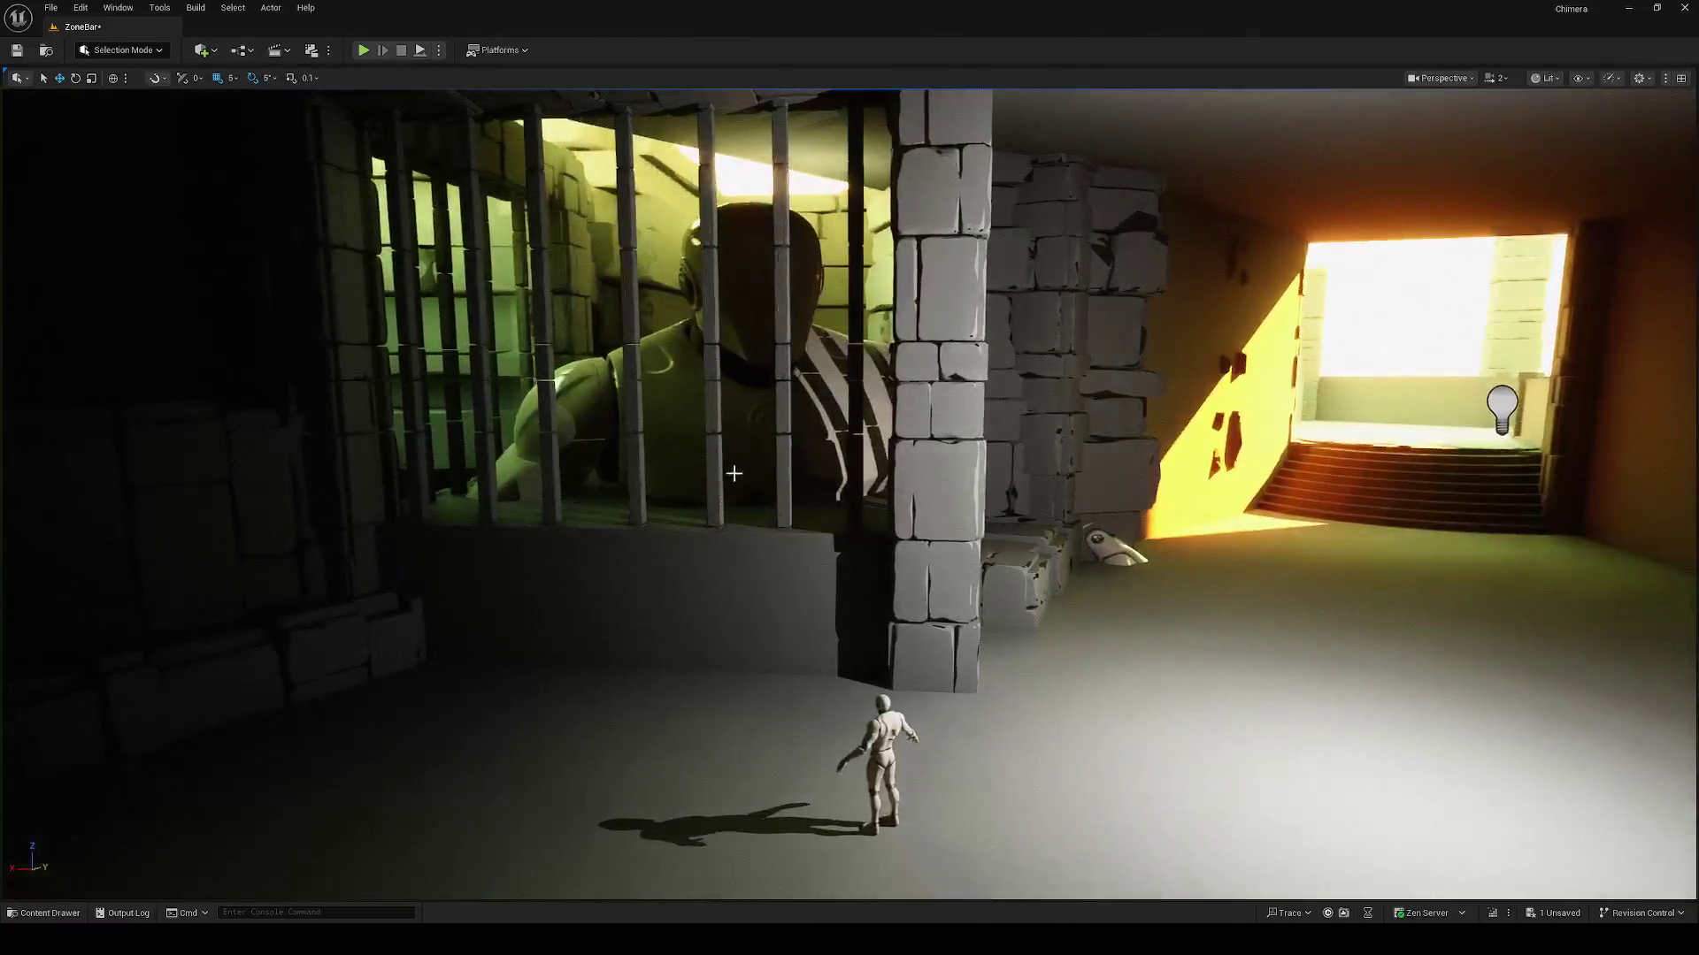
Step: Restore the accidentally deleted giant figure with Ctrl+Z and raise it slightly
click(745, 481)
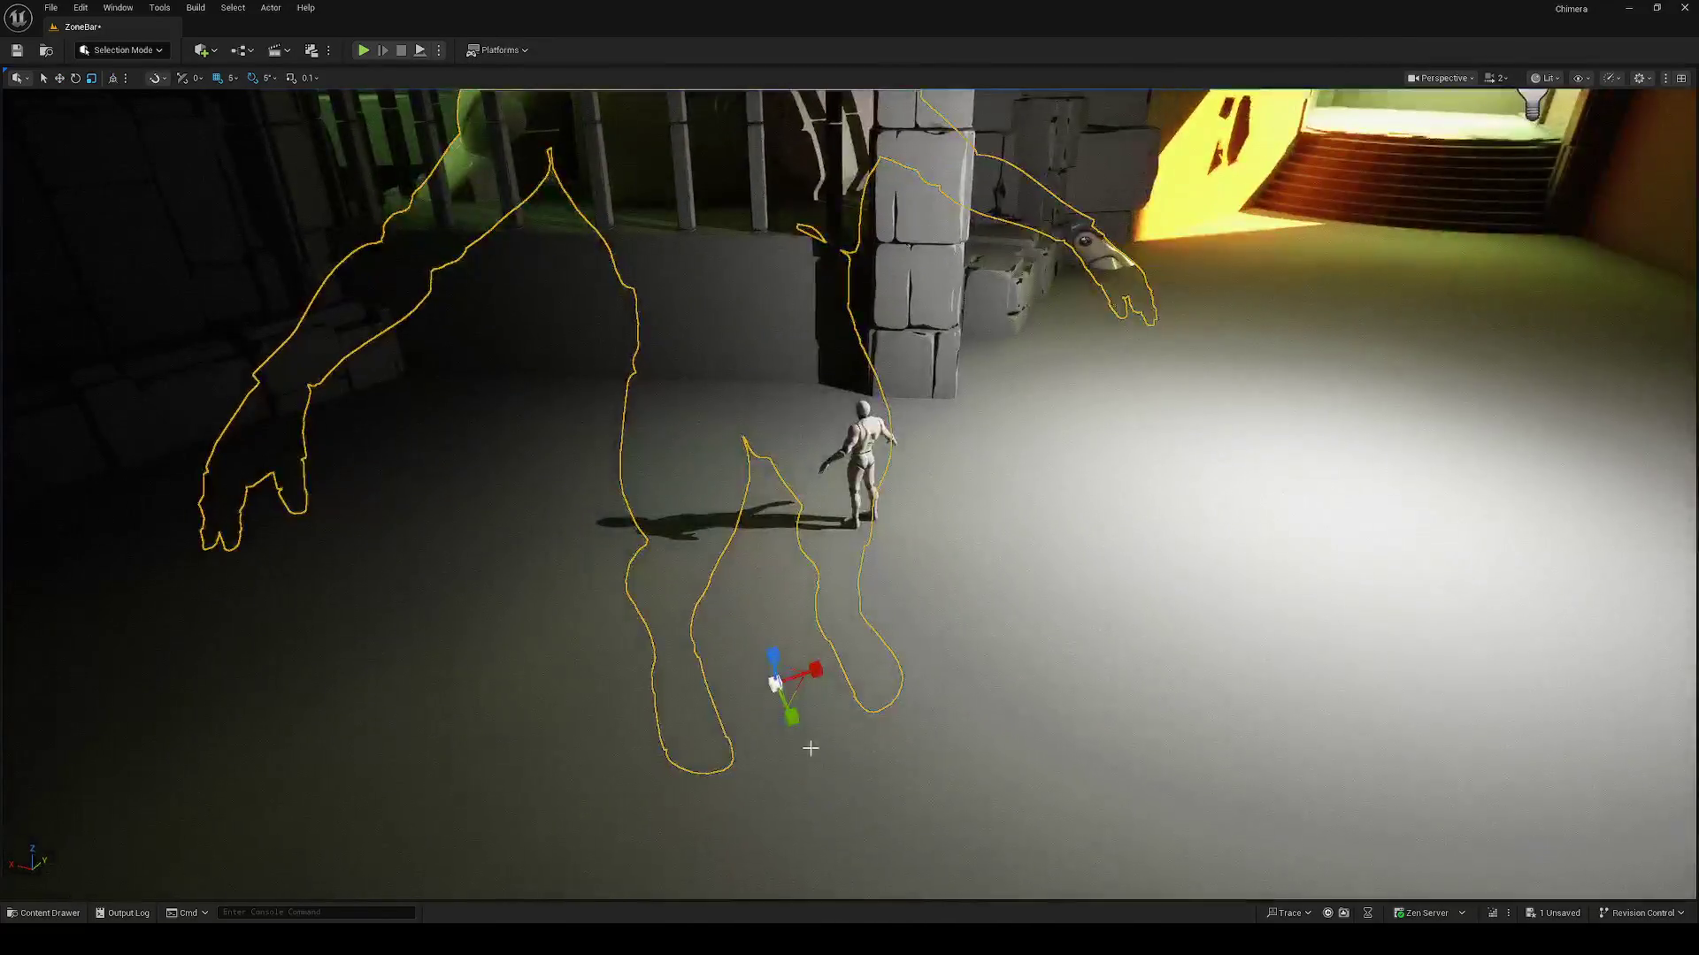
key(e)
key(Delete)
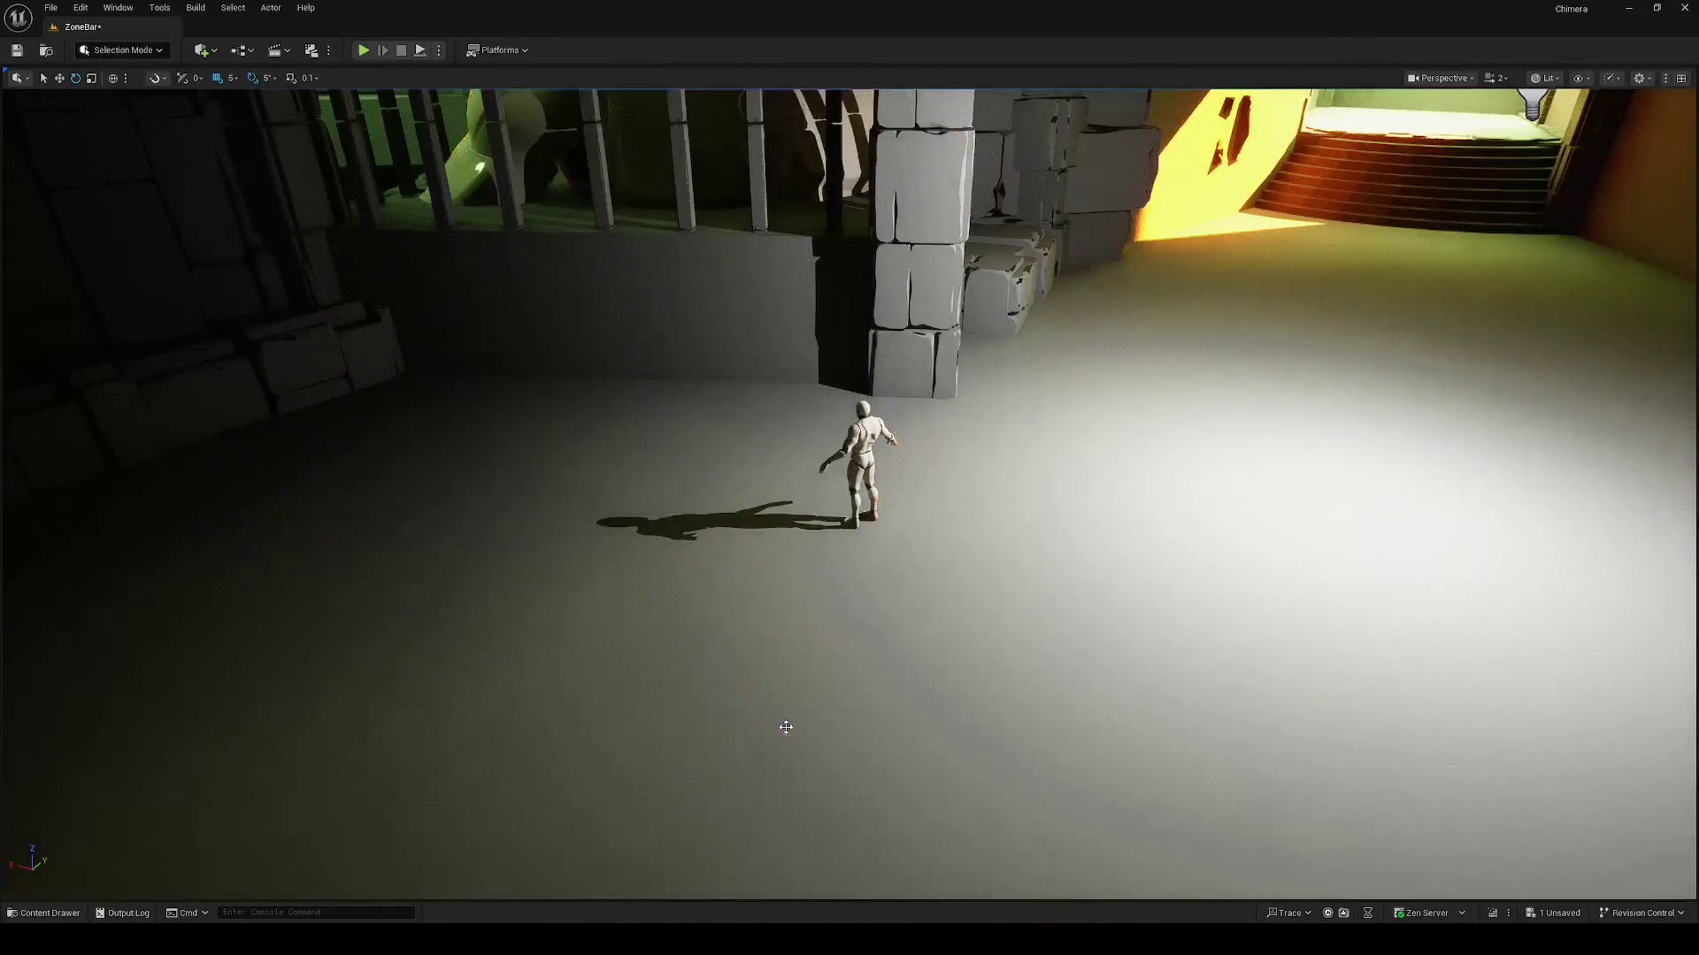
key(ctrl+z)
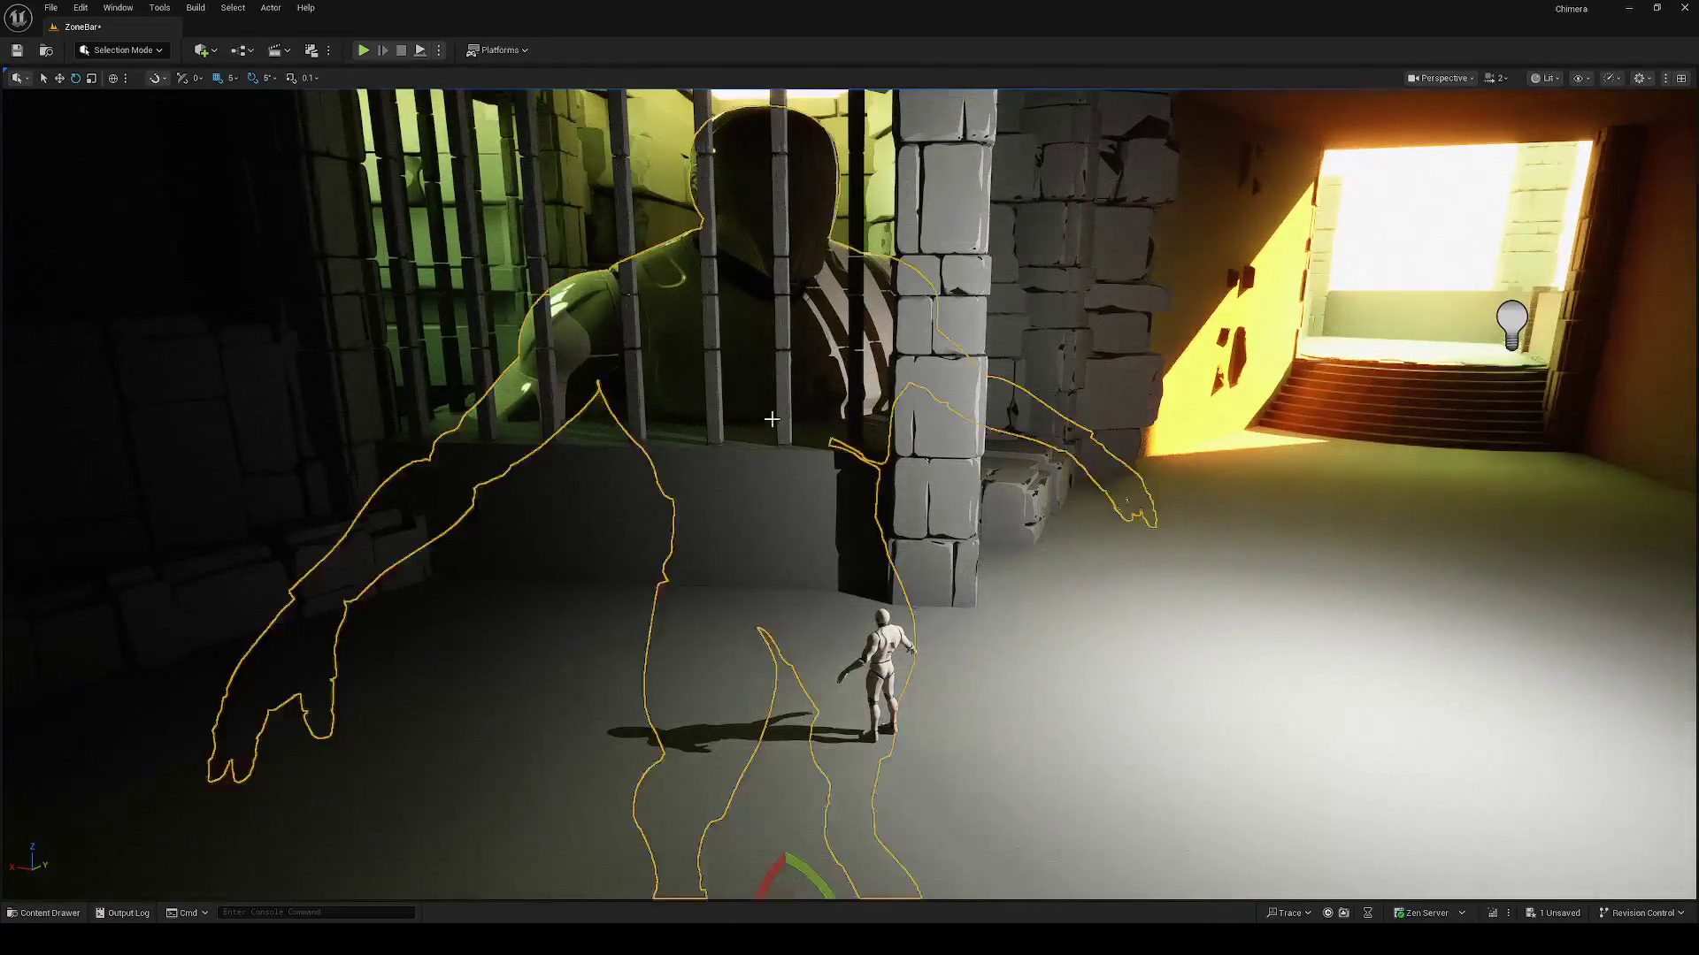
key(f)
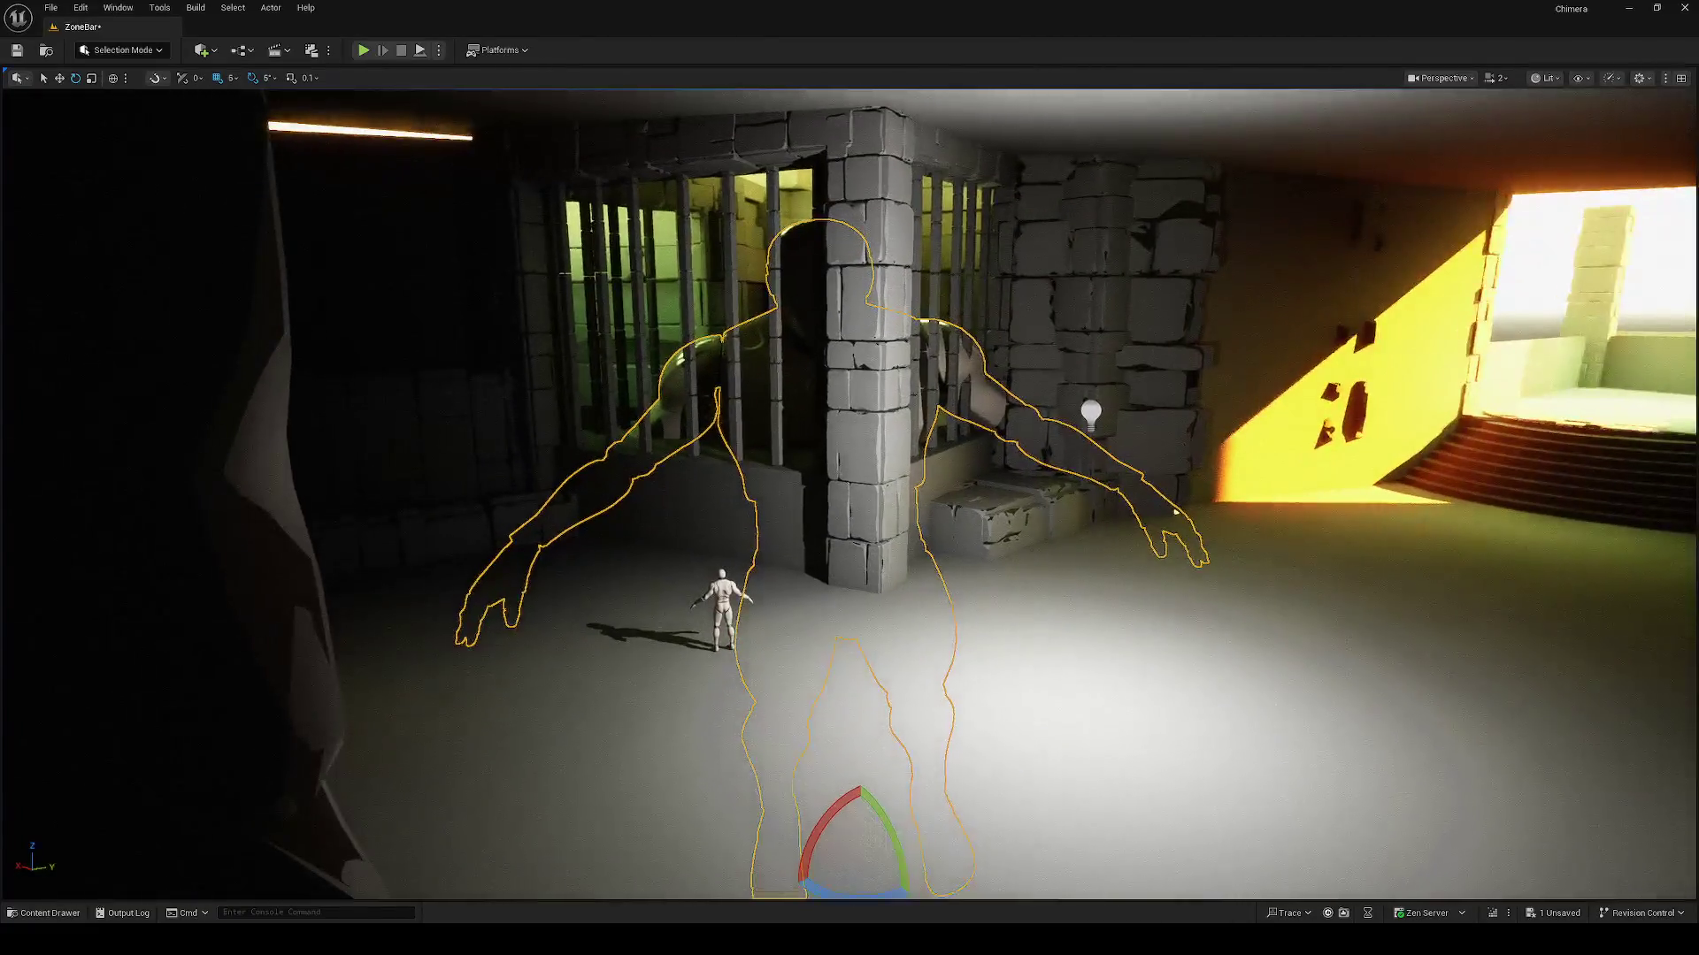
scroll(1142, 464, up, 2)
key(w)
drag(822, 766, 813, 754)
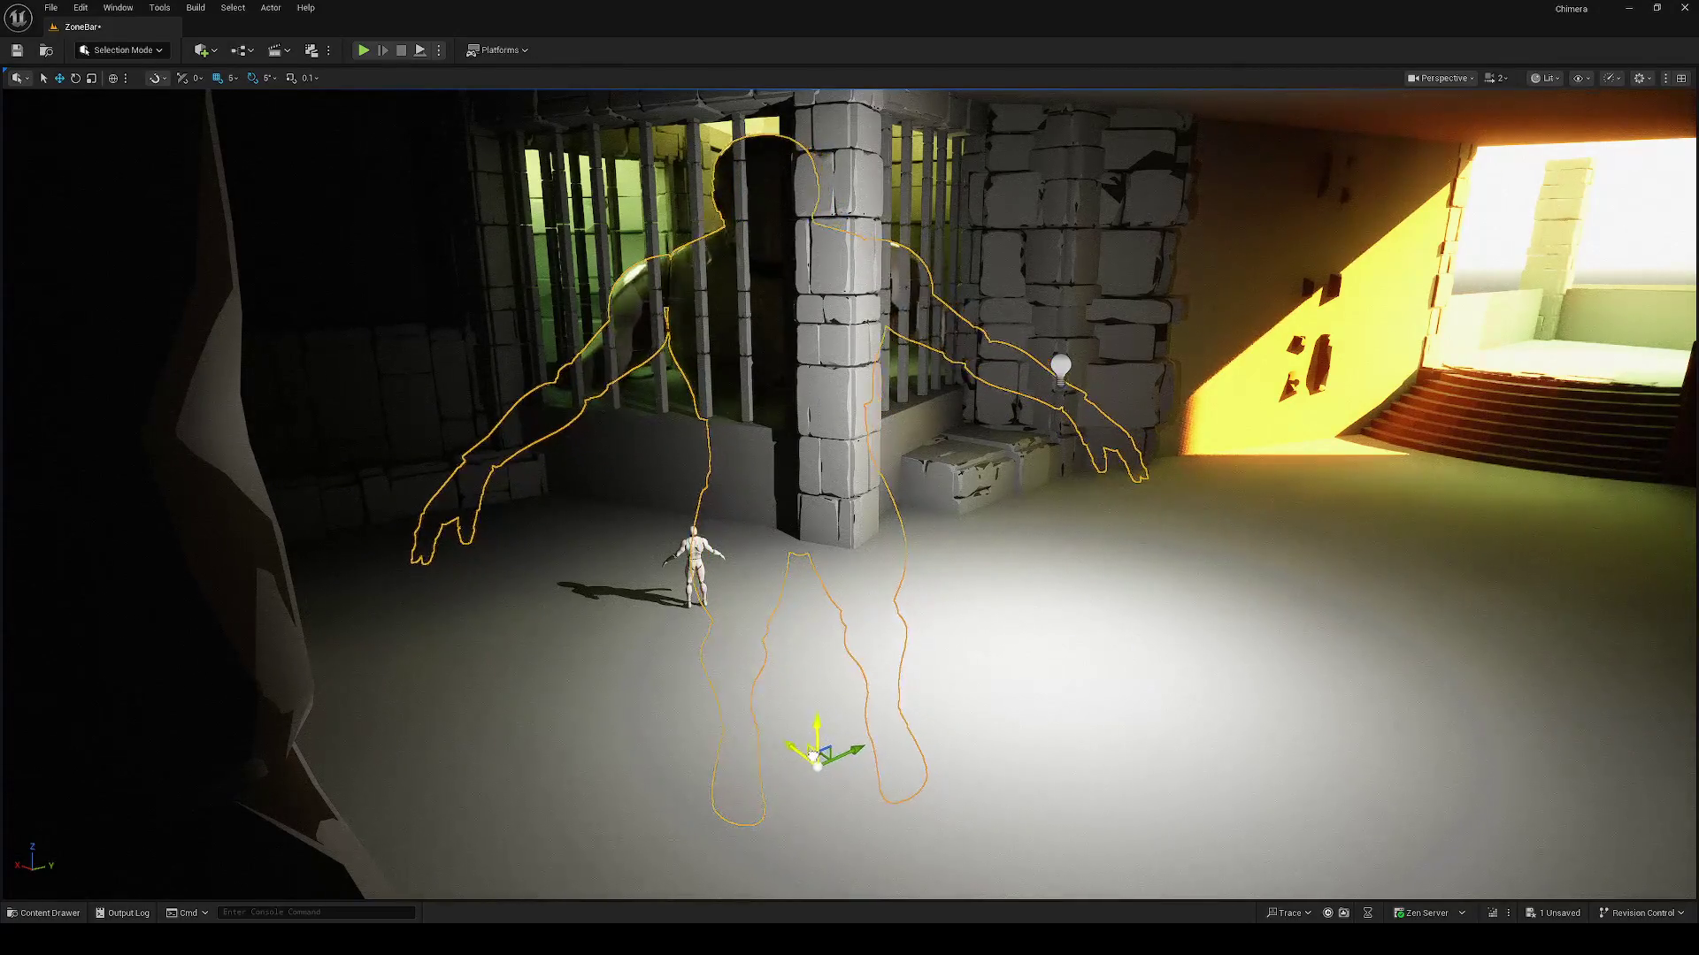
Step: Frame the cell bars and giant figure up close, then reselect the figure
click(956, 637)
drag(956, 637, 796, 530)
mouse_move(1012, 443)
mouse_down()
mouse_move(973, 451)
mouse_move(1012, 442)
mouse_move(983, 550)
mouse_up()
click(1012, 442)
Step: Turn the giant figure 5 degrees about its vertical axis, then deselect it
key(e)
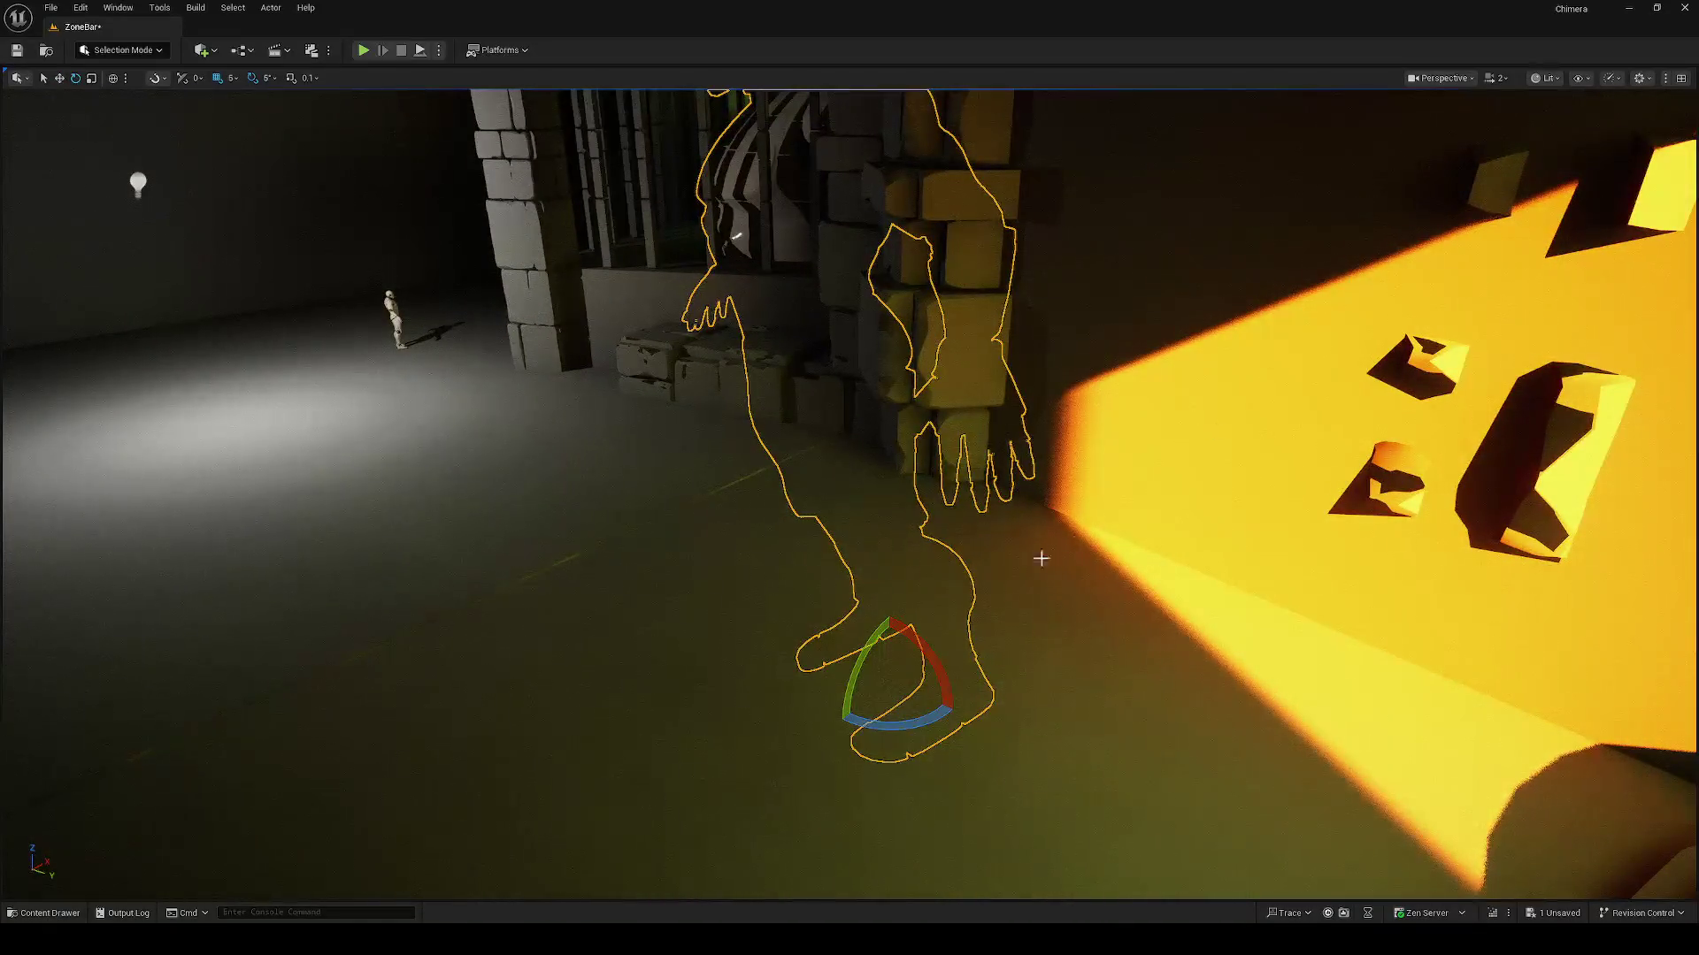
drag(956, 539, 1059, 529)
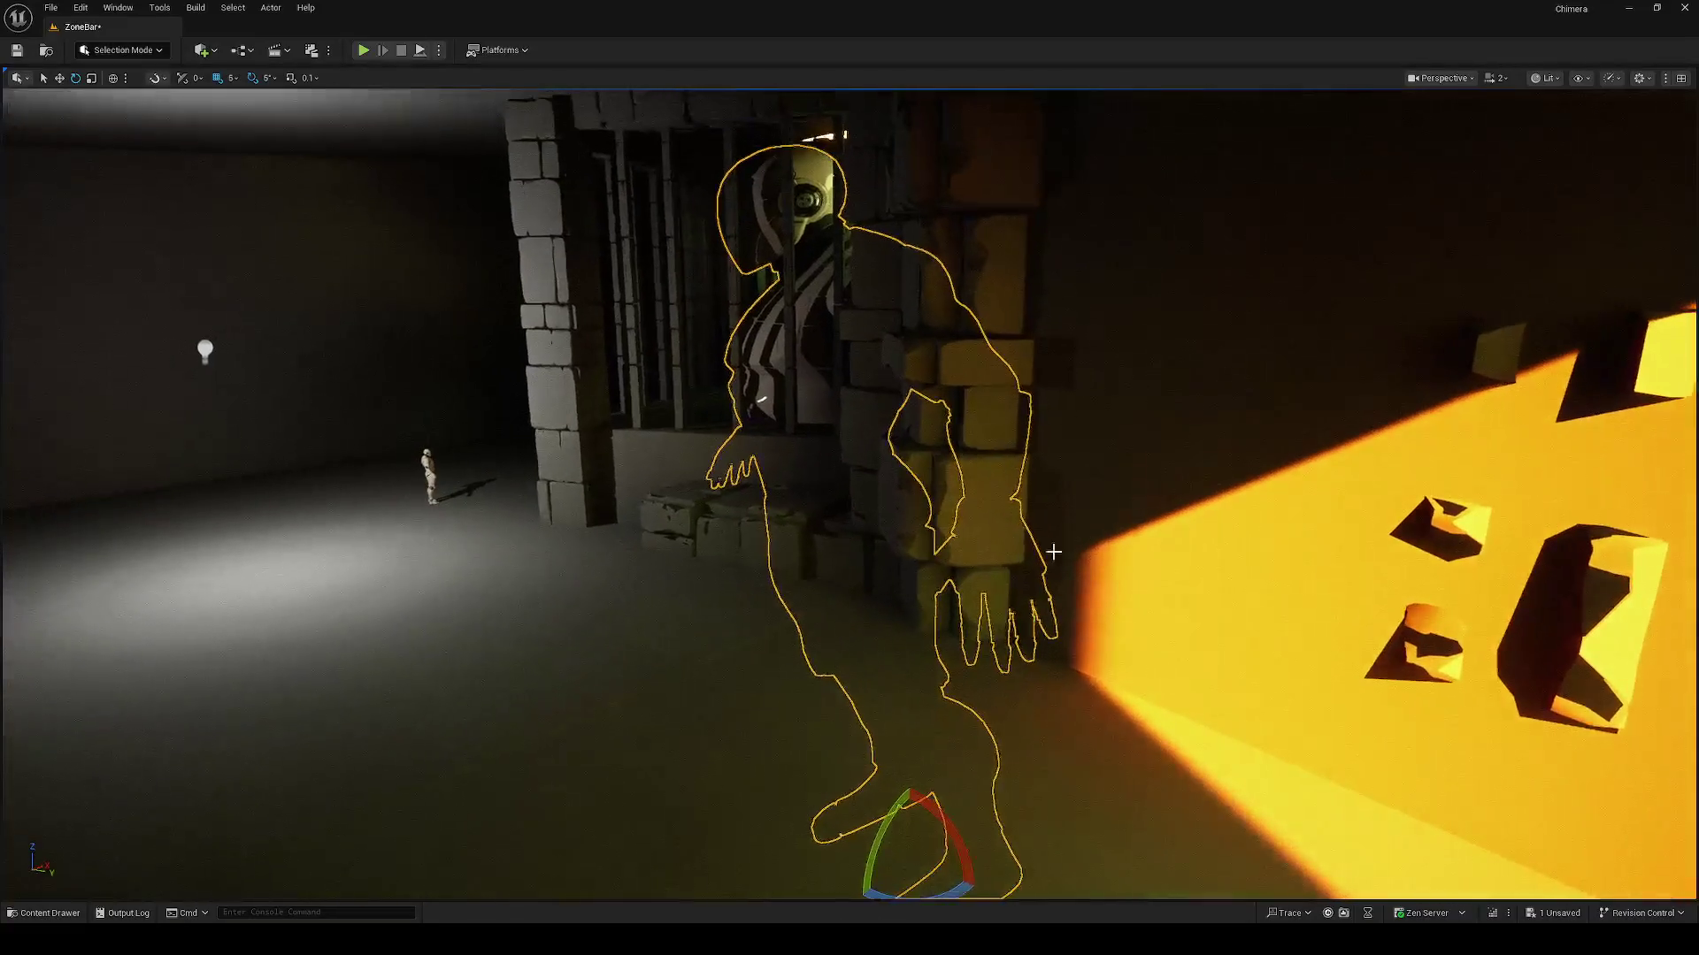
mouse_move(906, 824)
mouse_down()
mouse_move(973, 808)
mouse_move(946, 839)
mouse_move(979, 815)
mouse_up()
key(w)
key(Escape)
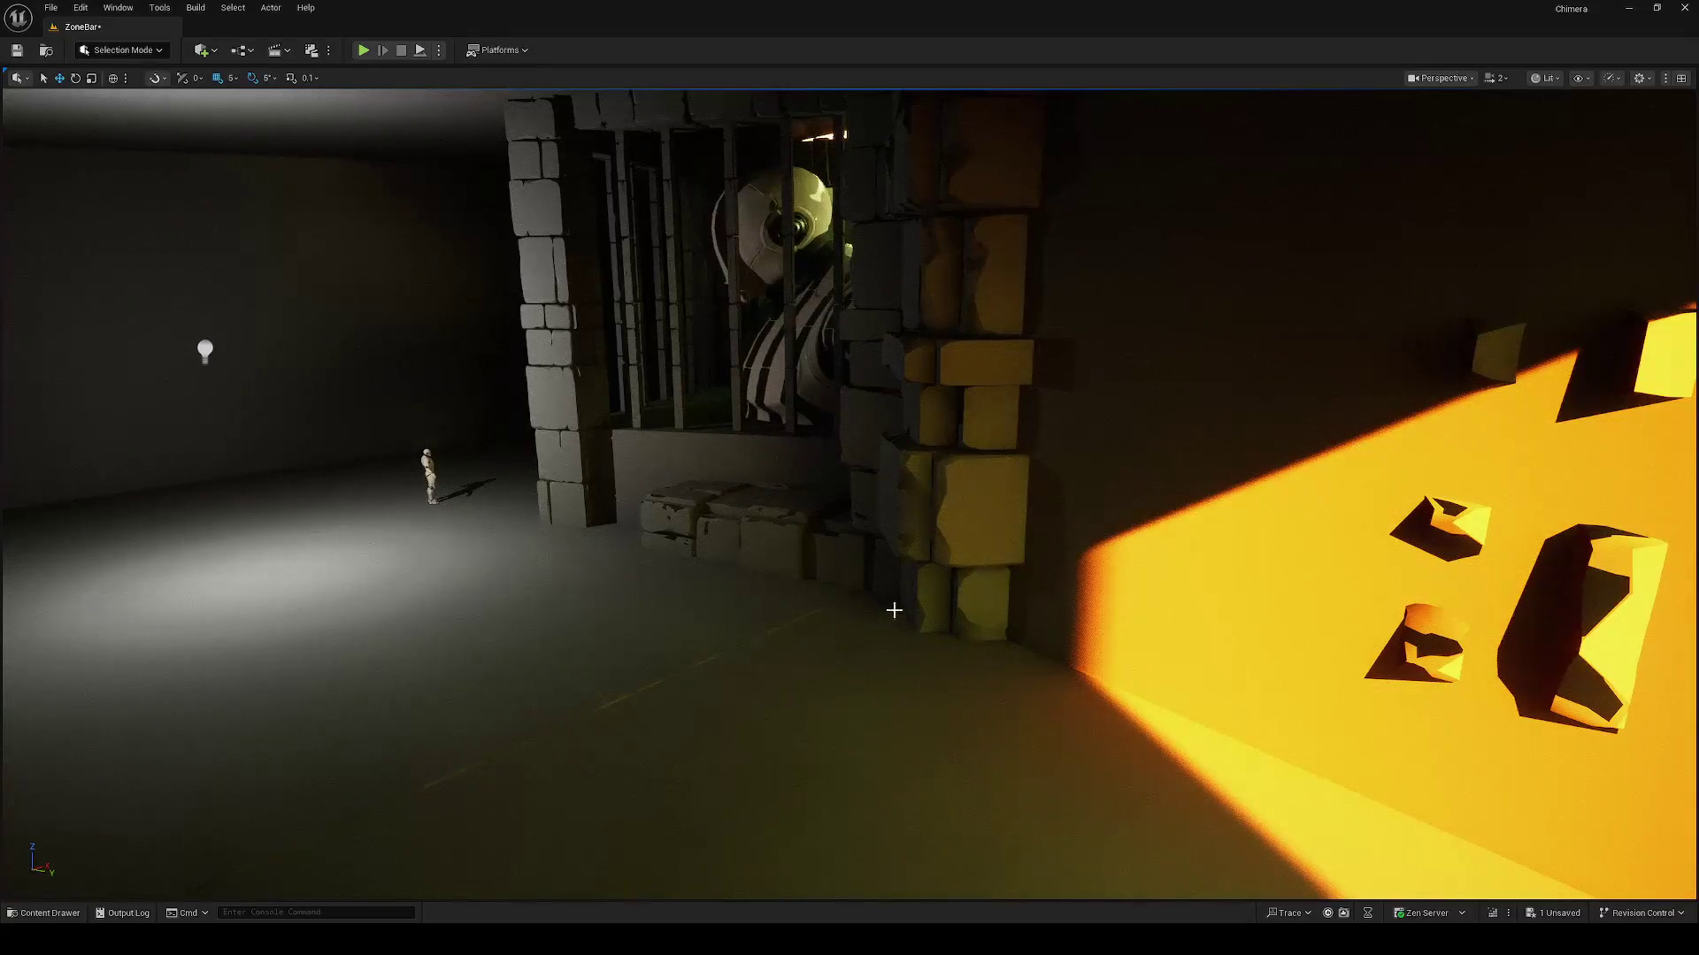
Step: Frame the barred cell and lit room, briefly starting then cancelling a region screenshot
drag(857, 591, 856, 591)
drag(1036, 405, 1036, 405)
click(1036, 405)
drag(1032, 561, 962, 558)
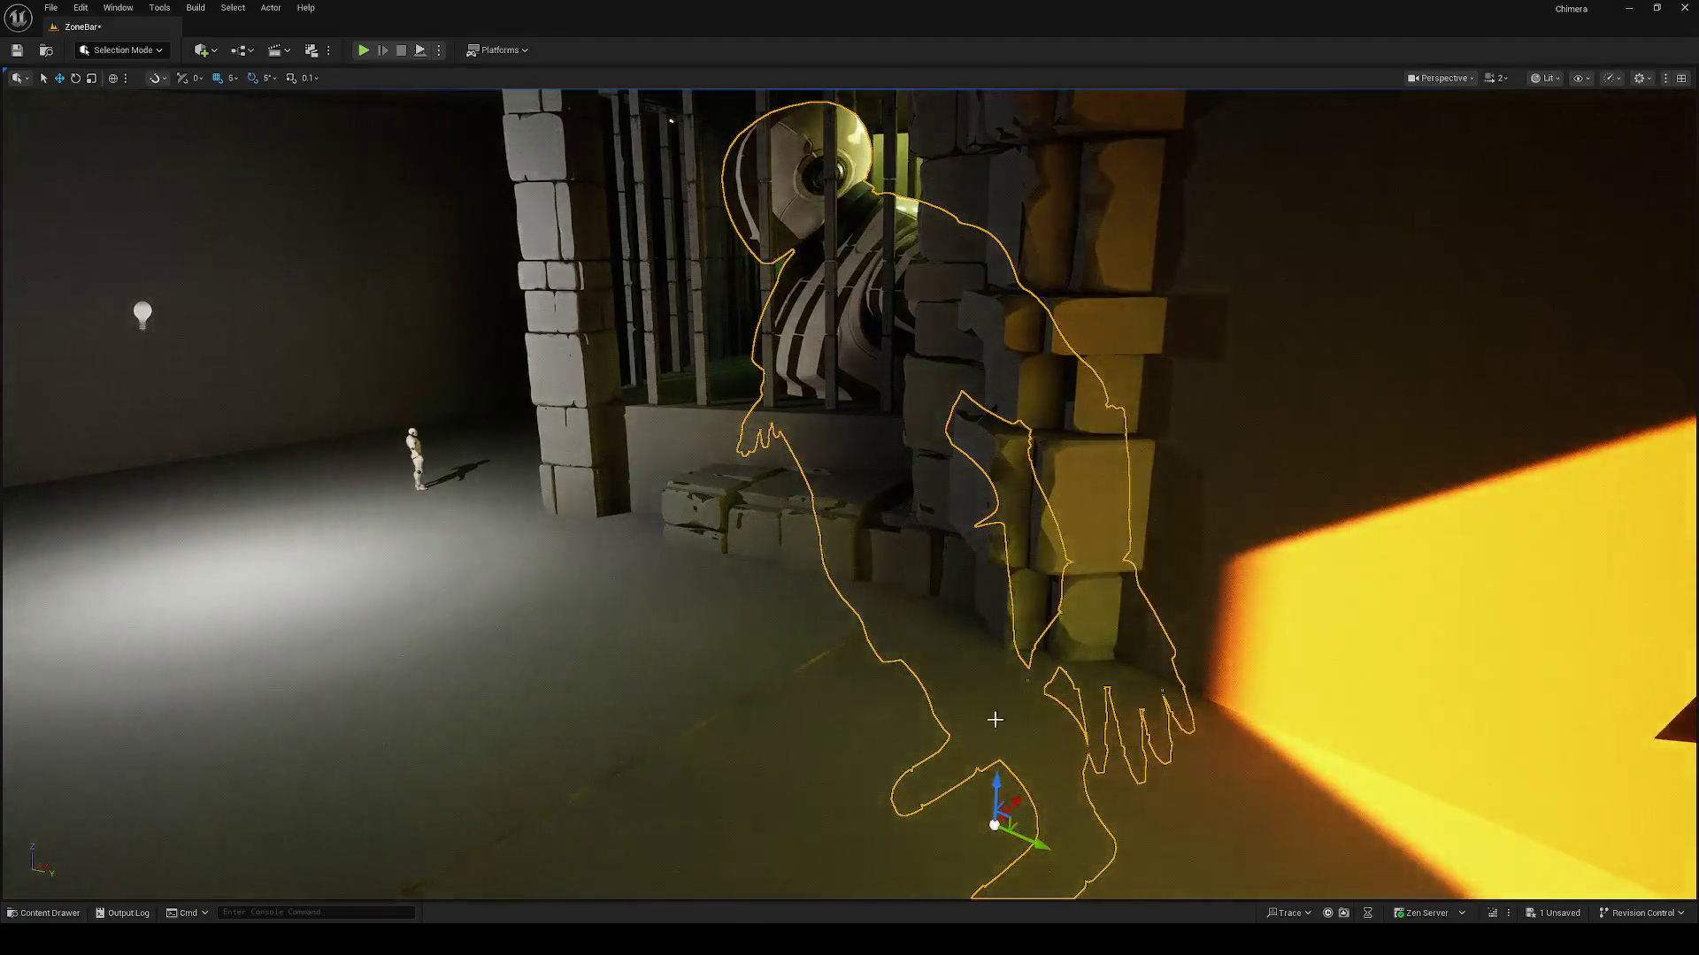
drag(1002, 777, 1003, 777)
key(Escape)
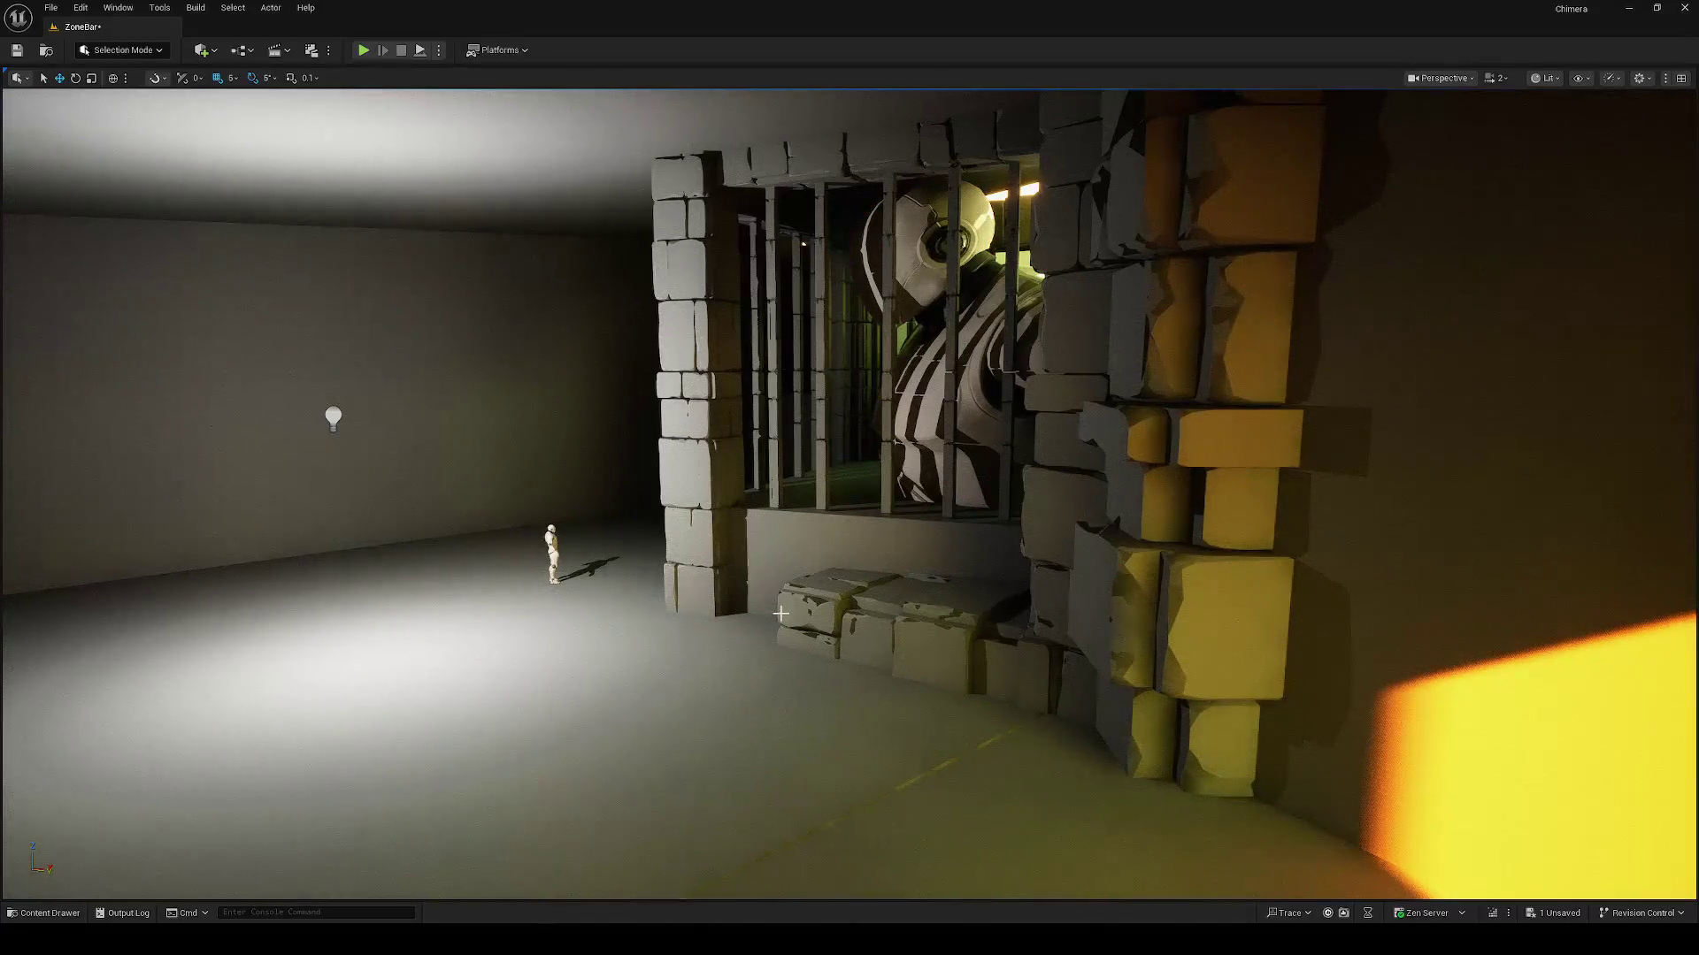
key(Print)
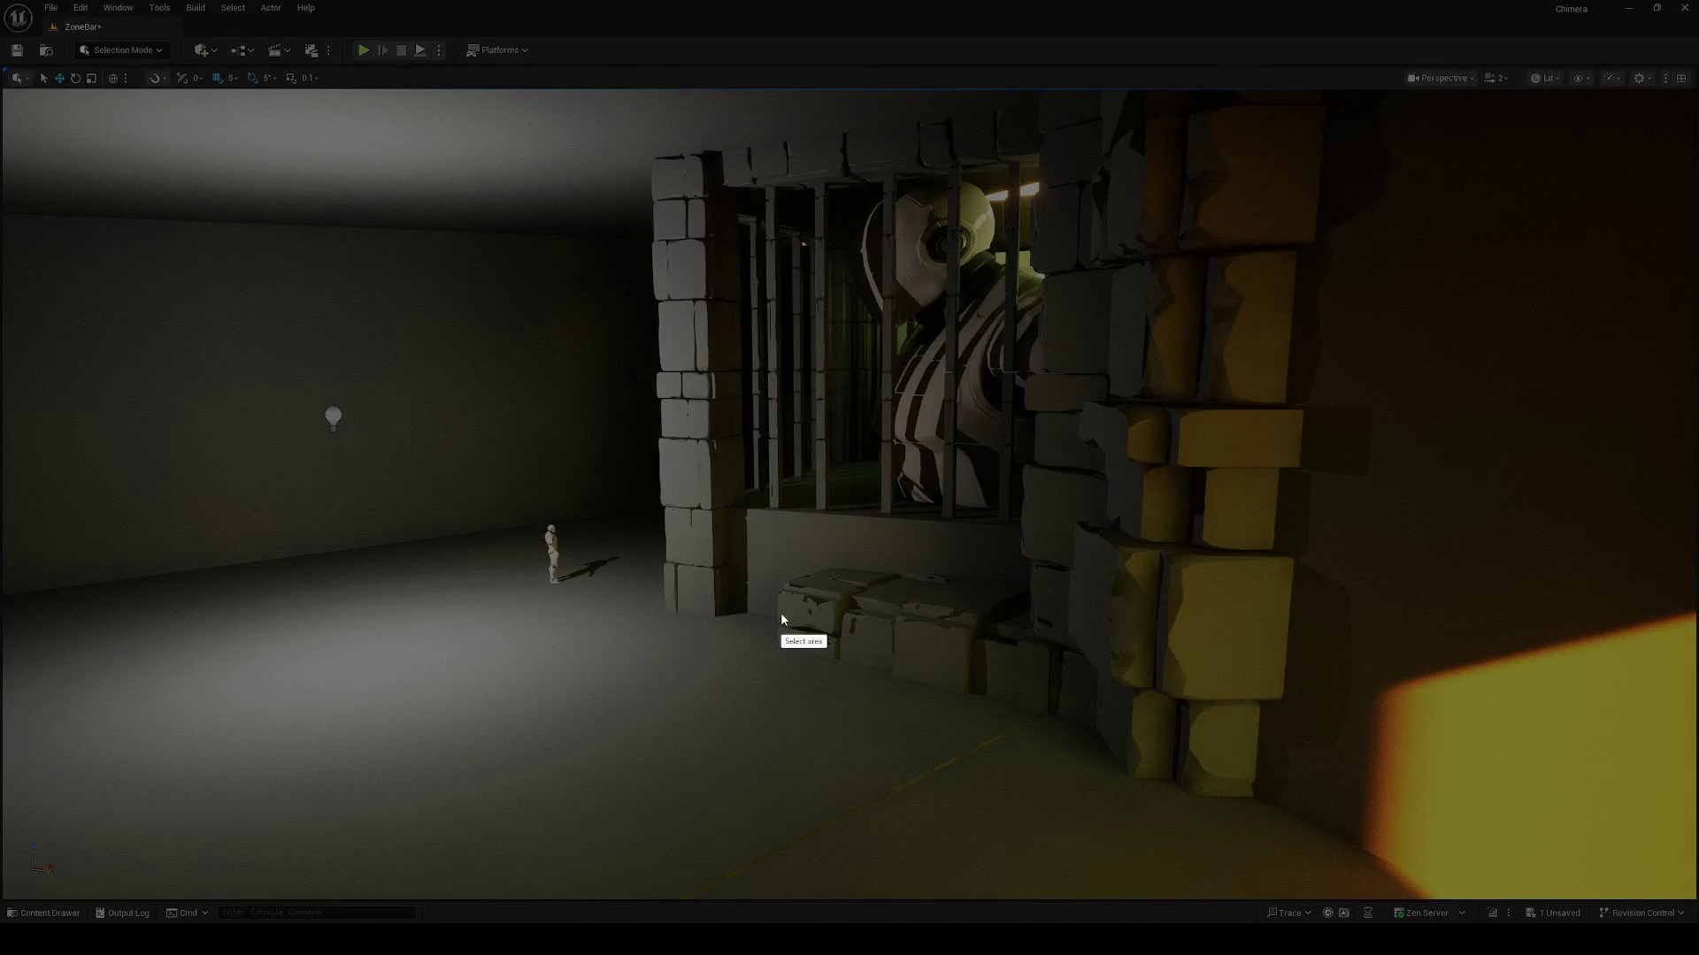
key(Escape)
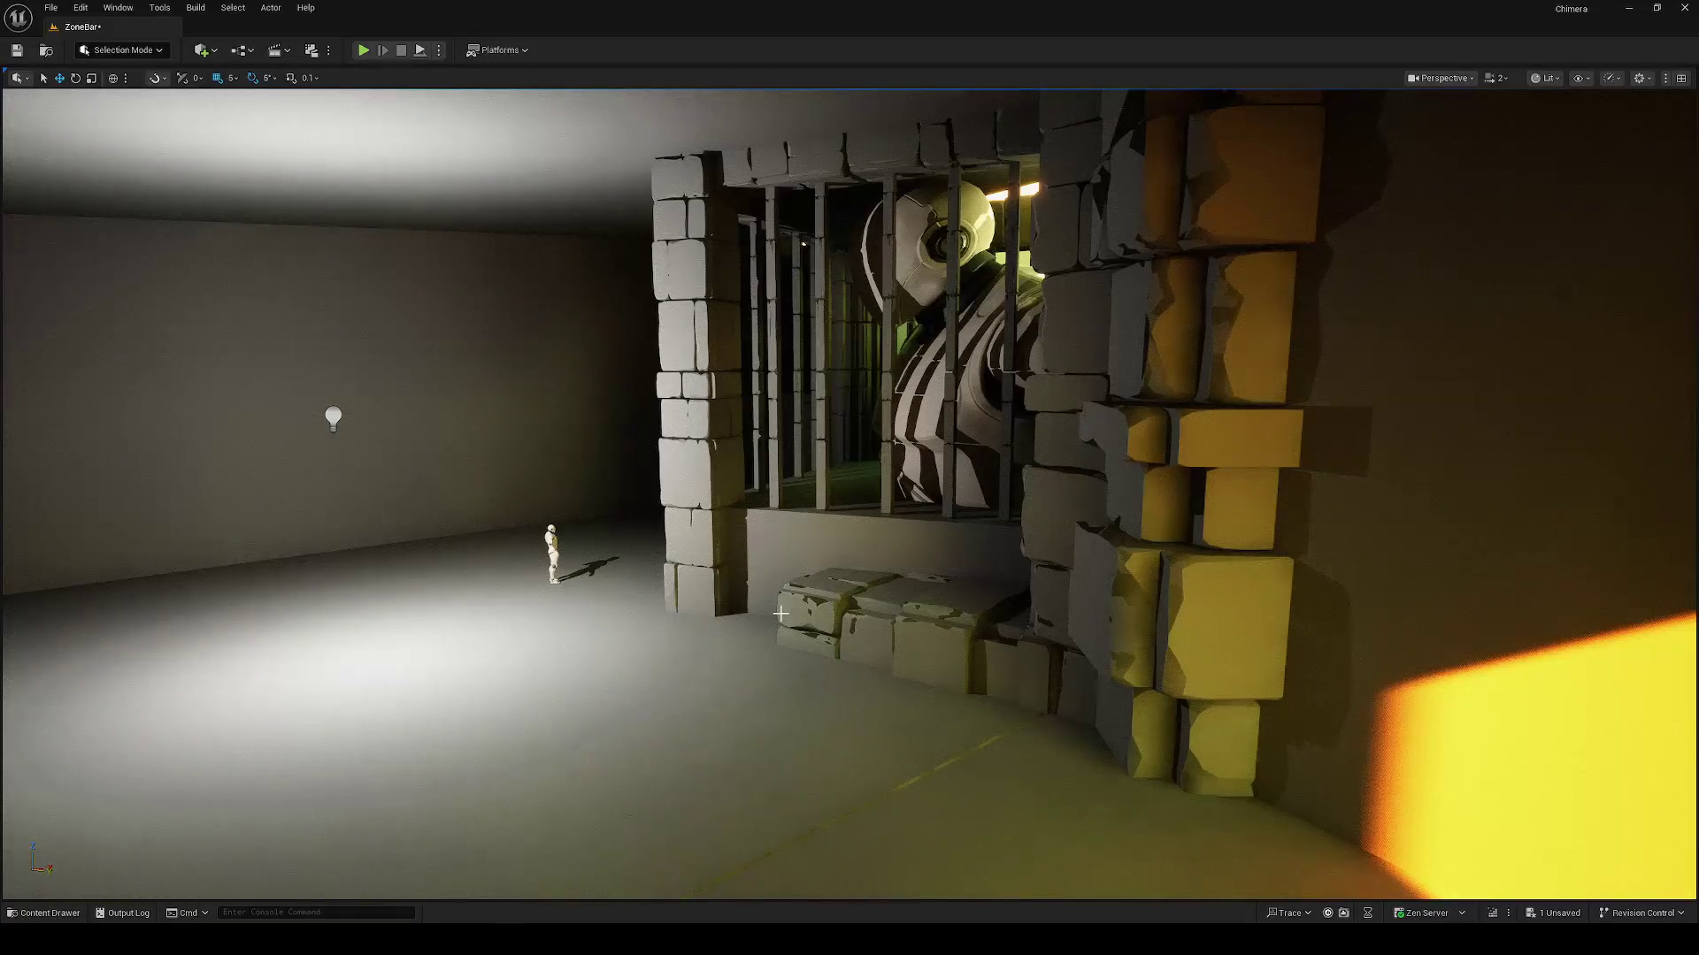
Step: Reframe the whole room around the giant figure and save an F9 viewport screenshot
click(934, 394)
key(f)
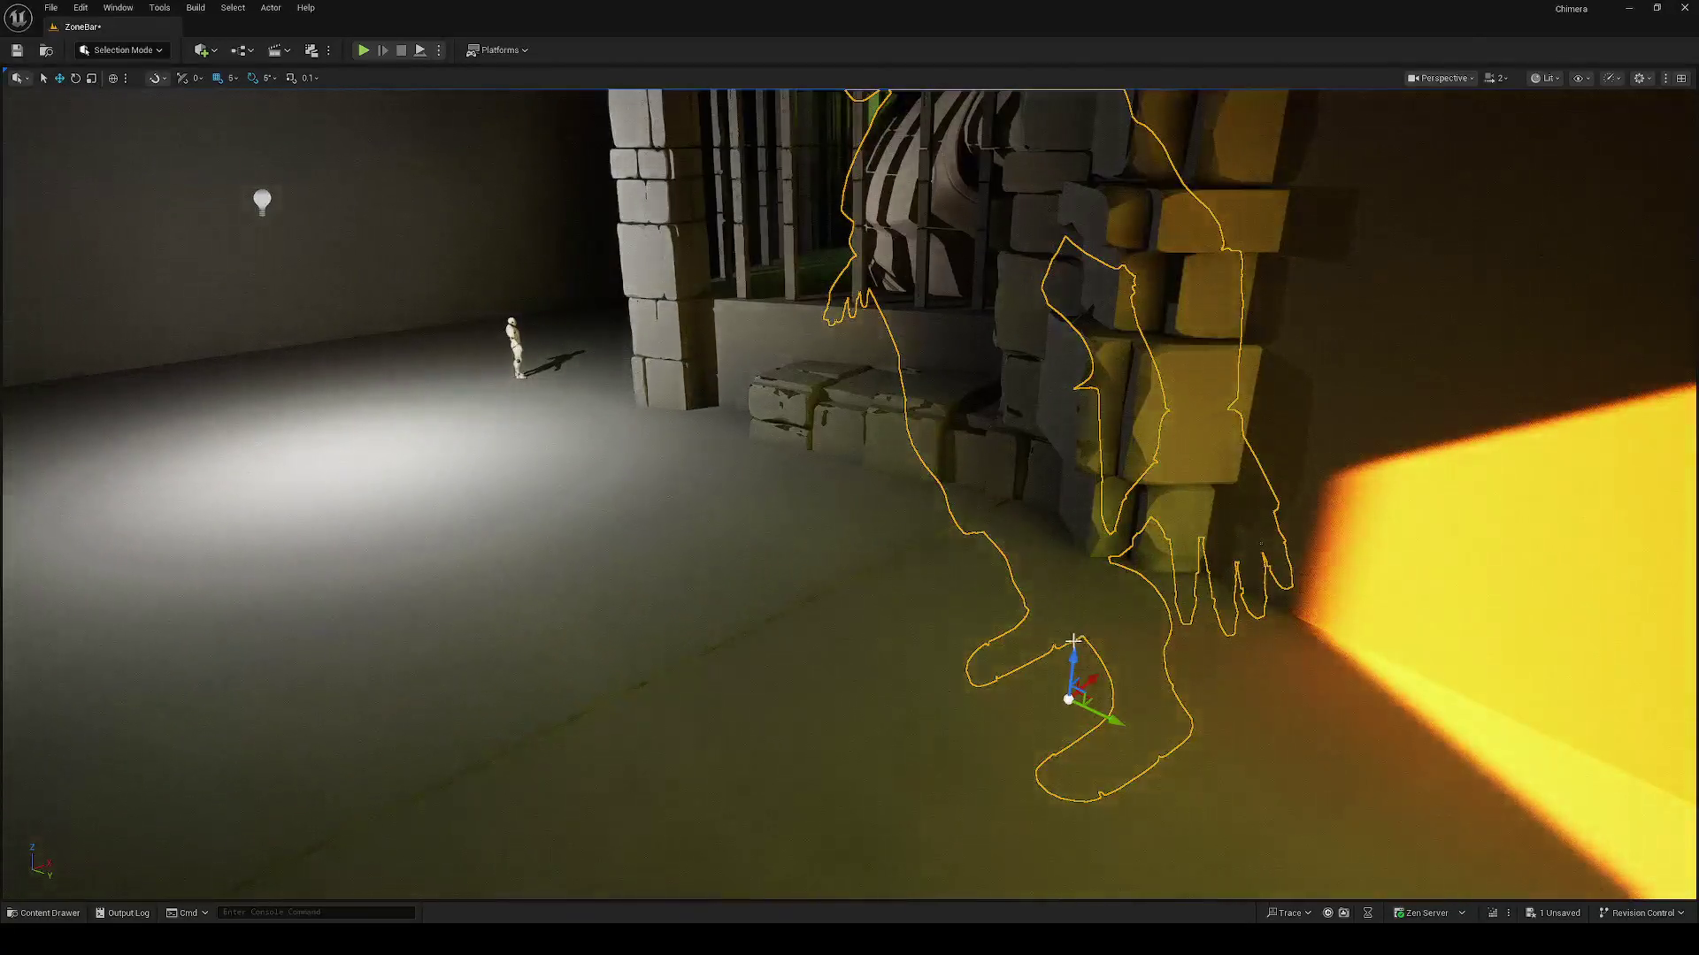
drag(1083, 672, 1095, 562)
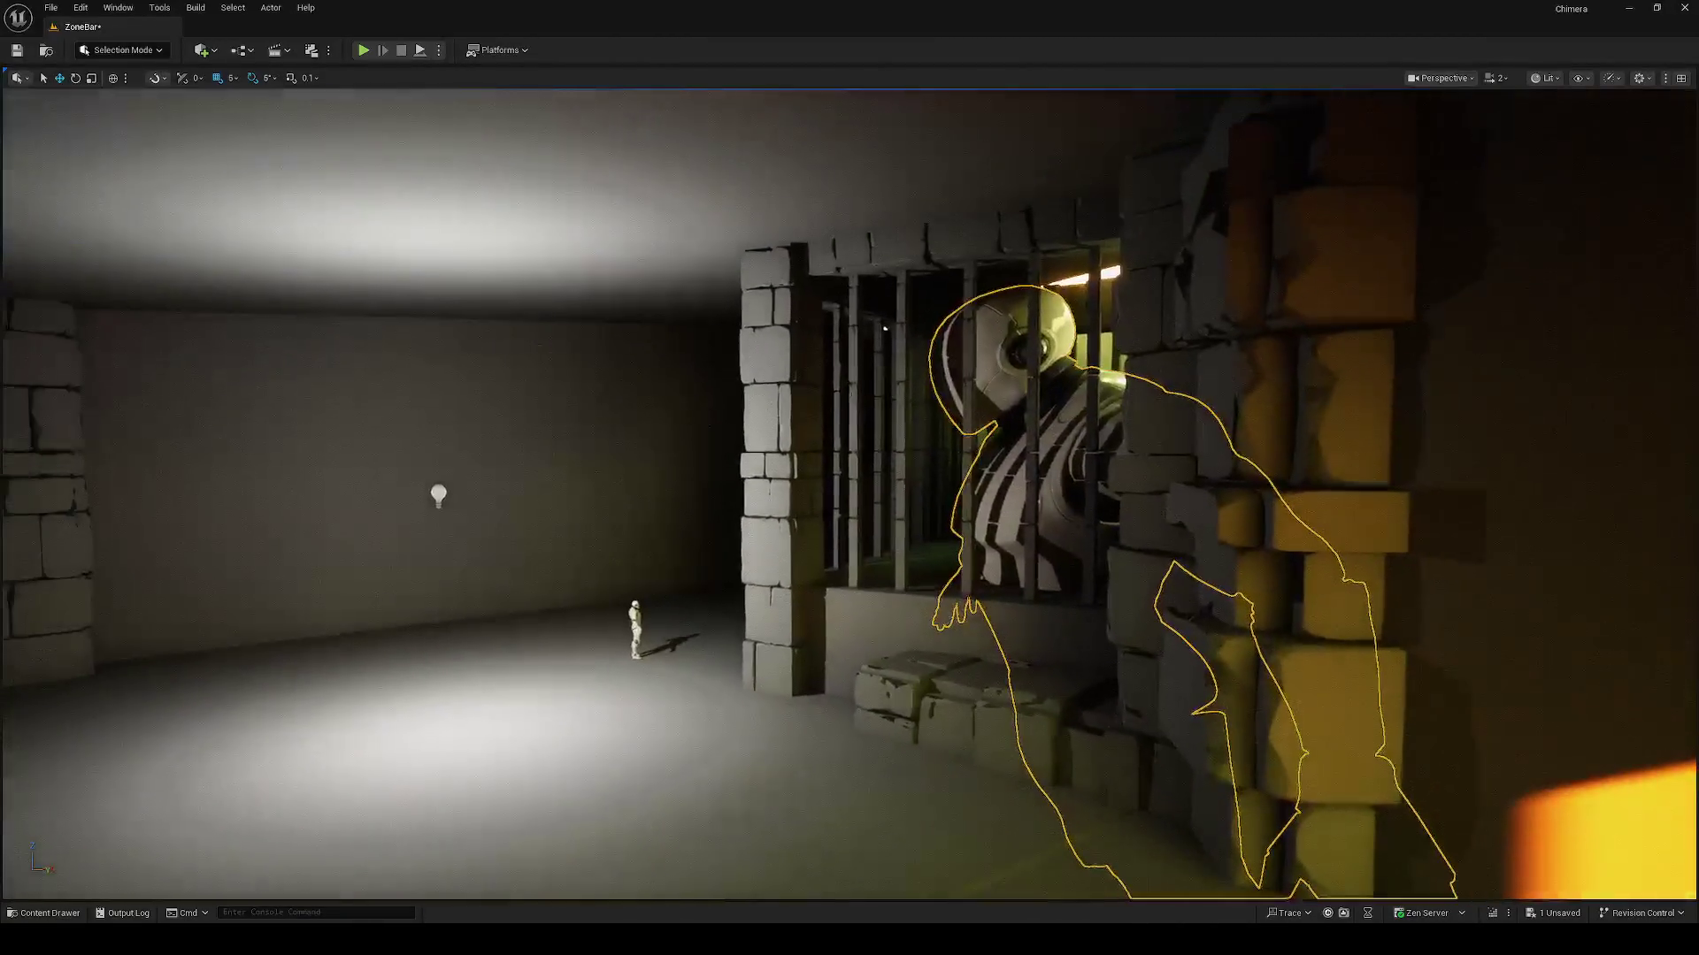
key(Escape)
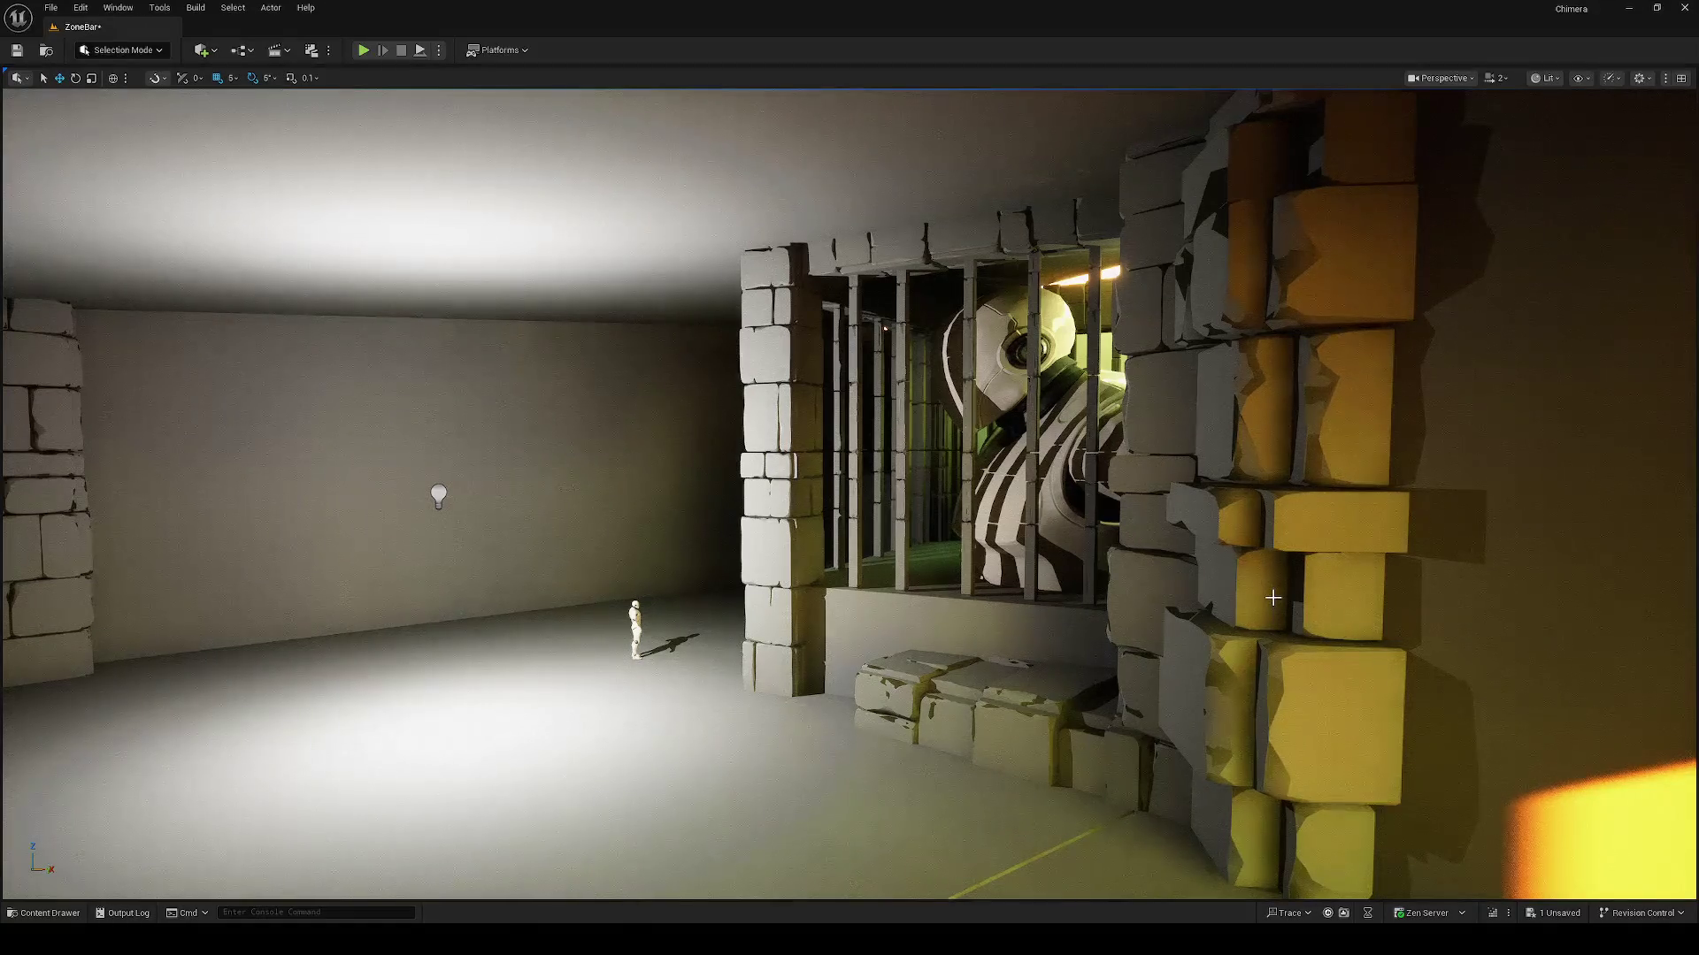
key(F9)
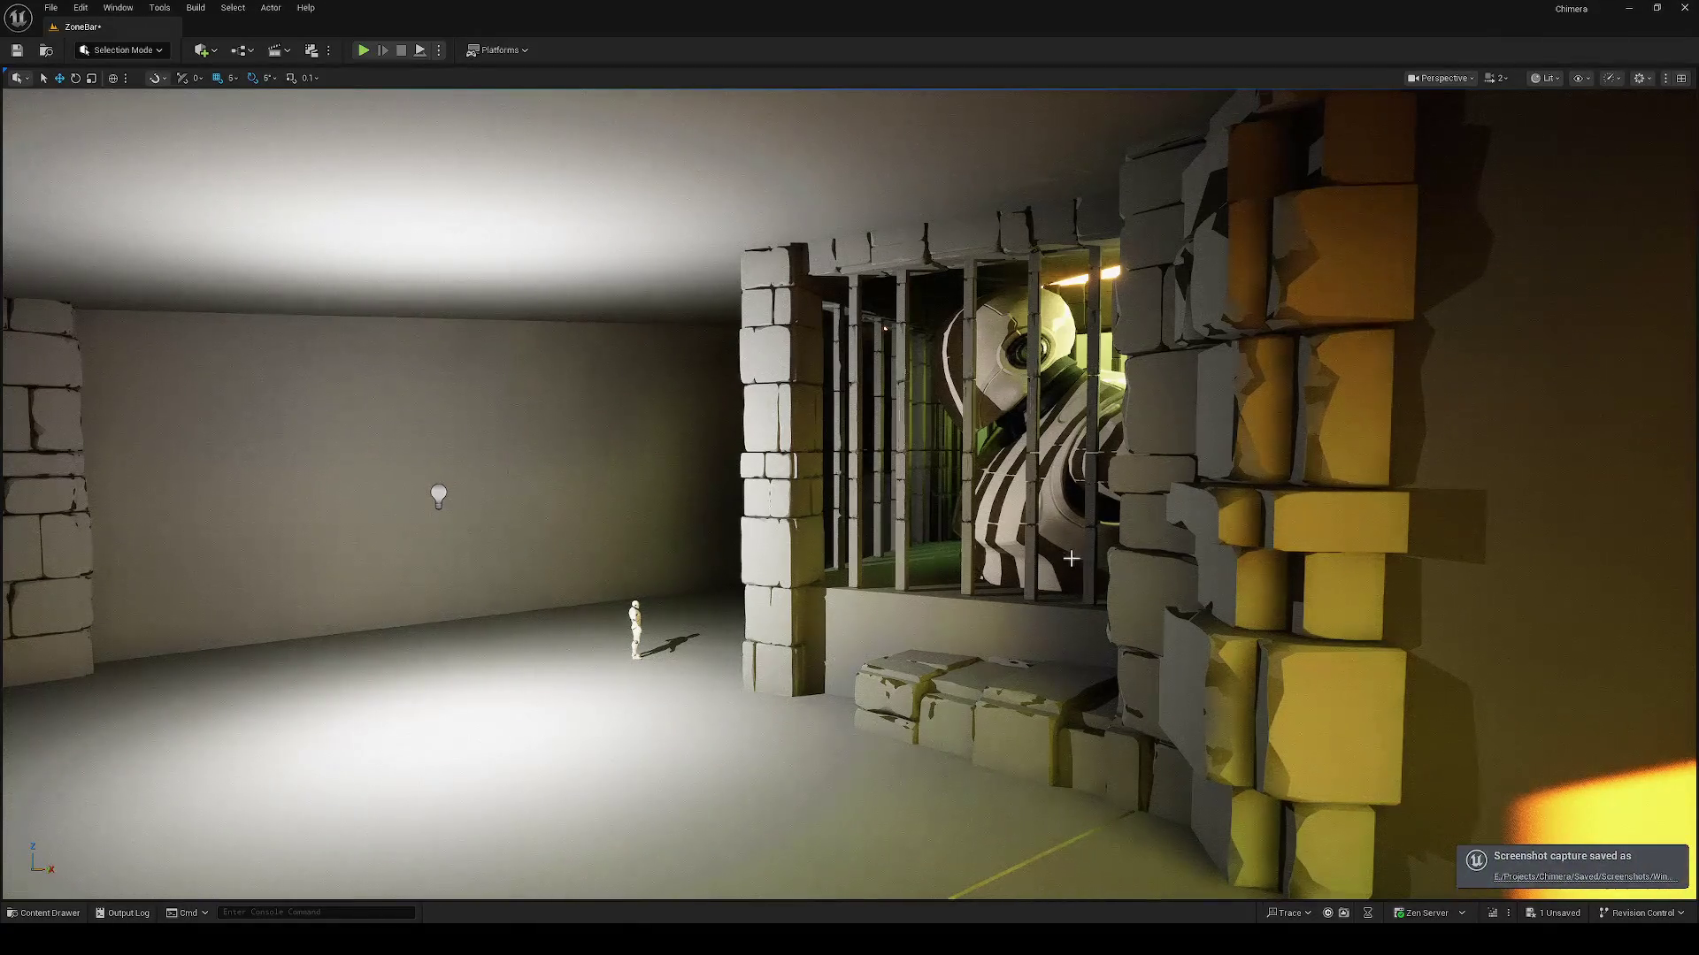
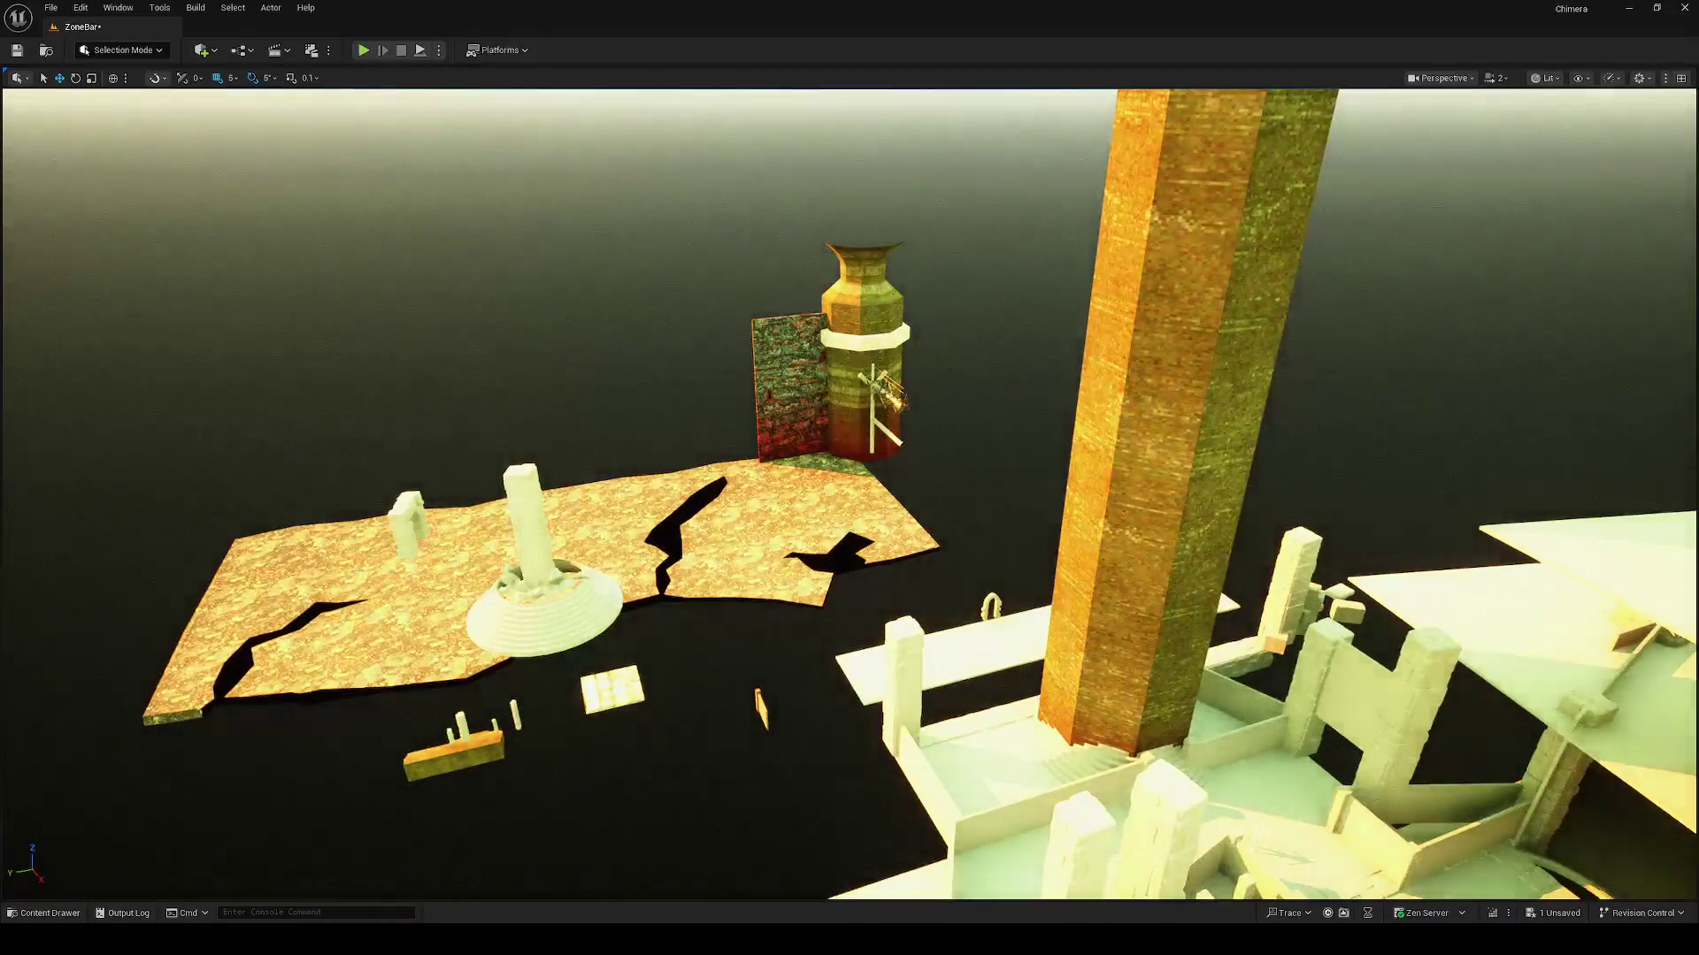
Step: Save the ZoneBar level in Unreal Engine
key(ctrl+s)
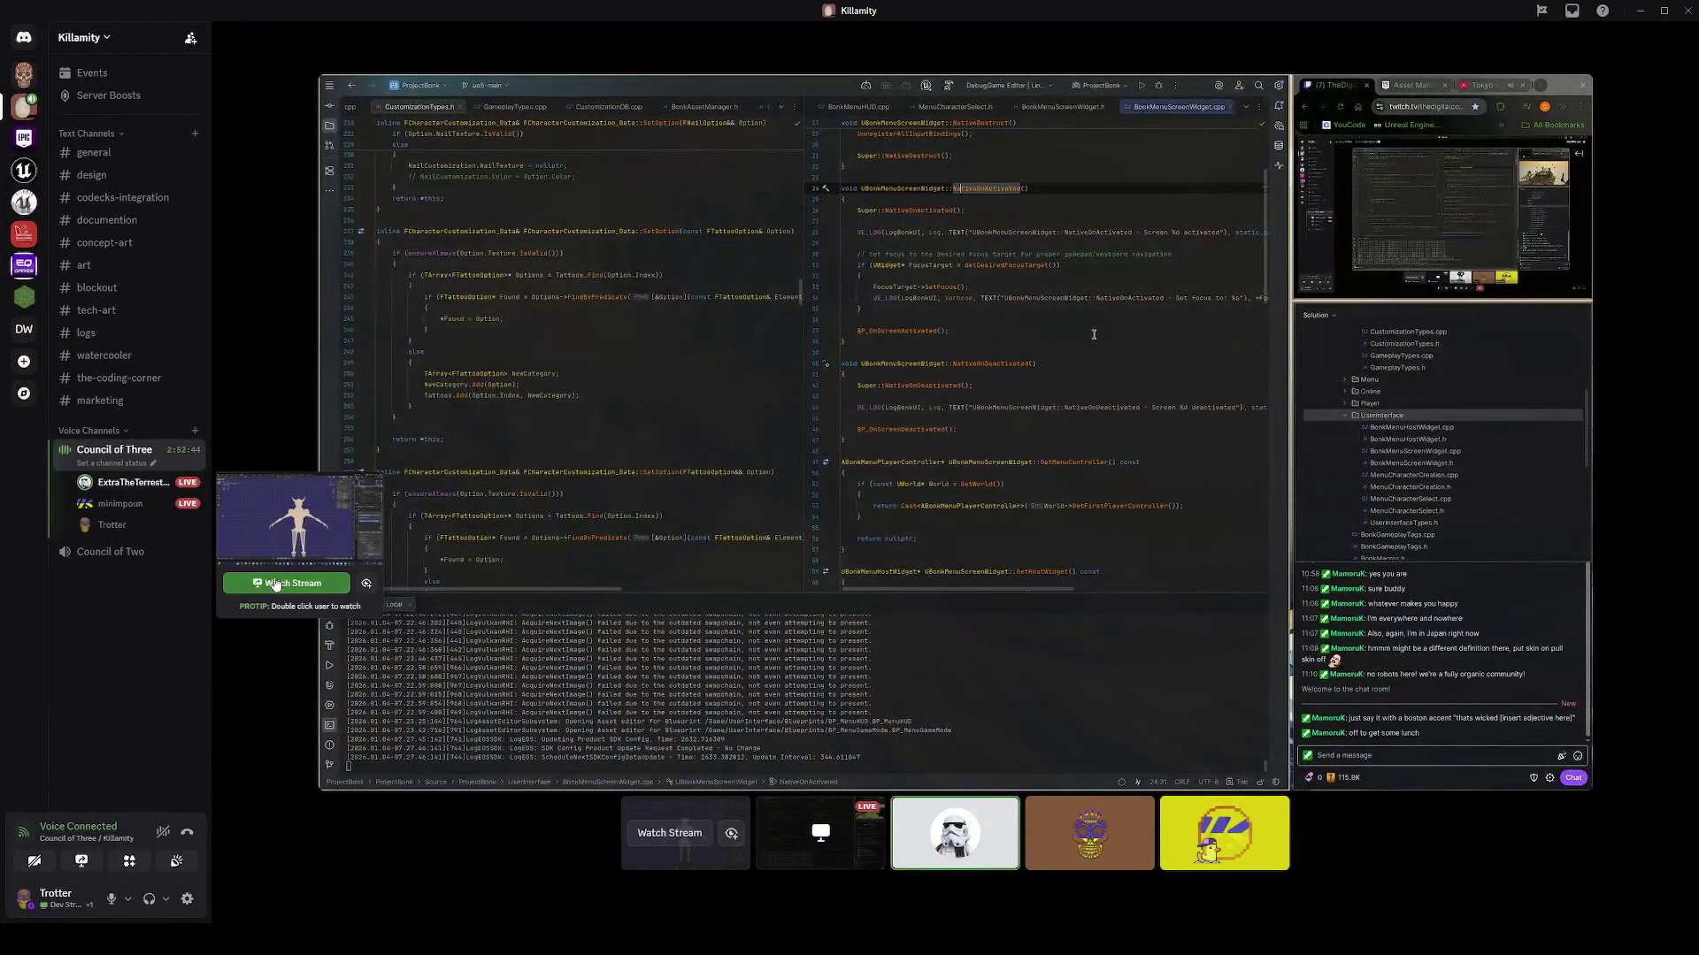
Step: Make the other member's Blender stream the main view in the voice channel
click(129, 483)
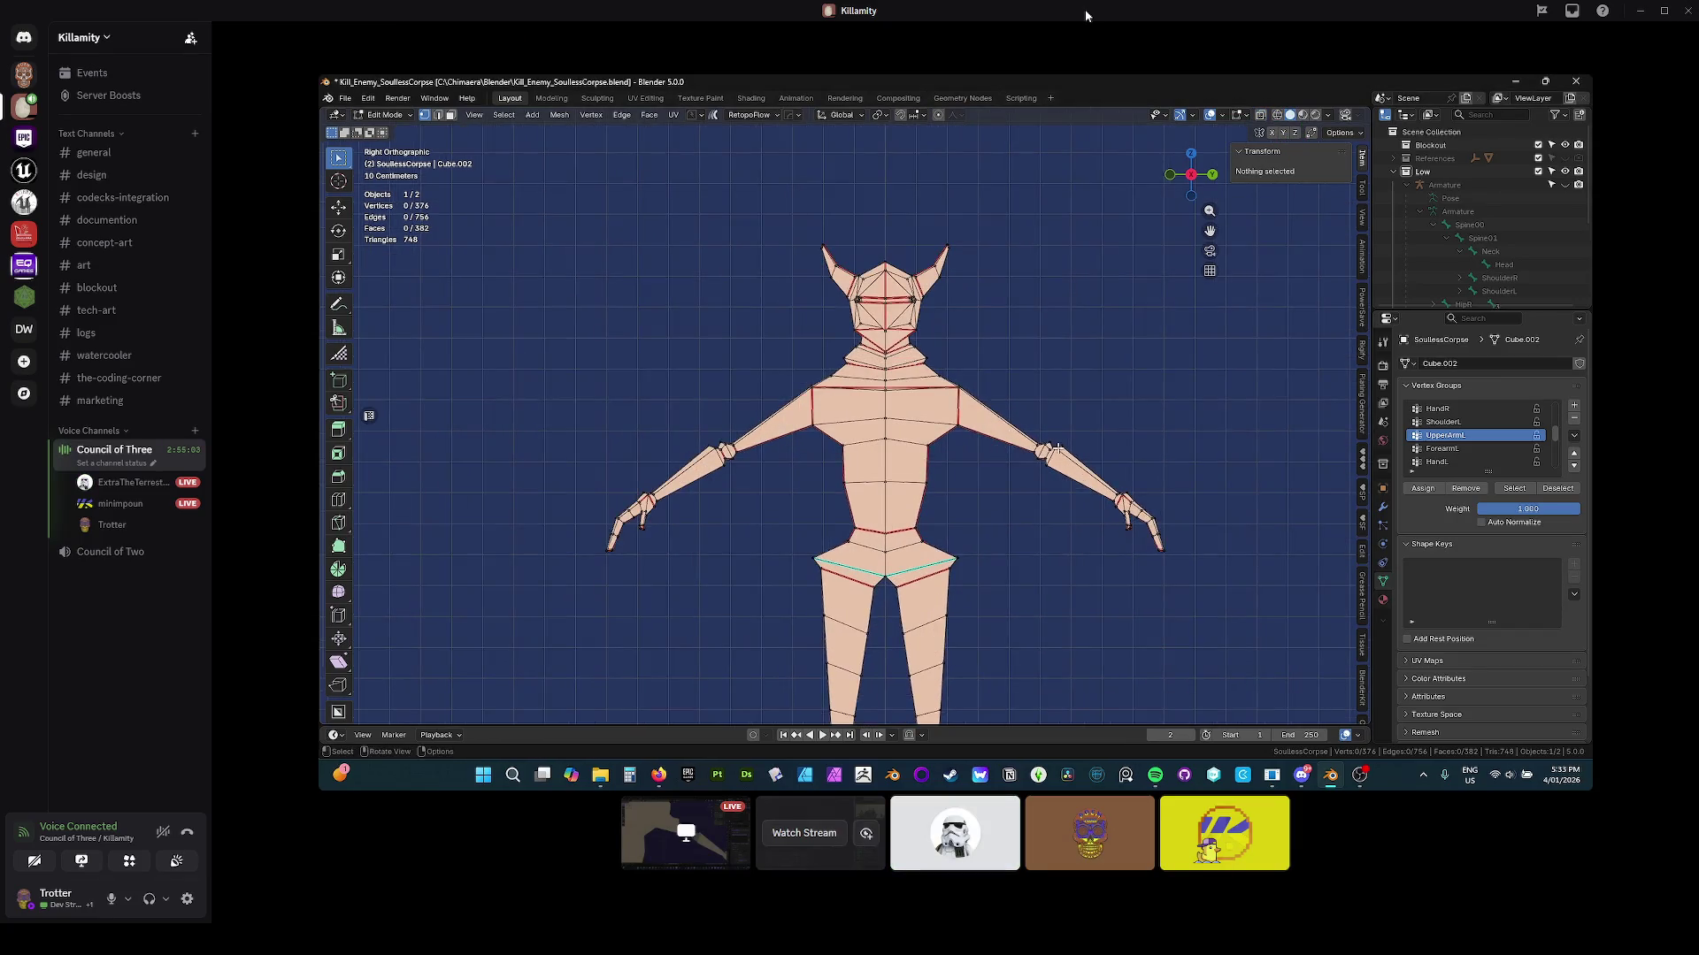
Step: Watch the streamed Blender session as the corpse model's FBX export window opens
mouse_move(1133, 140)
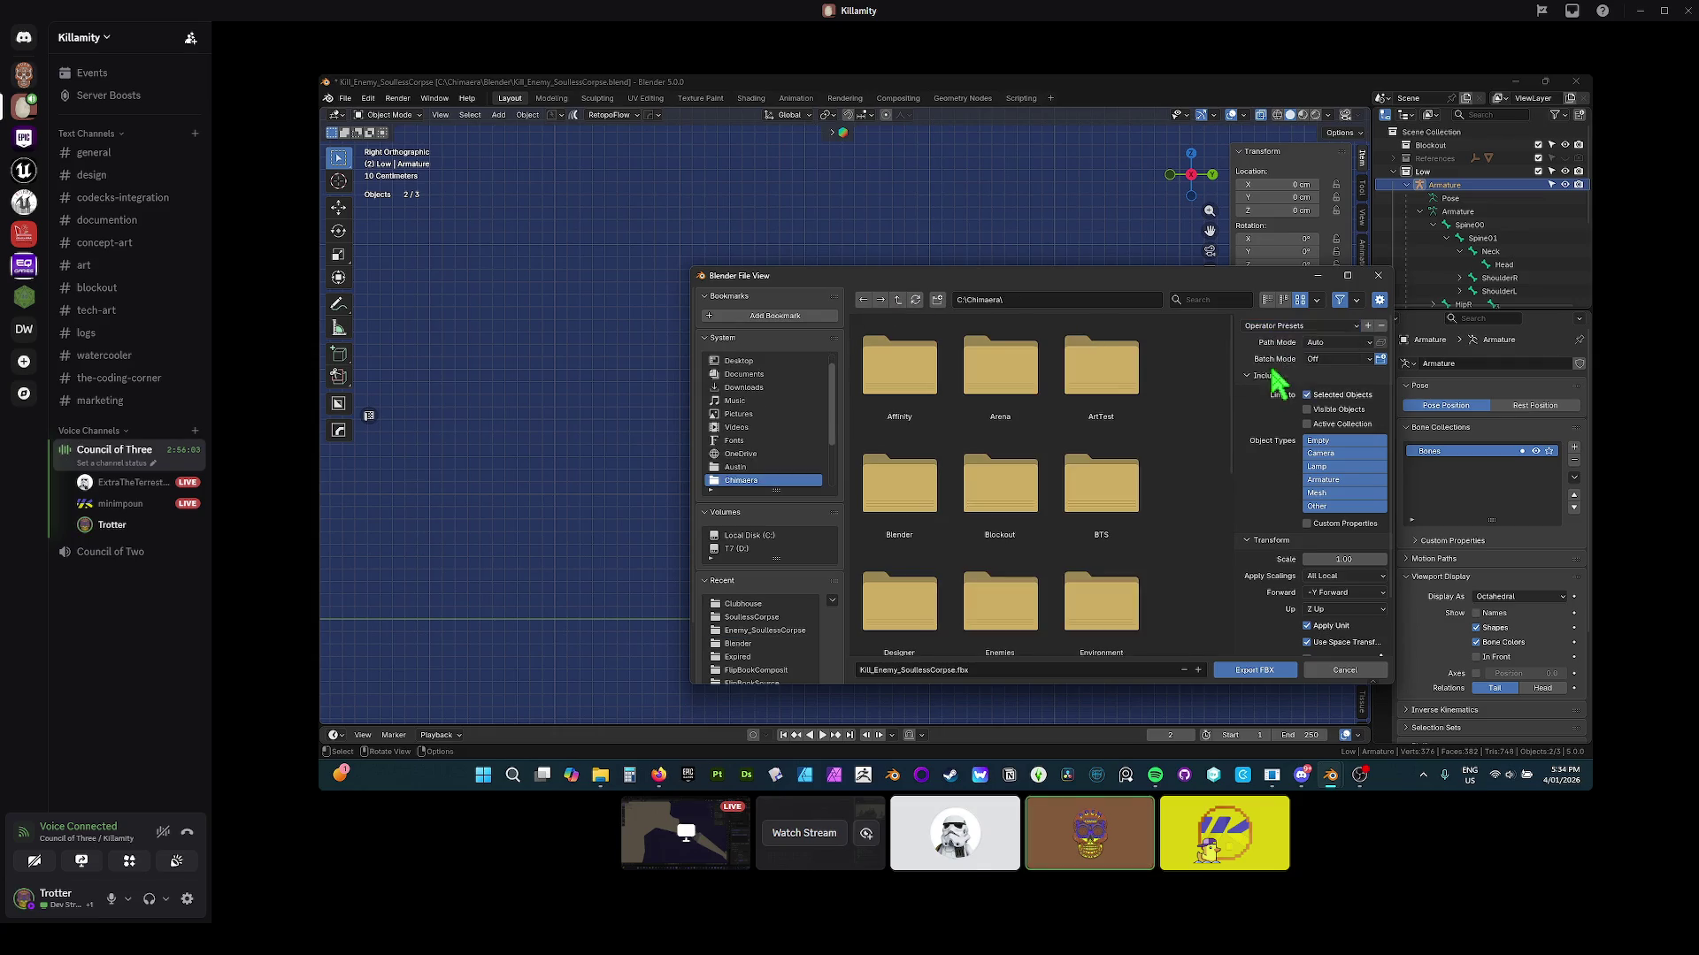
Step: Bring up the stream controls and watch the corpse model's FBX export finish
mouse_move(1016, 19)
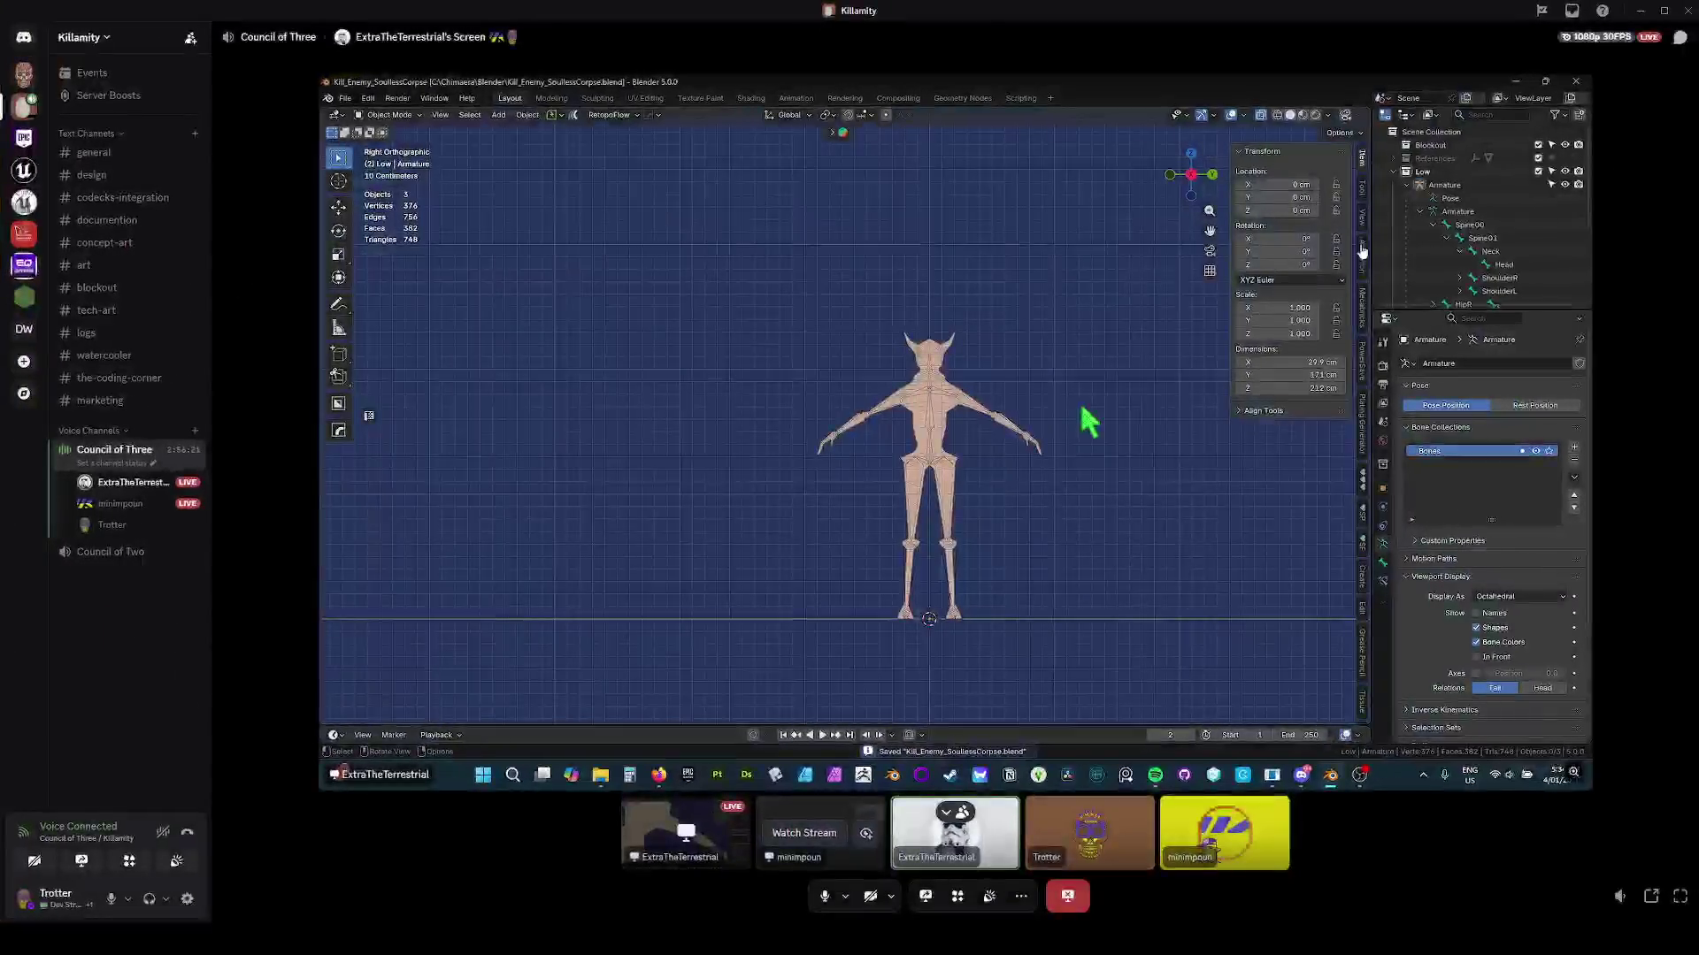
click(353, 99)
mouse_move(415, 114)
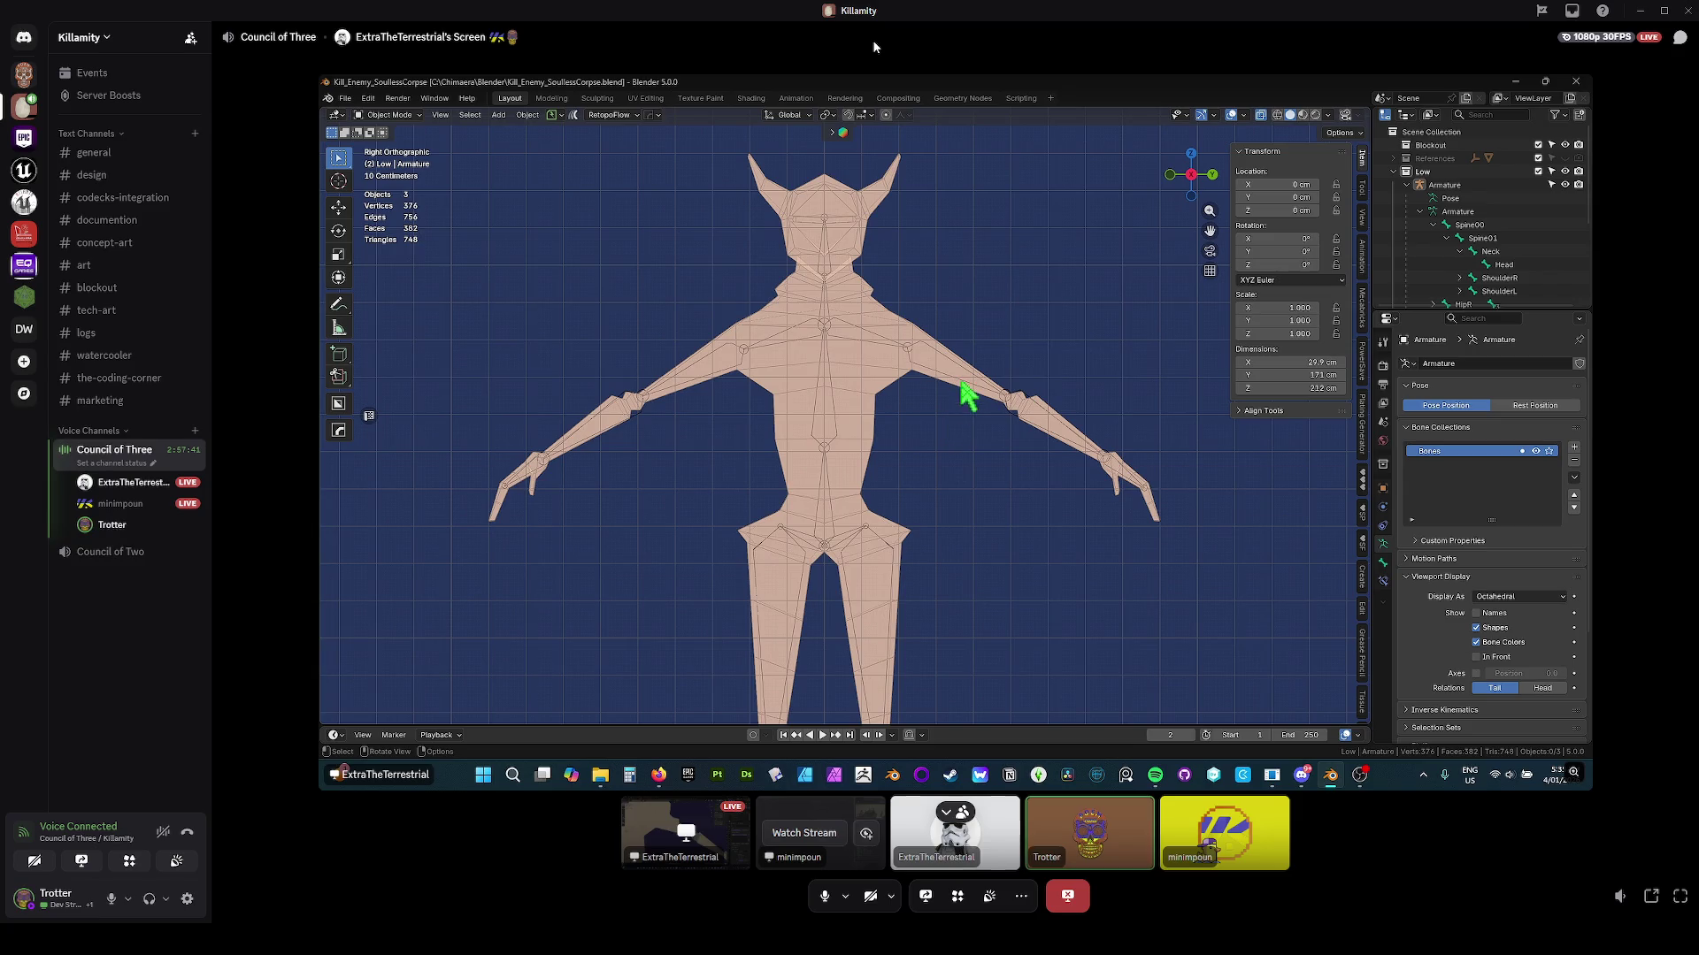
Step: Rotate the corpse's UpperArmL bone in Pose Mode to preview deformation, then cancel back to rest
click(961, 387)
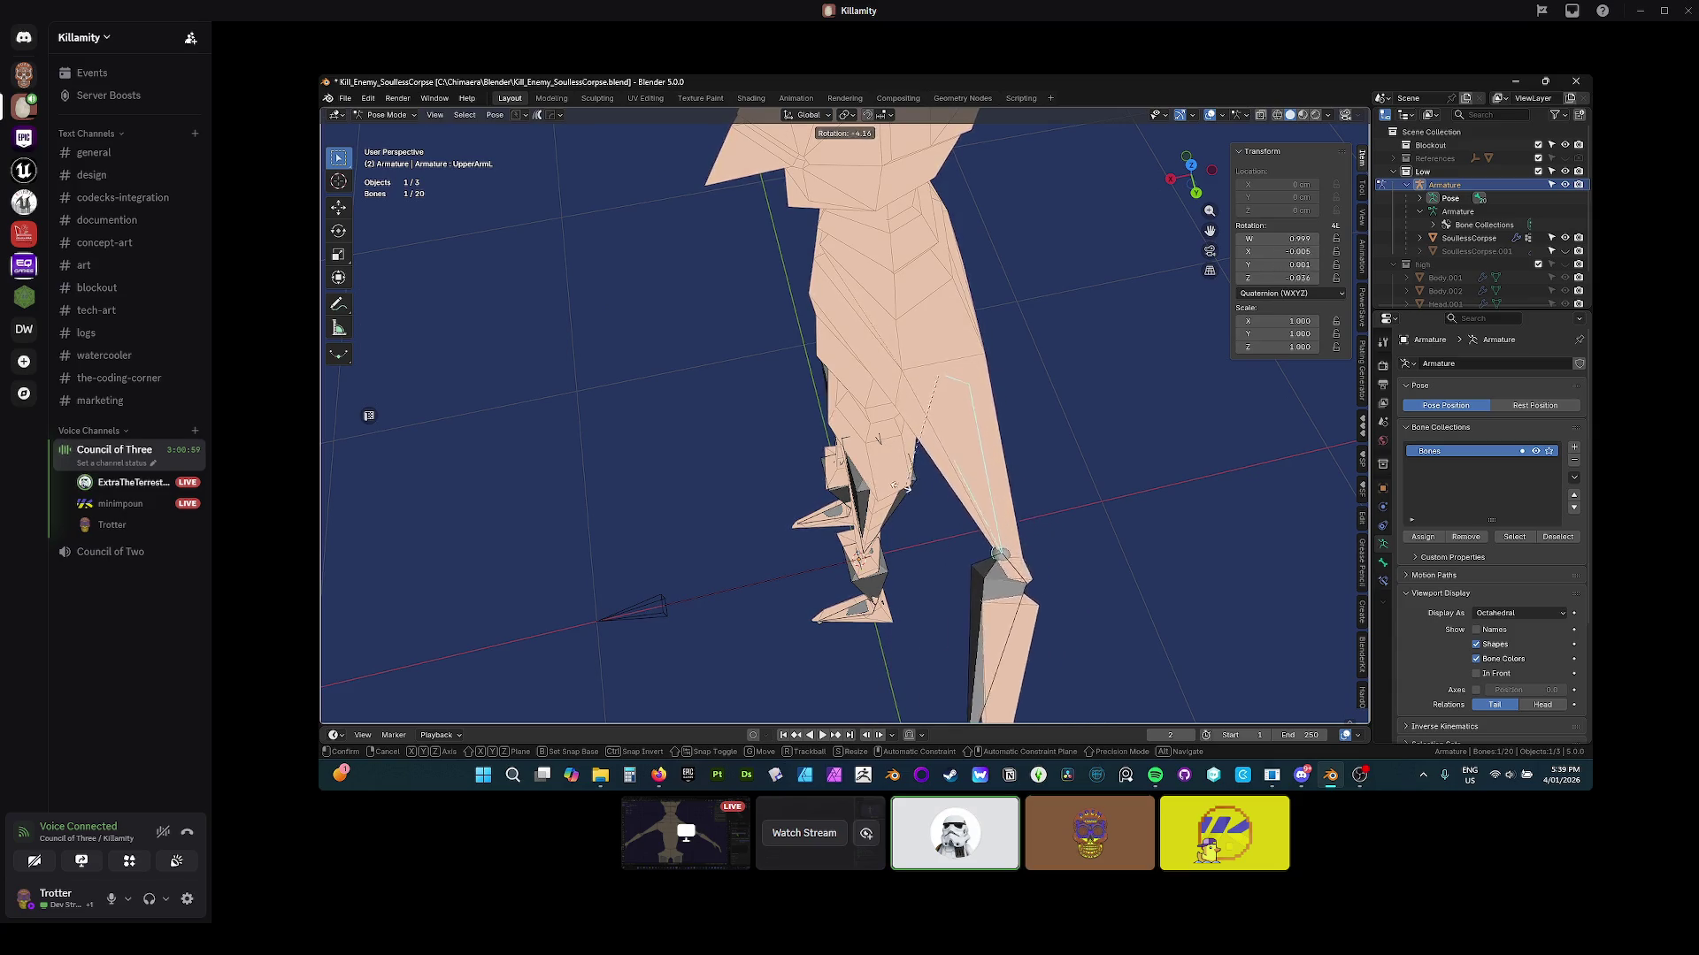
right_click(904, 490)
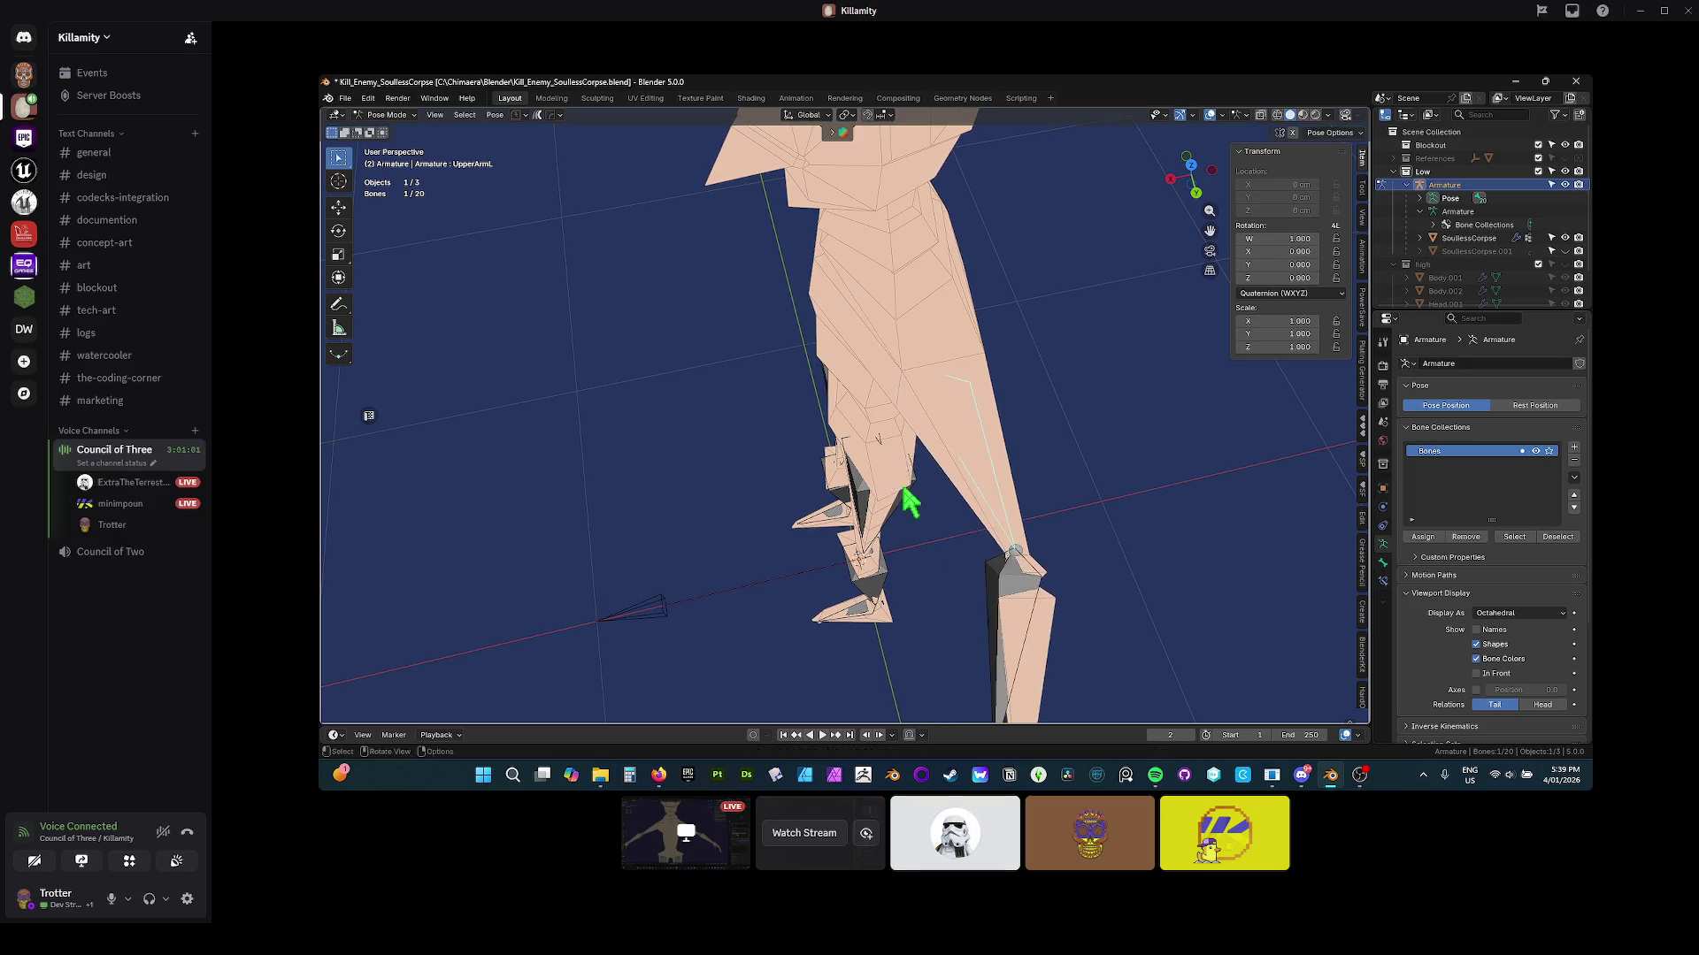
Step: Select the corpse mesh, isolate it in local view and look at it from the top
click(920, 363)
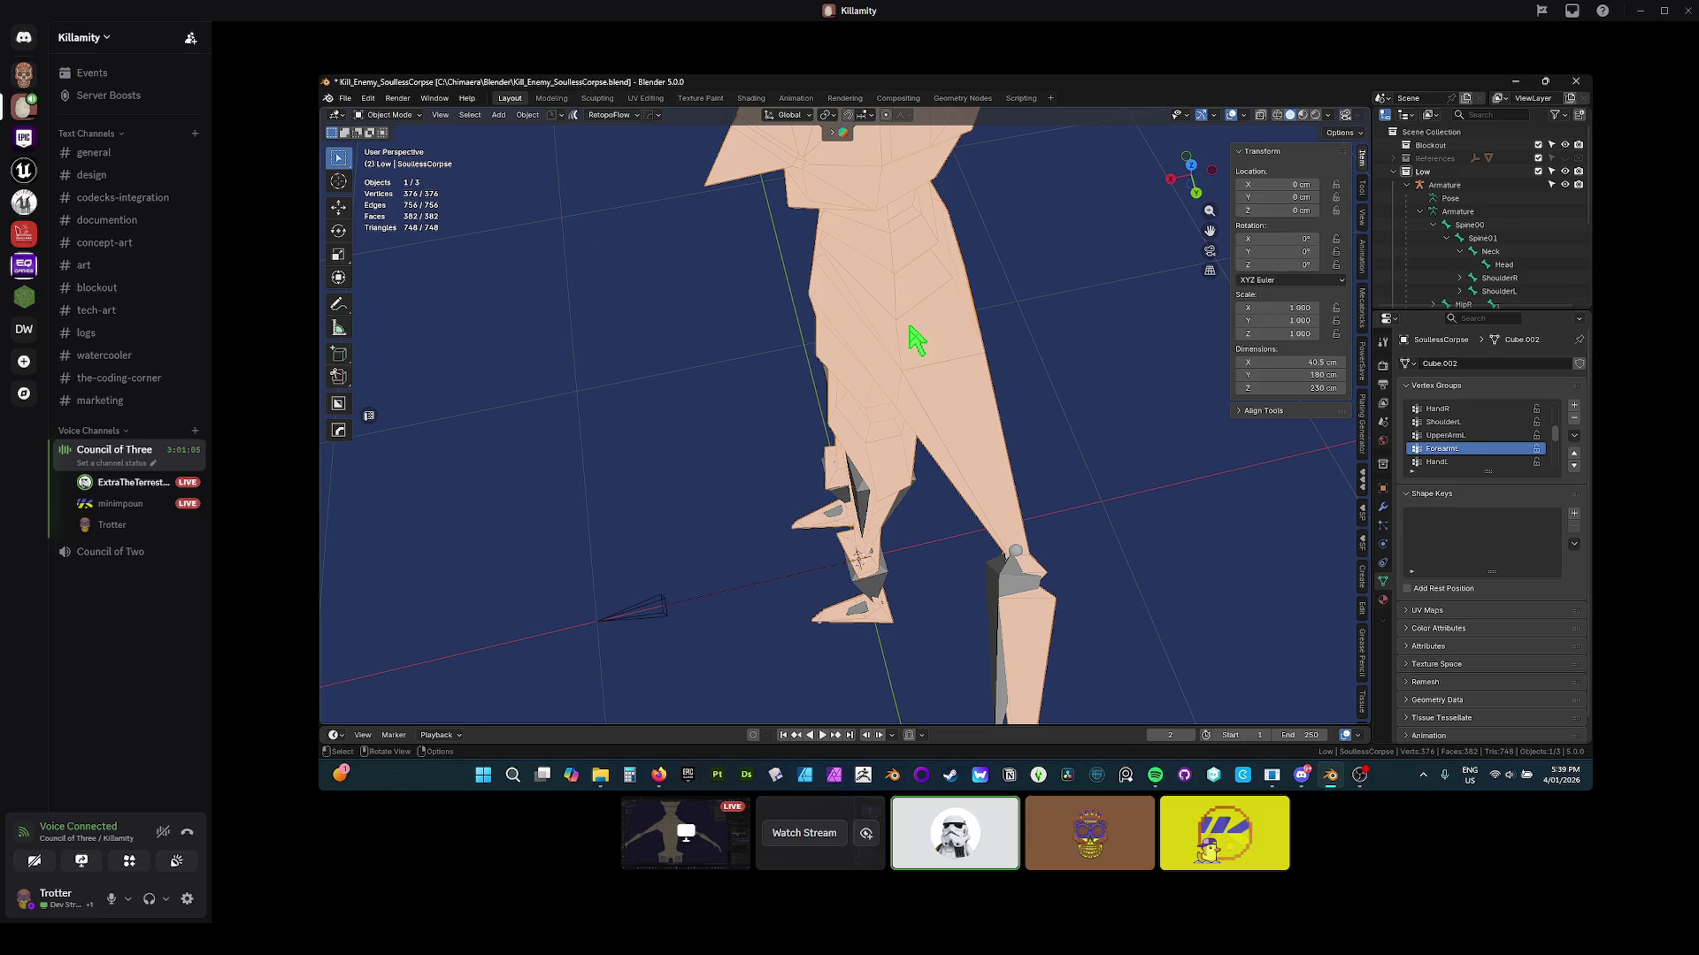
key(KP_Divide)
scroll(911, 334, up, 5)
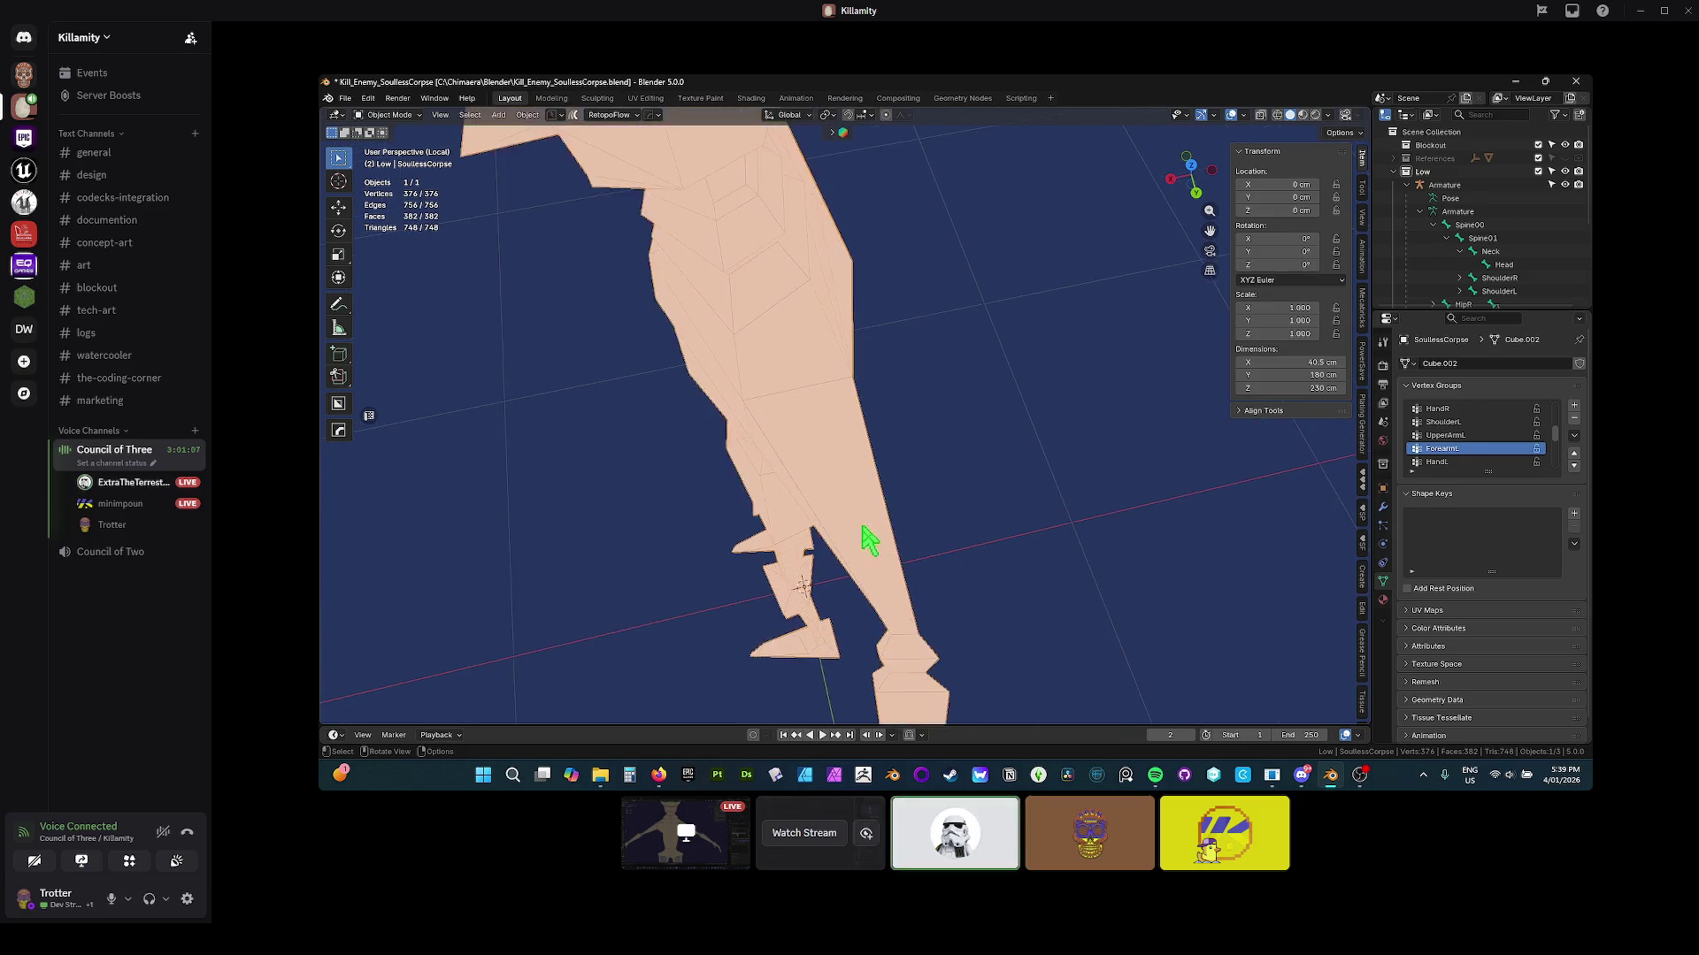
scroll(947, 513, down, 3)
key(KP_7)
scroll(783, 456, up, 5)
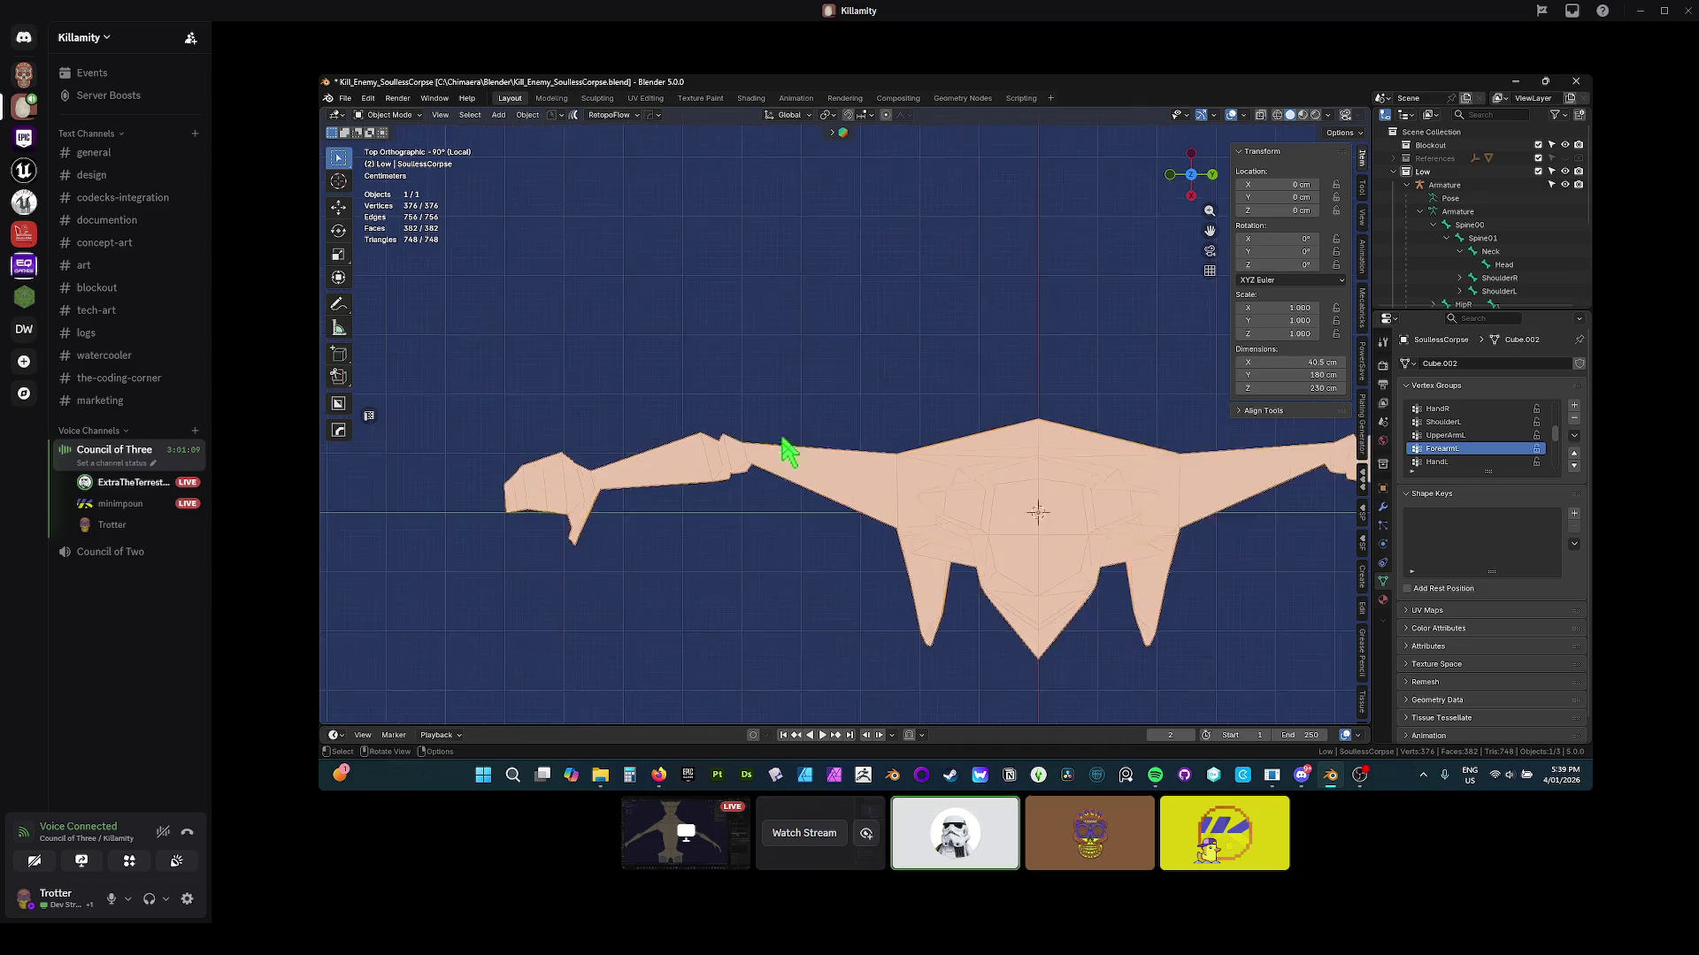
scroll(944, 482, down, 5)
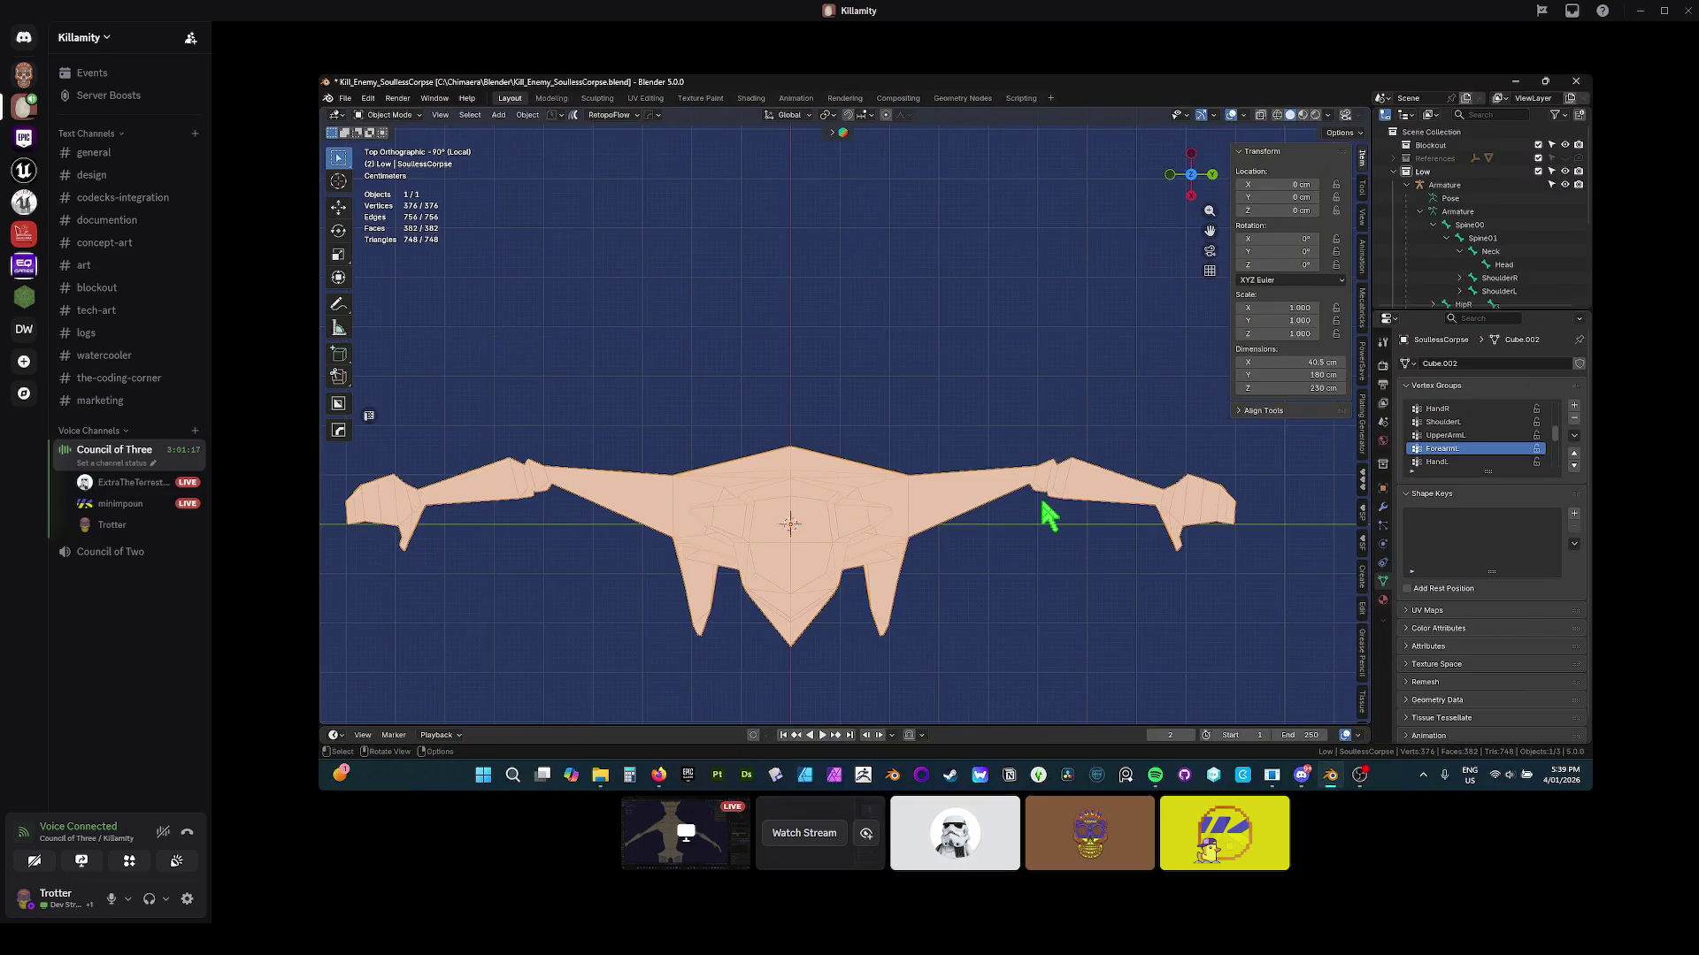
Step: Check the inner overlapping geometry in X-ray, orbit back, and save Kill_Enemy_SoulessCorpse.blend
key(alt+z)
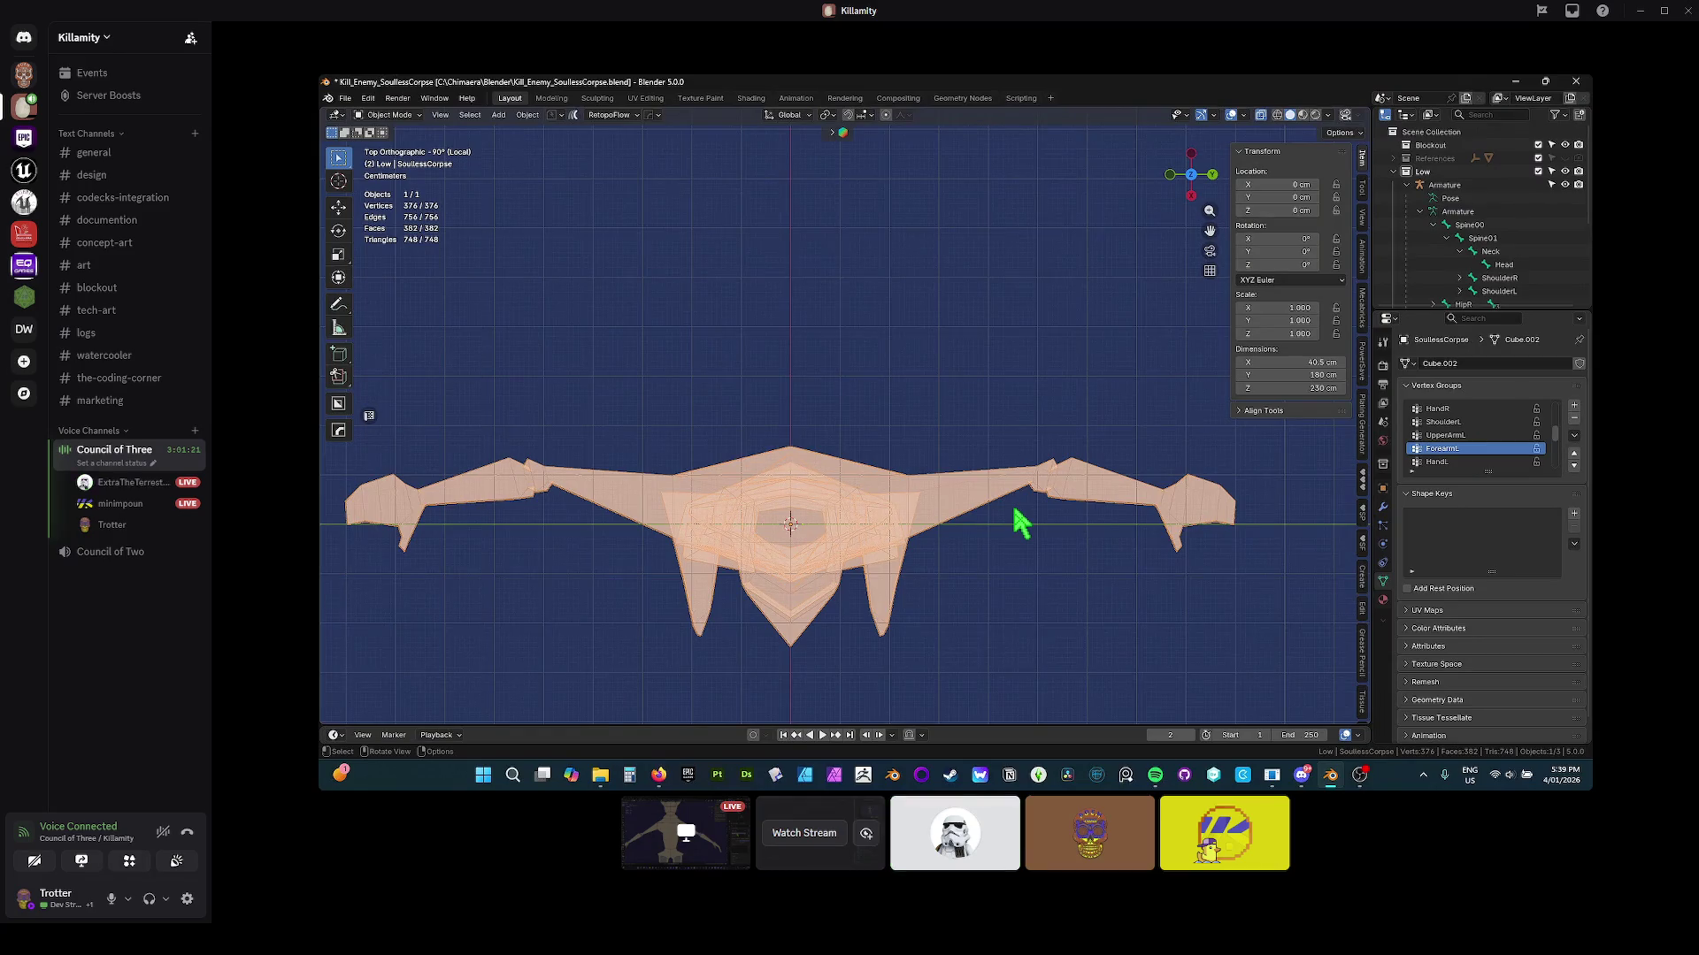
key(alt+z)
mouse_move(1017, 515)
mouse_down()
mouse_move(997, 527)
mouse_move(982, 398)
mouse_up()
scroll(989, 417, up, 2)
key(ctrl+s)
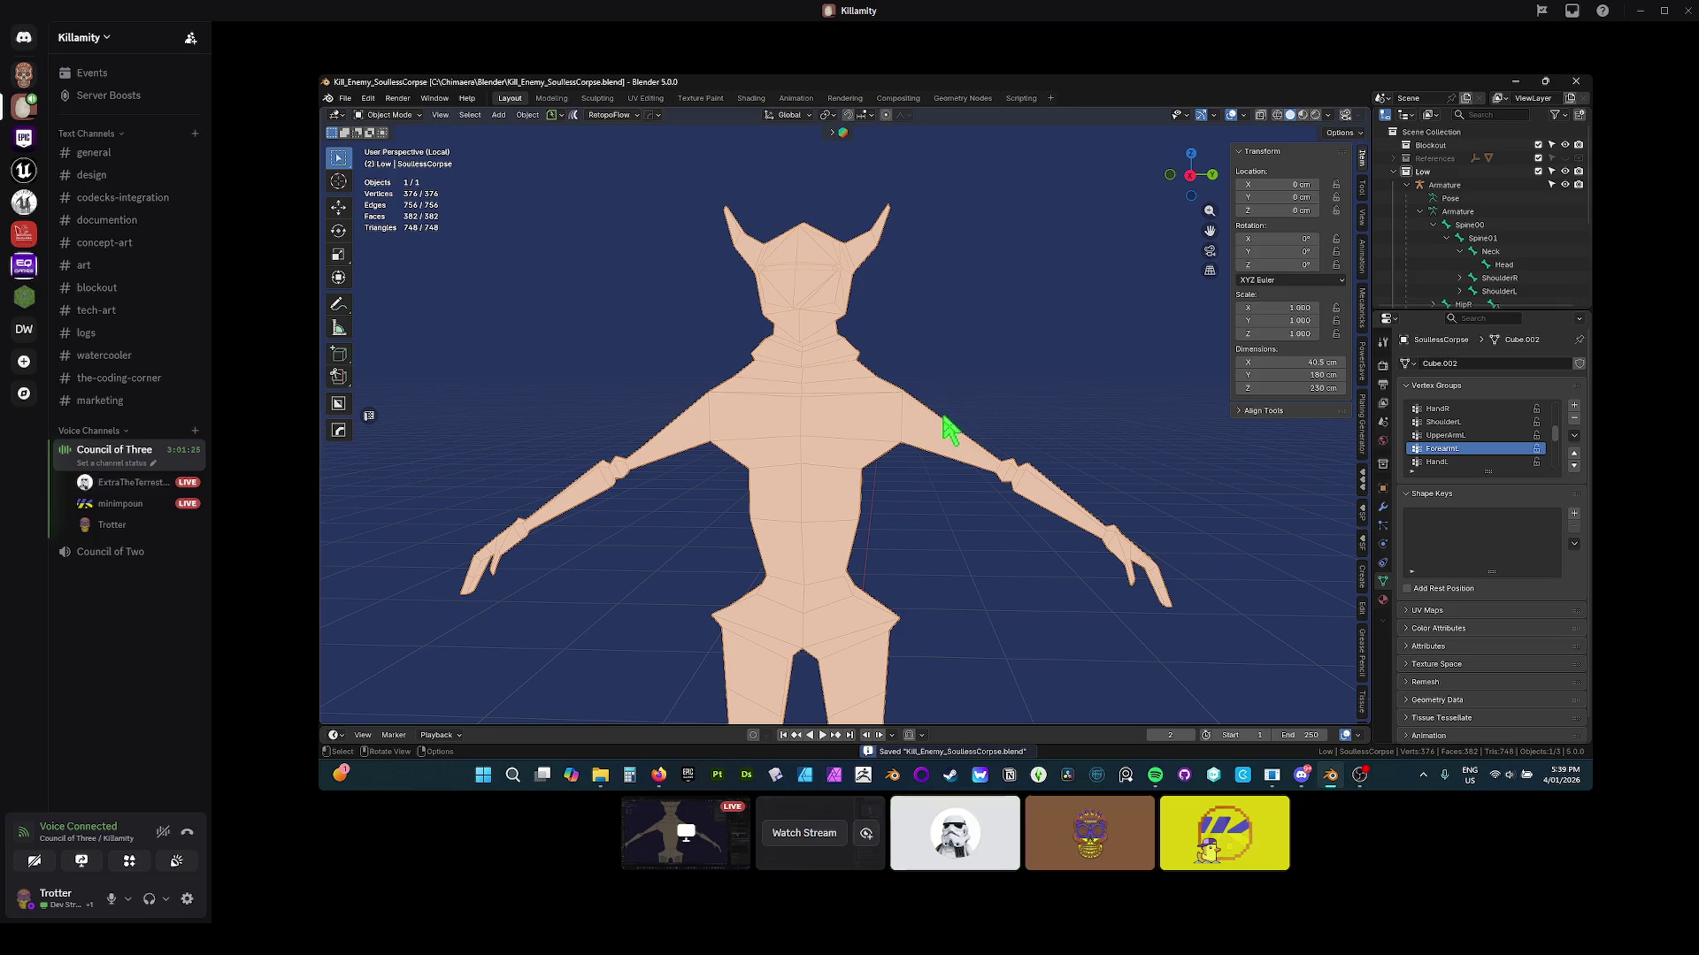
Step: Put the corpse mesh into Edit Mode and orbit to view the arm from the side
key(Tab)
scroll(965, 407, up, 3)
mouse_move(964, 416)
mouse_down()
mouse_move(763, 437)
mouse_move(655, 425)
mouse_move(883, 417)
mouse_move(716, 150)
mouse_up()
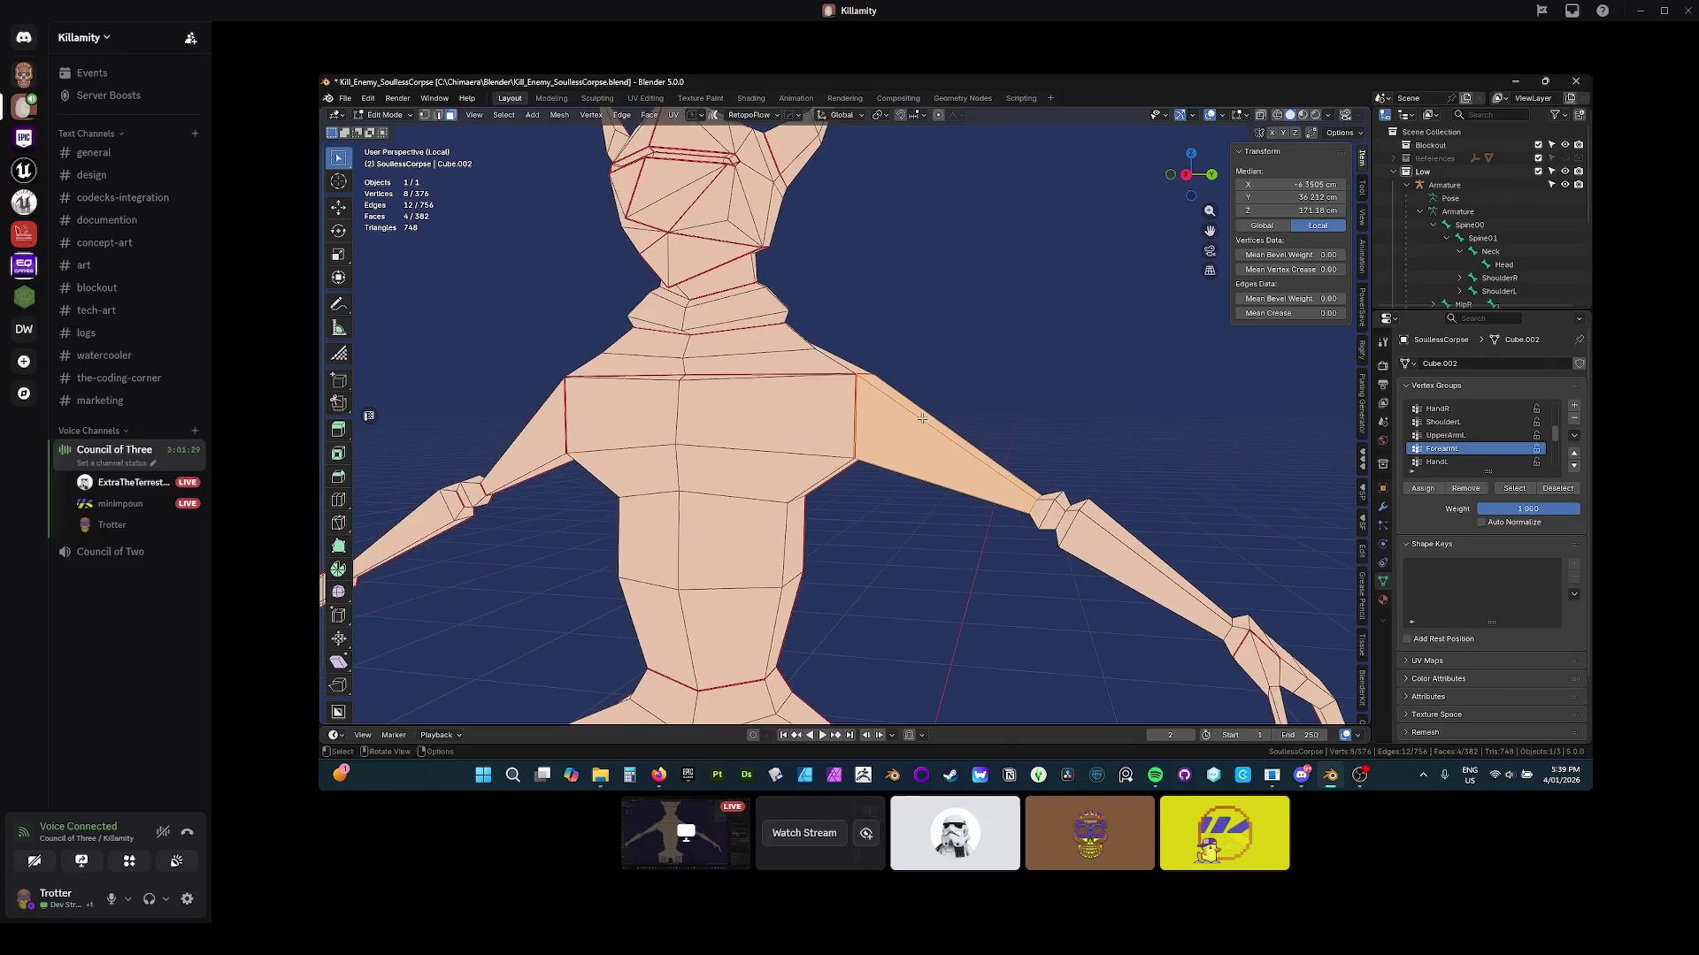
click(645, 98)
Step: Review the corpse's full UV layout in the UV Editing workspace, then clear the selection
scroll(596, 448, up, 5)
key(a)
key(Home)
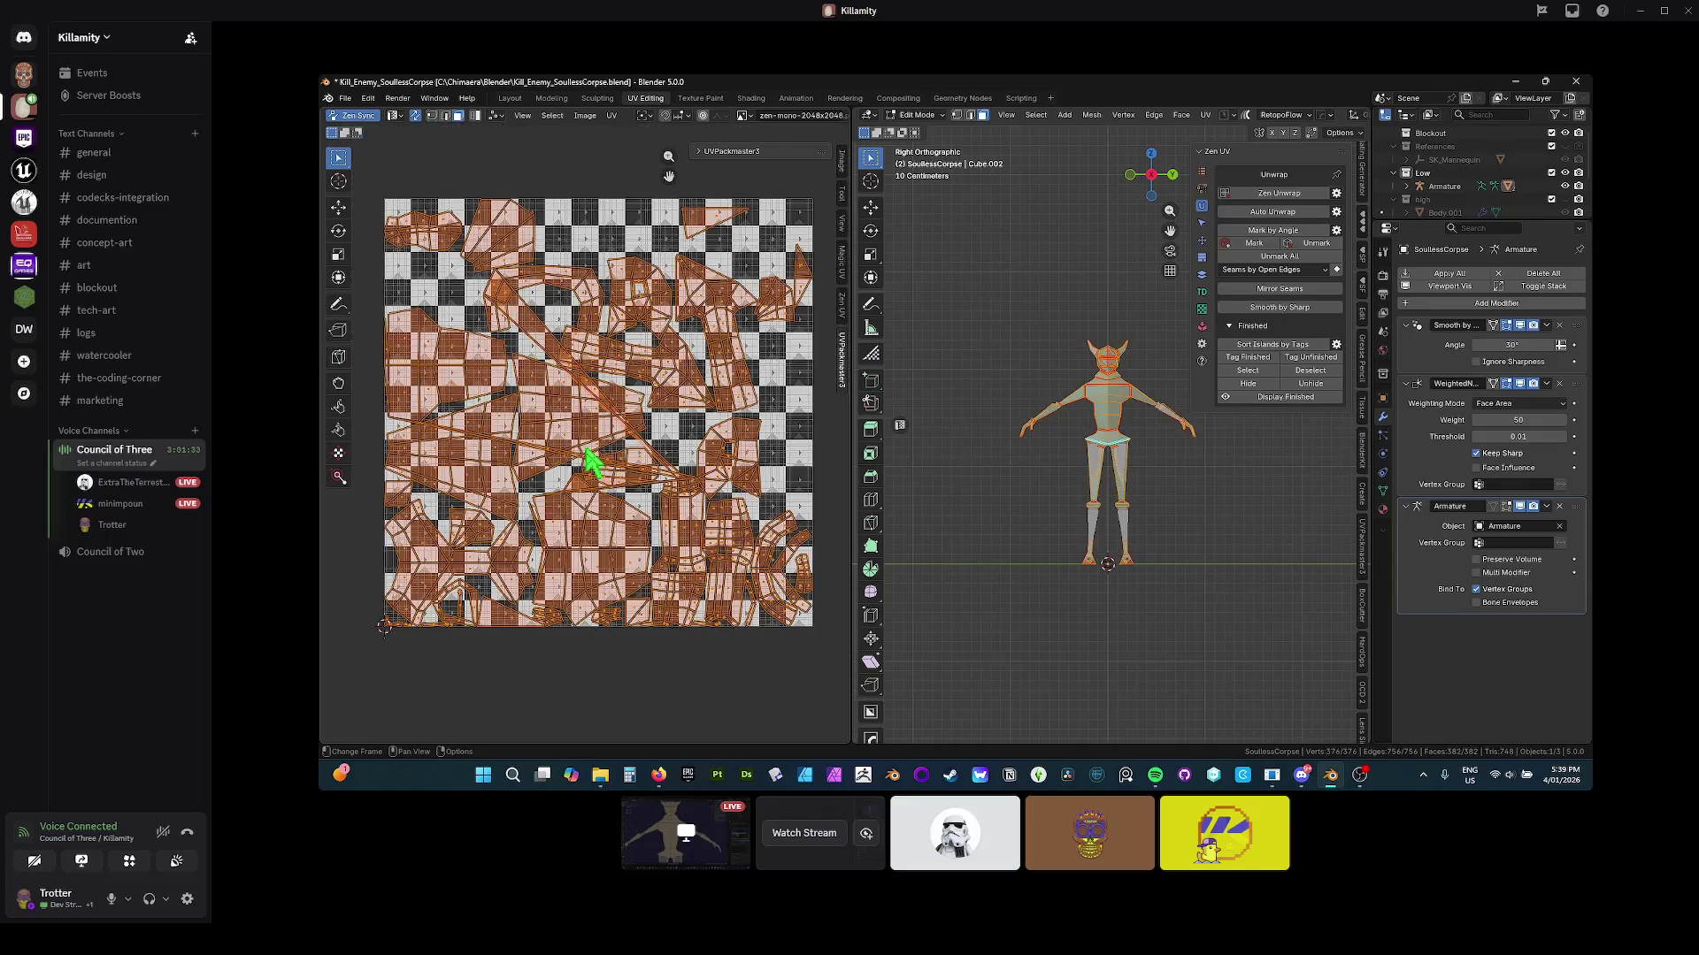
click(1073, 285)
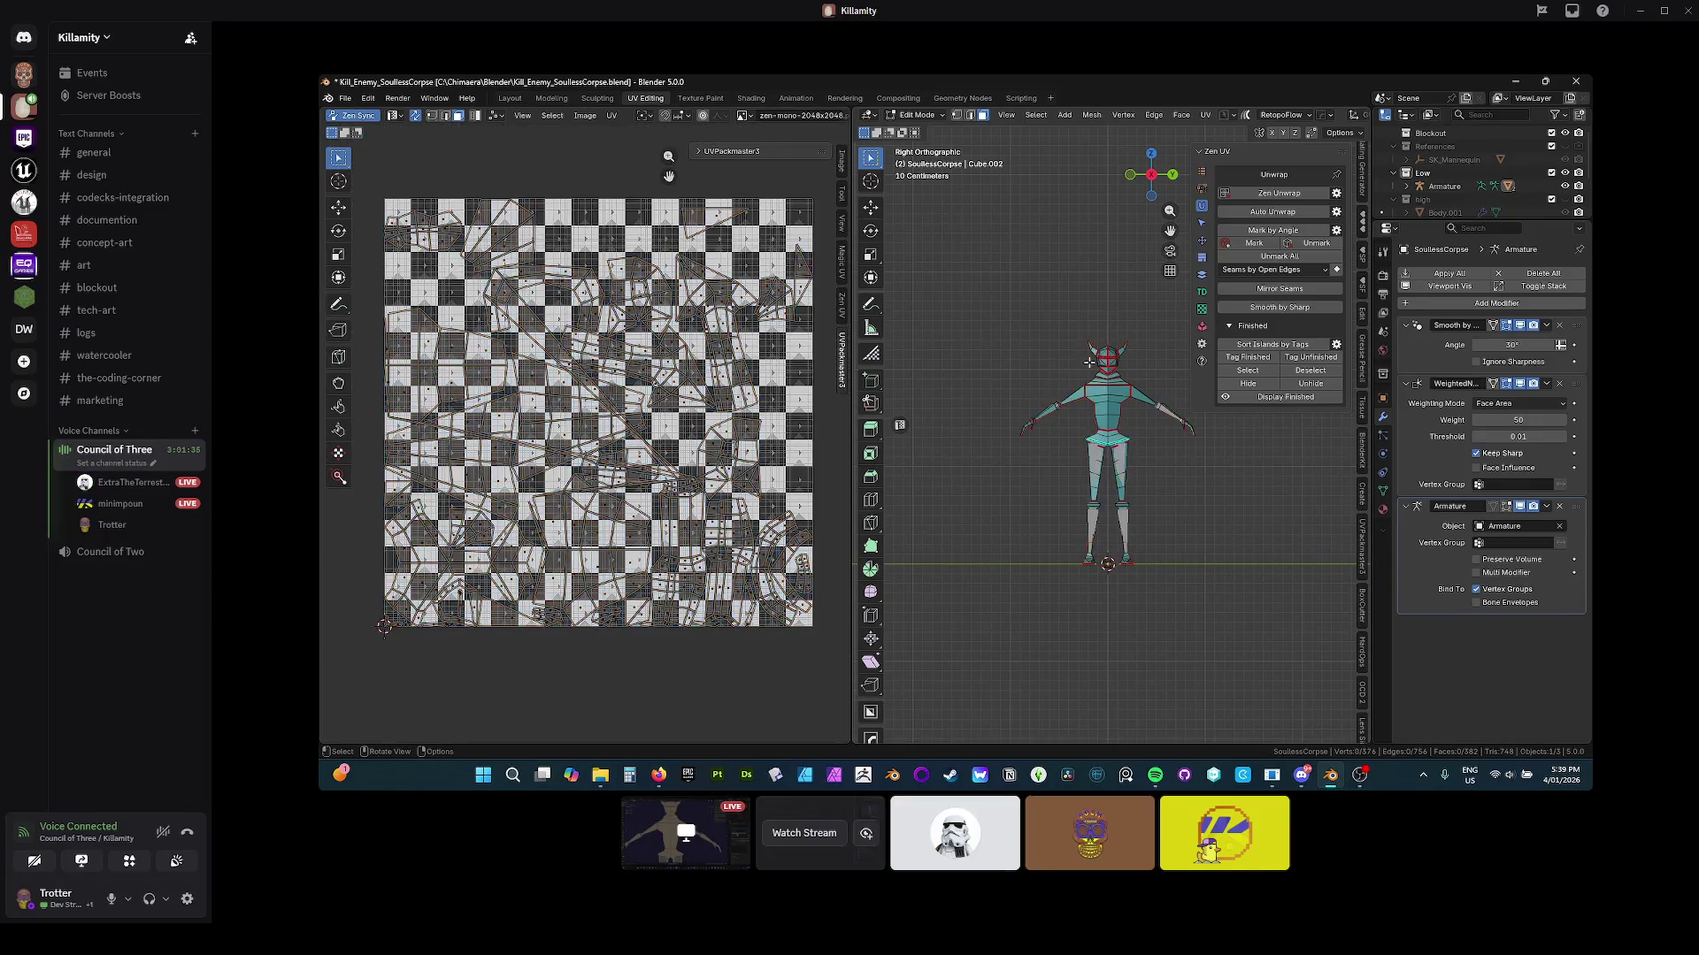
Step: Return to the Layout workspace and save Kill_Enemy_SoulessCorpse.blend
click(510, 98)
key(ctrl+s)
scroll(880, 464, down, 3)
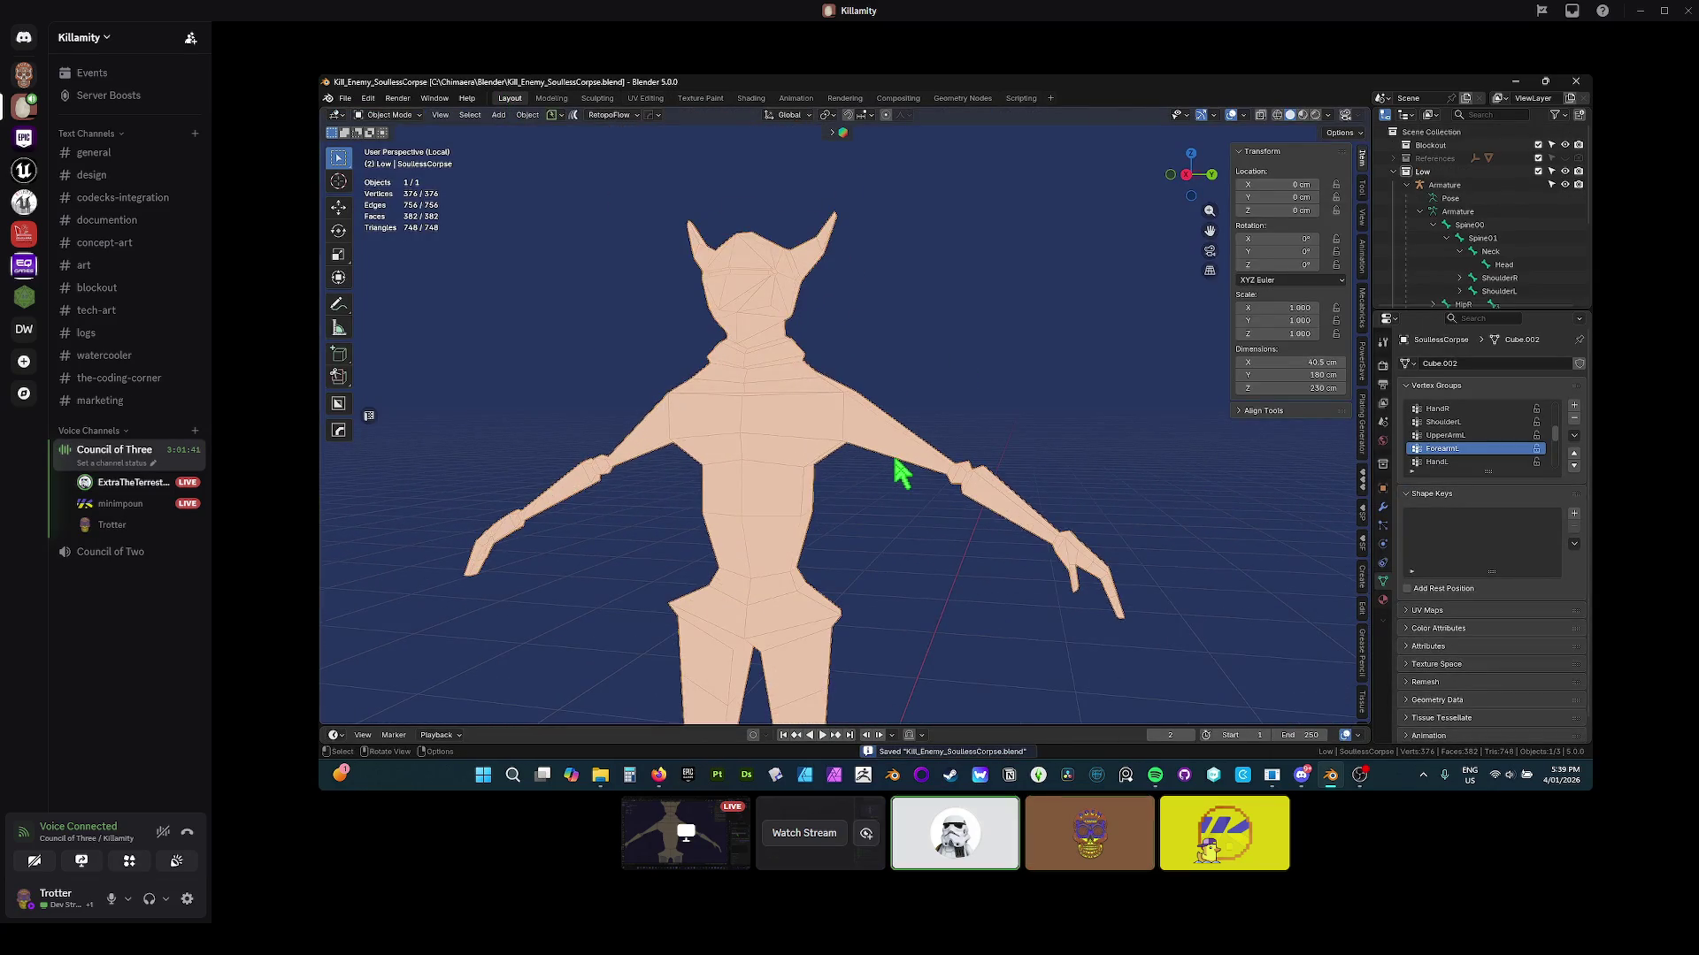
mouse_move(717, 30)
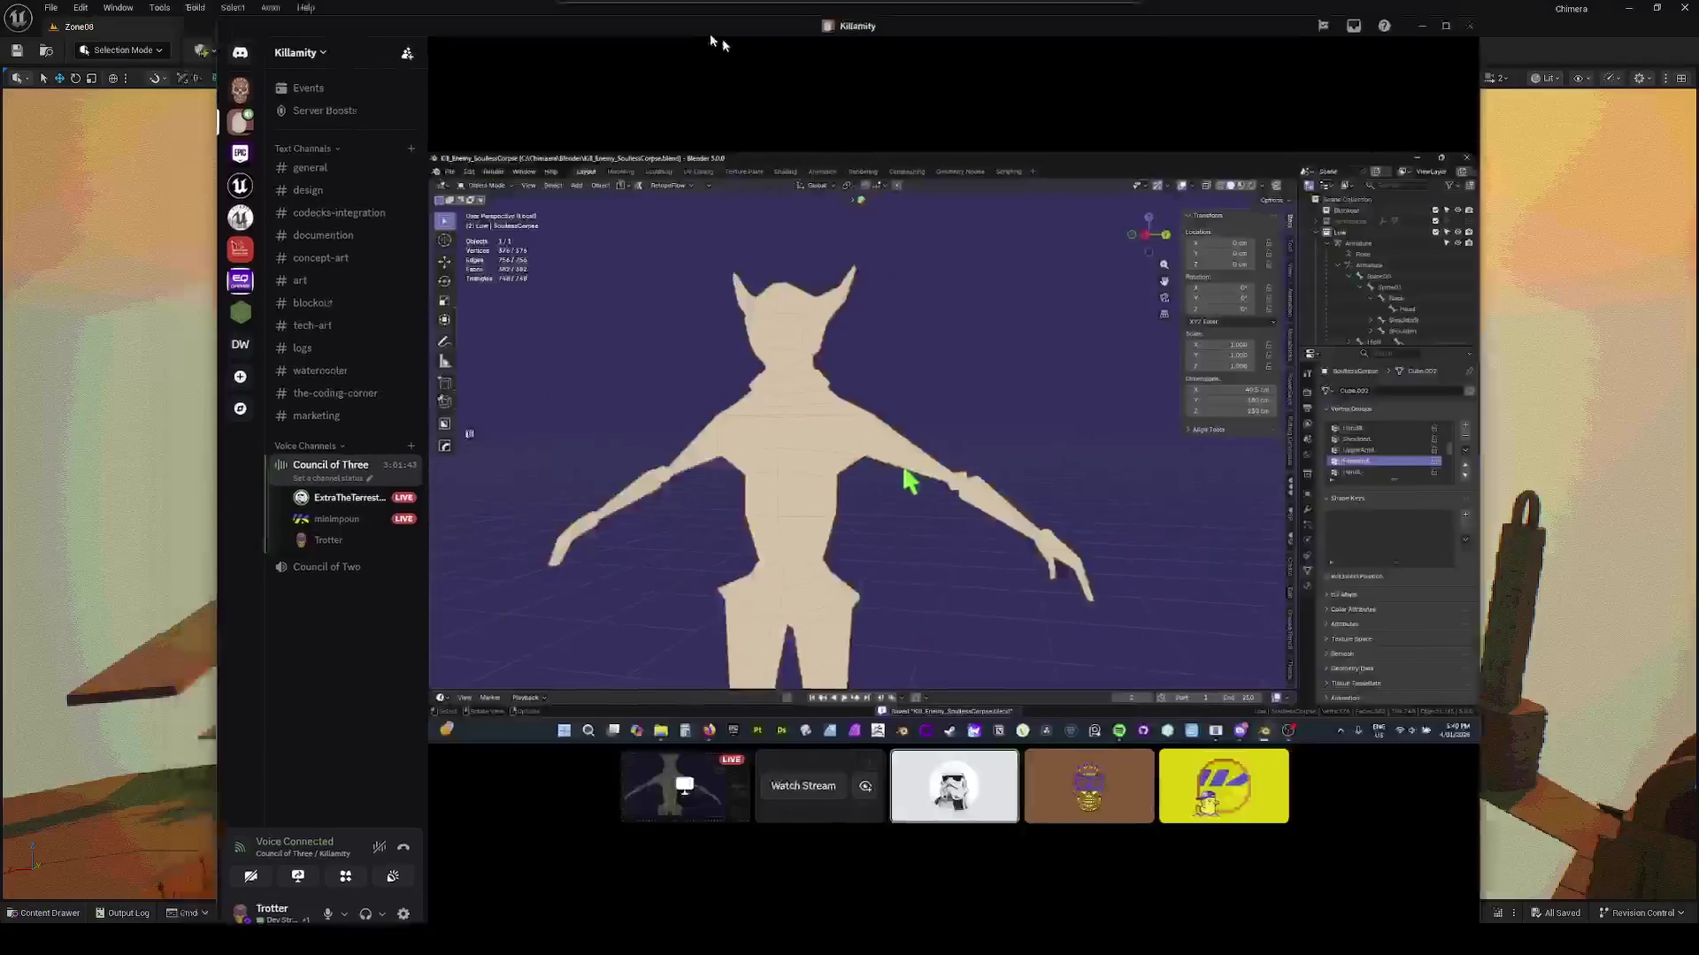